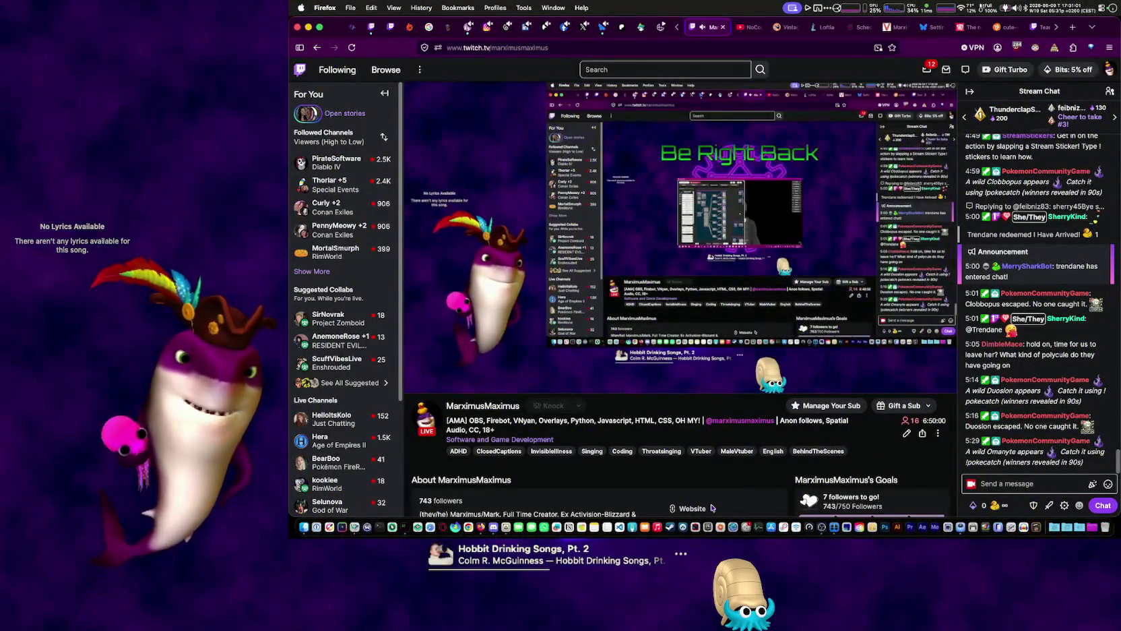
Send the message 'test' twice in the Twitch stream chat
{"action": "left_click", "coordinate": [1057, 485]}
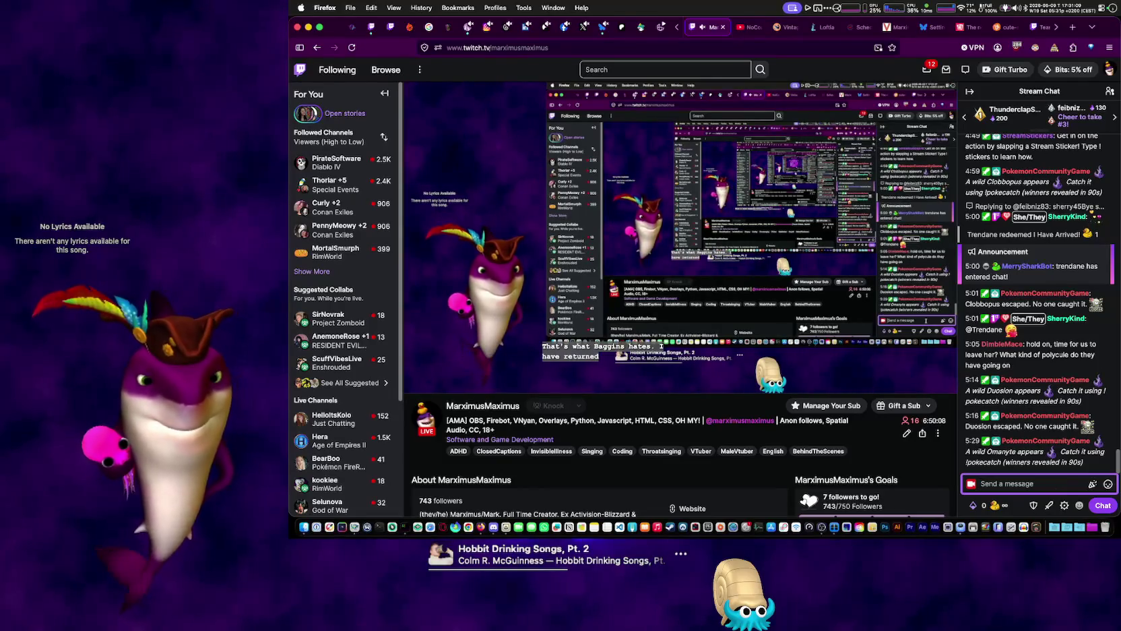
{"action": "type", "text": "test"}
{"action": "key", "text": "Return"}
{"action": "type", "text": "test"}
{"action": "key", "text": "Return"}
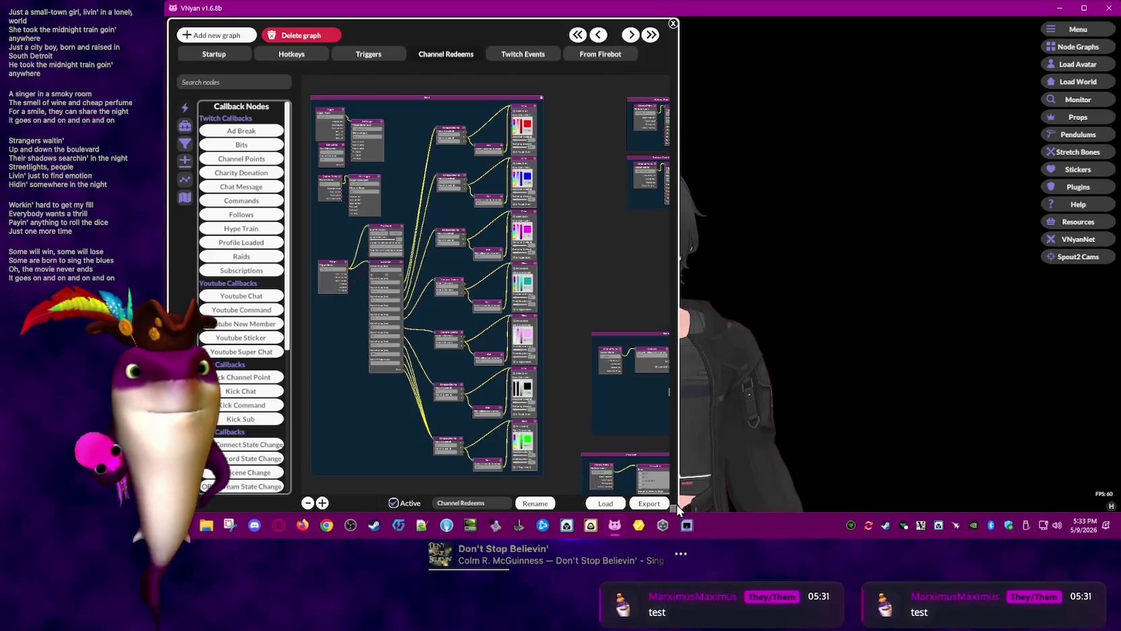
Narrow the VNyan node graph window, then switch to VRoid Studio from the taskbar
{"action": "left_click_drag", "start_coordinate": [680, 508], "coordinate": [579, 507]}
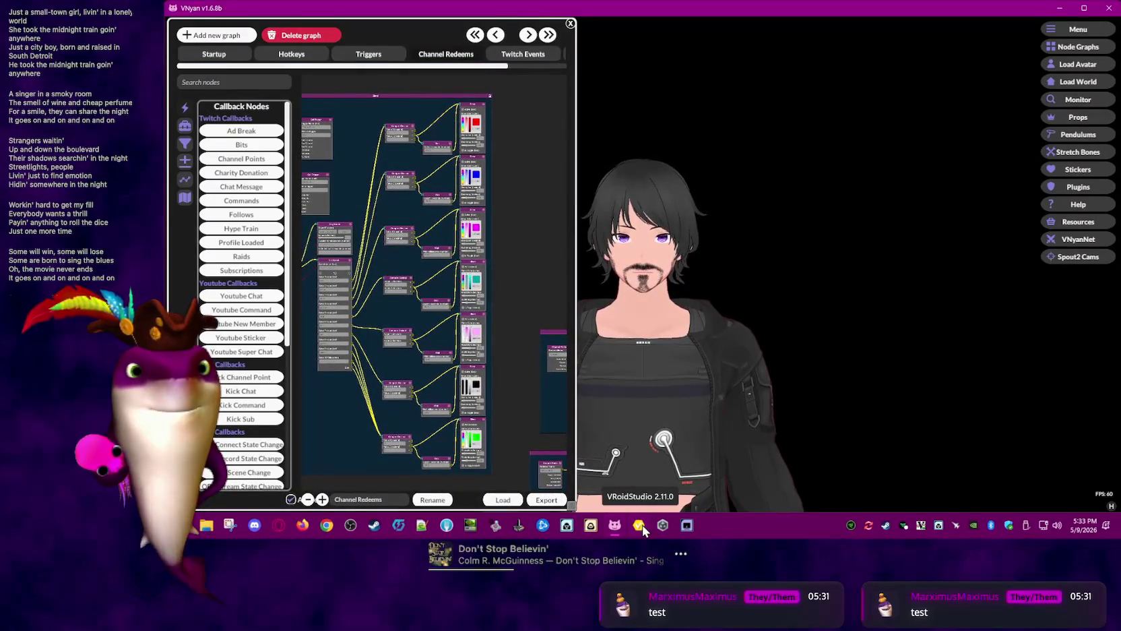
{"action": "left_click_drag", "start_coordinate": [574, 504], "coordinate": [568, 507]}
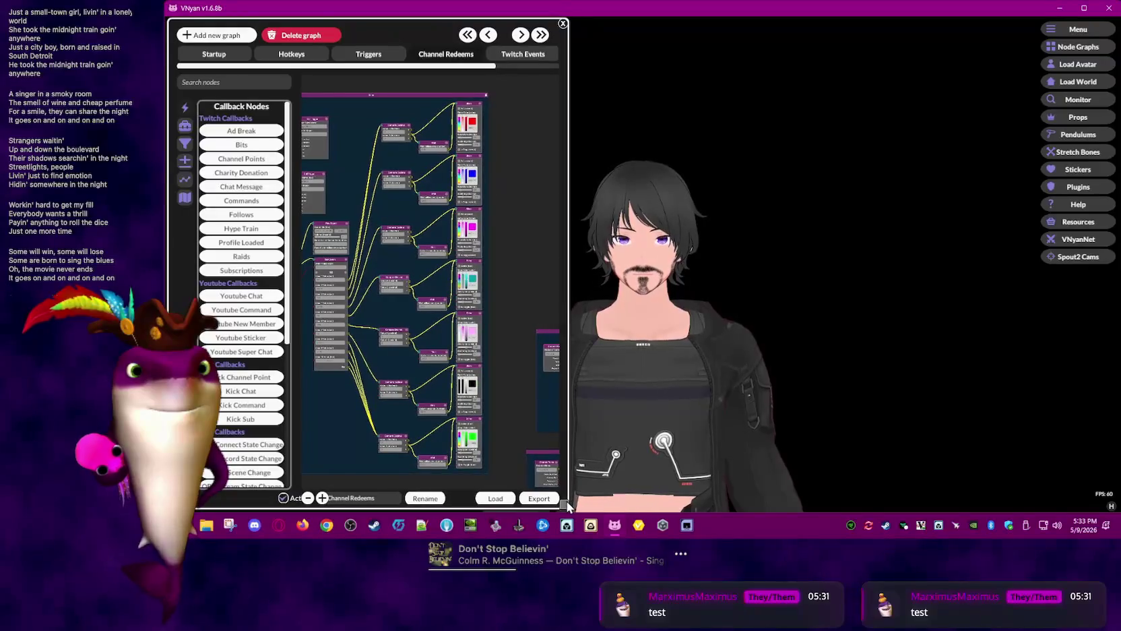
{"action": "left_click", "coordinate": [639, 525]}
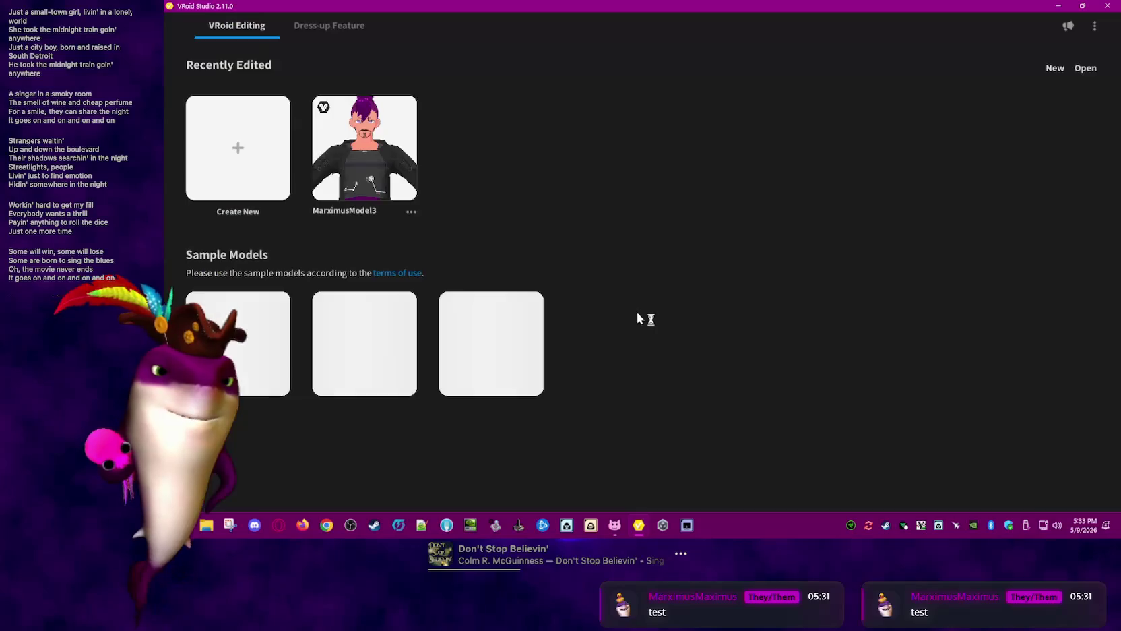
Open the MarximusModel3 avatar from the Recently Edited list
{"action": "left_click", "coordinate": [385, 152]}
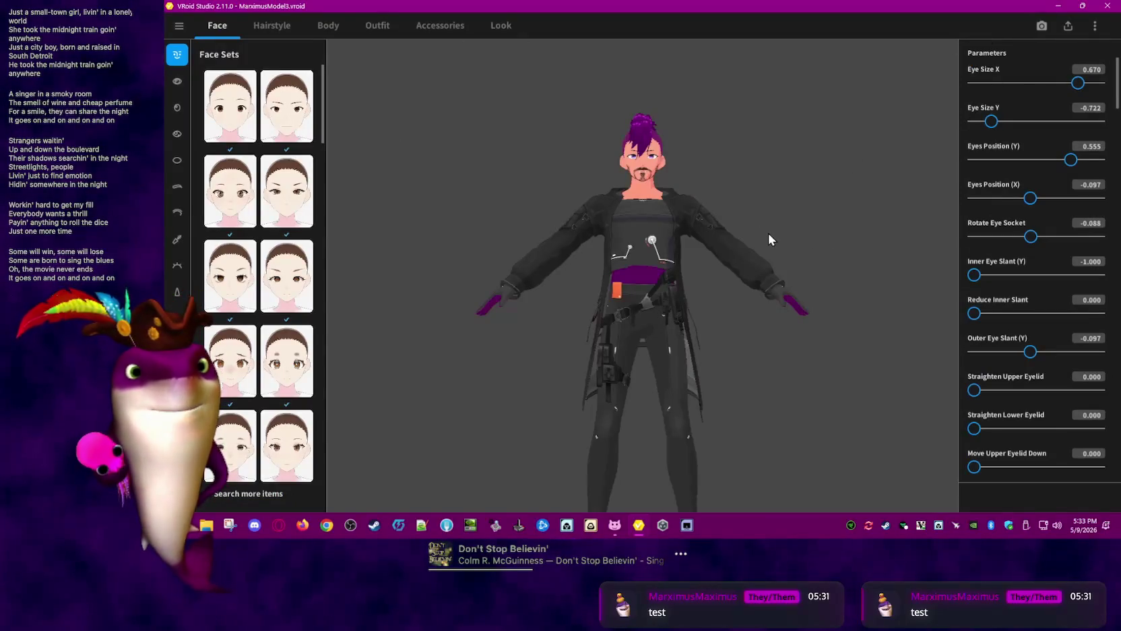
{"action": "left_click", "coordinate": [1095, 27]}
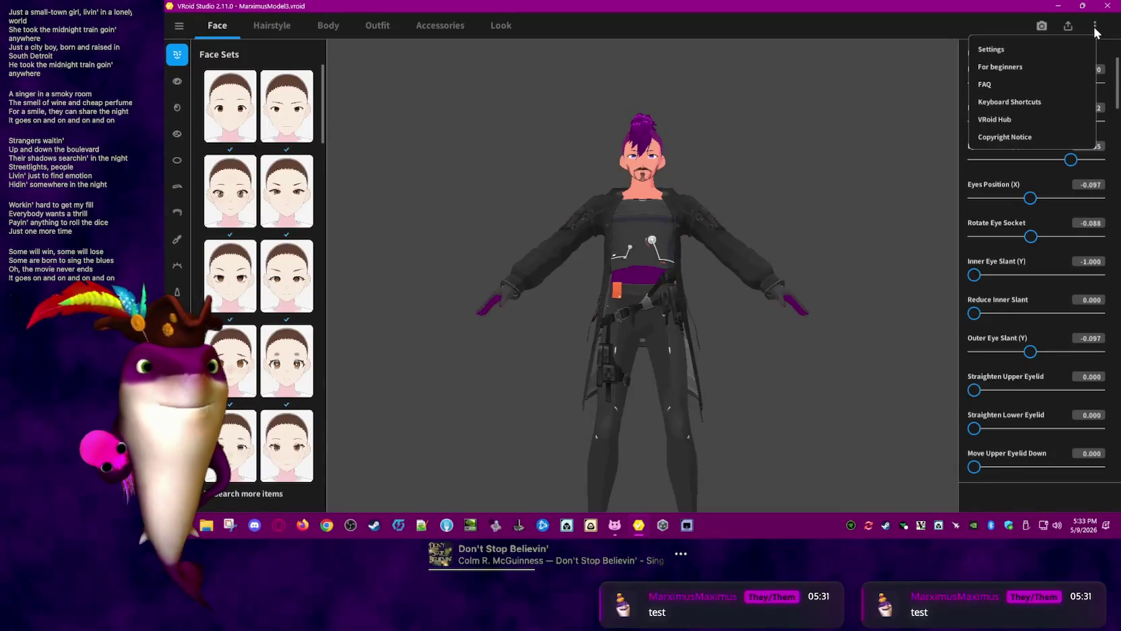
{"action": "left_click", "coordinate": [1067, 35]}
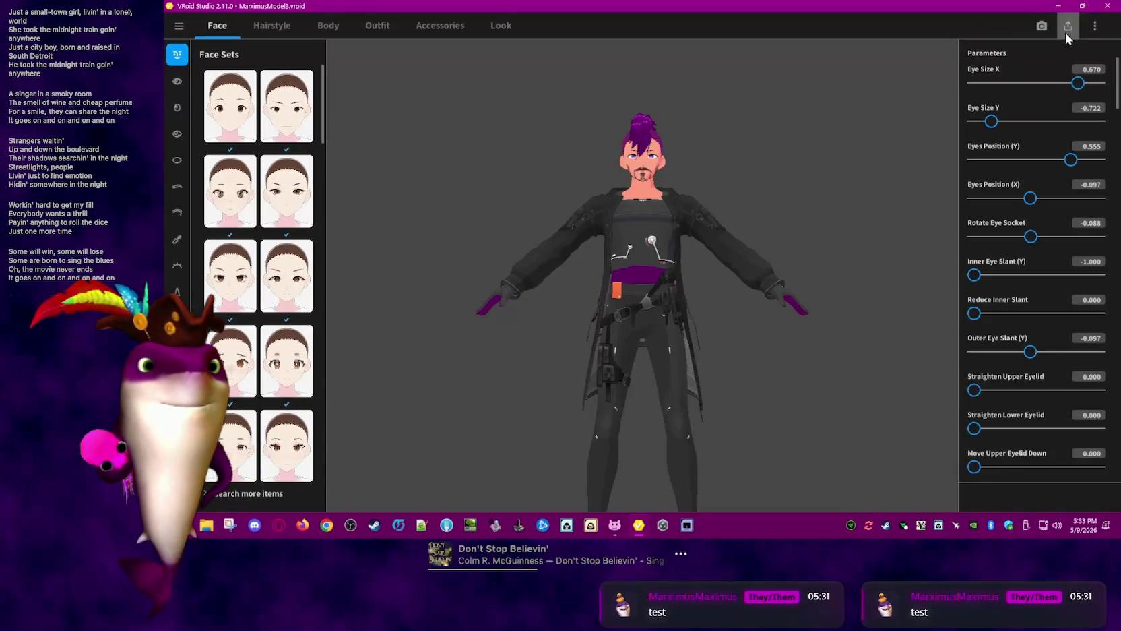
{"action": "left_click", "coordinate": [205, 528]}
{"action": "right_click", "coordinate": [204, 529]}
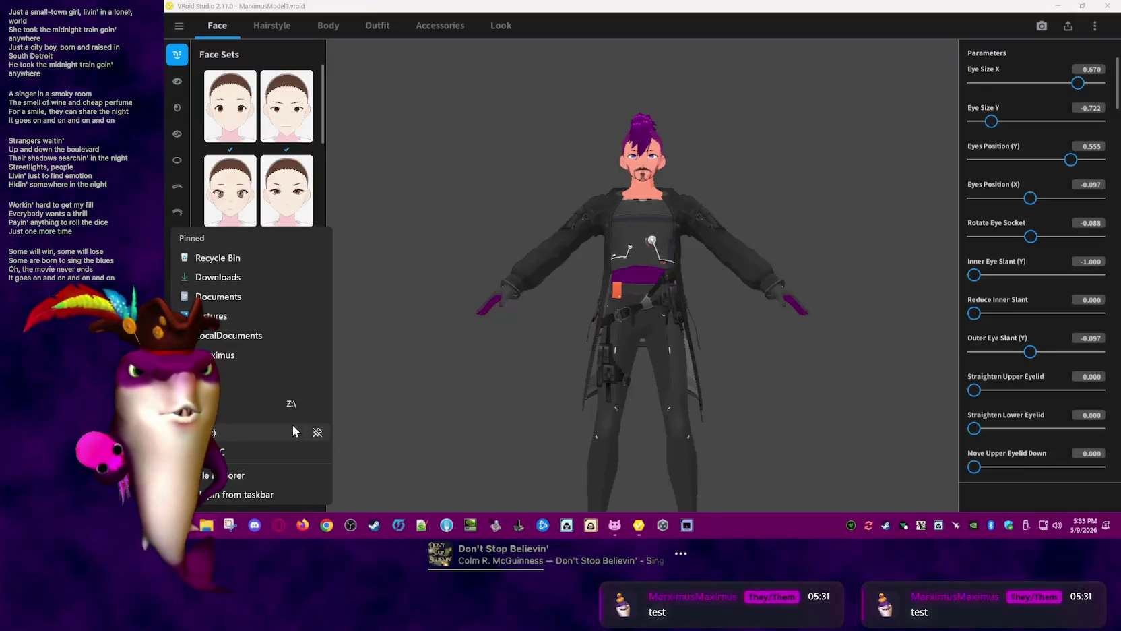
{"action": "left_click", "coordinate": [659, 148]}
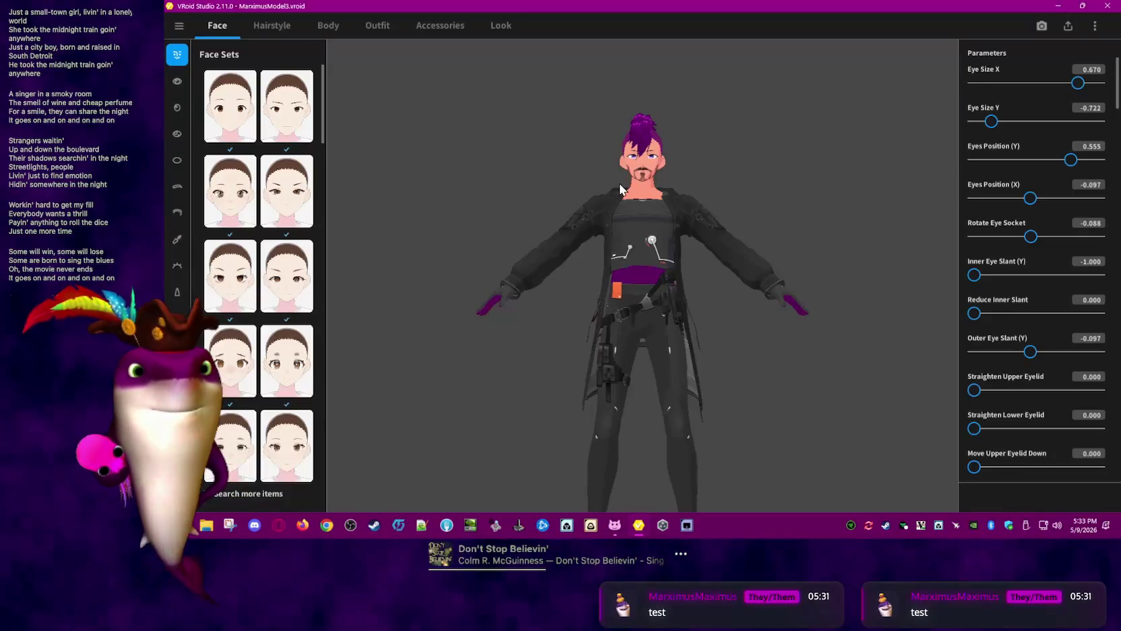
Zoom the viewport onto the avatar's face and show the iris settings
{"action": "scroll", "coordinate": [659, 148], "scroll_direction": "up", "scroll_amount": 1}
{"action": "scroll", "coordinate": [659, 149], "scroll_direction": "up", "scroll_amount": 3}
{"action": "middle_click_drag", "start_coordinate": [659, 148], "coordinate": [665, 297]}
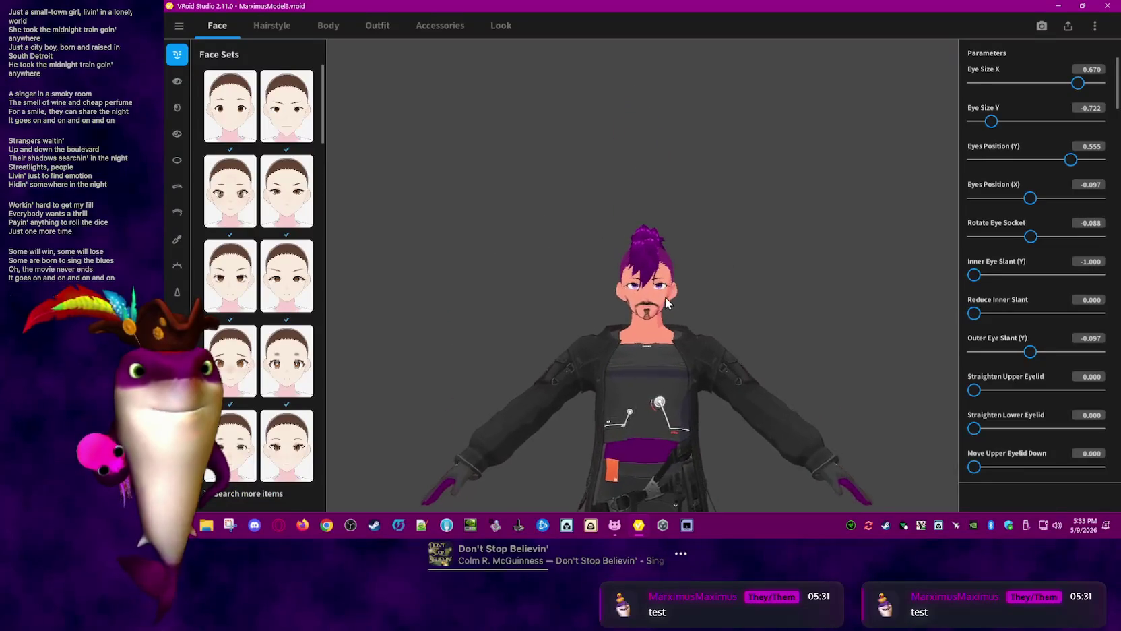
{"action": "scroll", "coordinate": [661, 295], "scroll_direction": "up", "scroll_amount": 2}
{"action": "scroll", "coordinate": [660, 294], "scroll_direction": "up", "scroll_amount": 2}
{"action": "scroll", "coordinate": [659, 294], "scroll_direction": "up", "scroll_amount": 2}
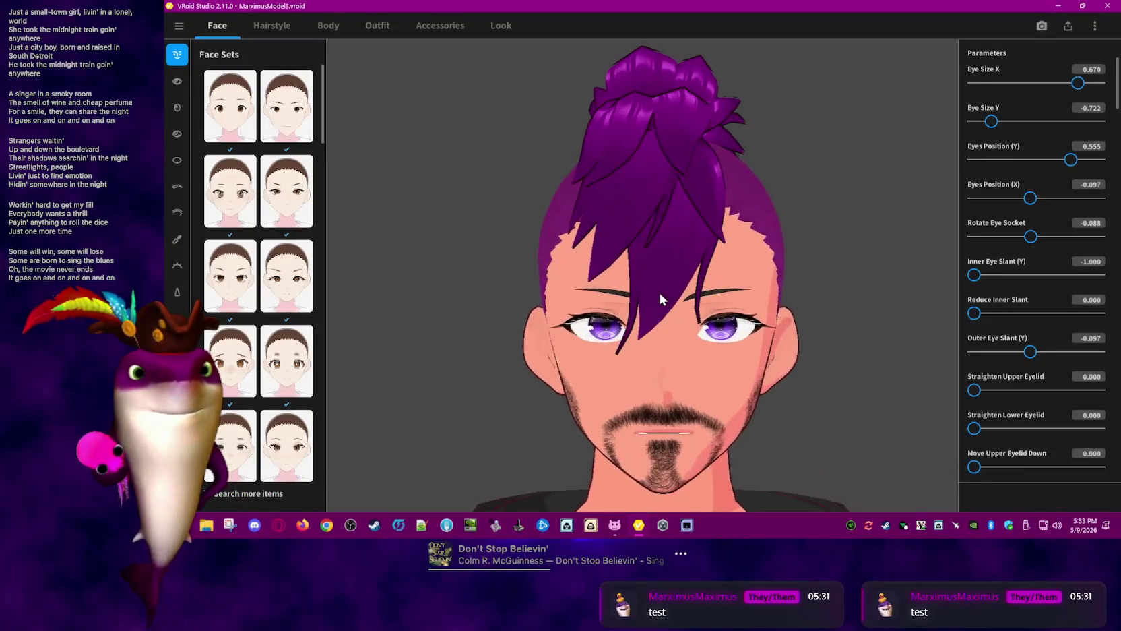
{"action": "scroll", "coordinate": [661, 291], "scroll_direction": "up", "scroll_amount": 2}
{"action": "scroll", "coordinate": [660, 290], "scroll_direction": "up", "scroll_amount": 1}
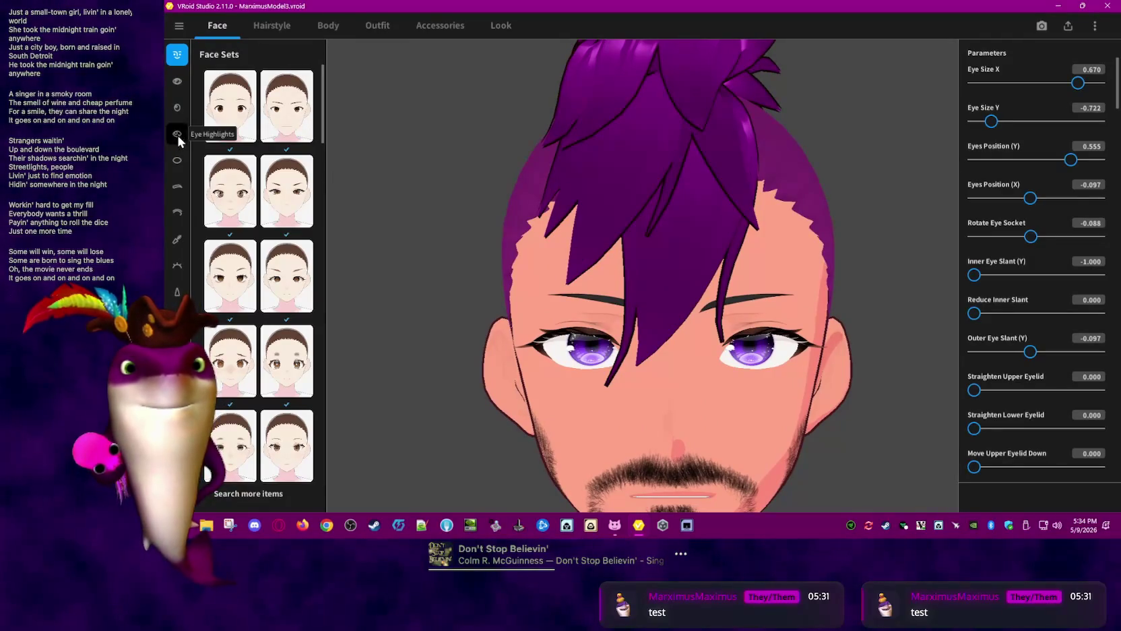
{"action": "left_click", "coordinate": [178, 110]}
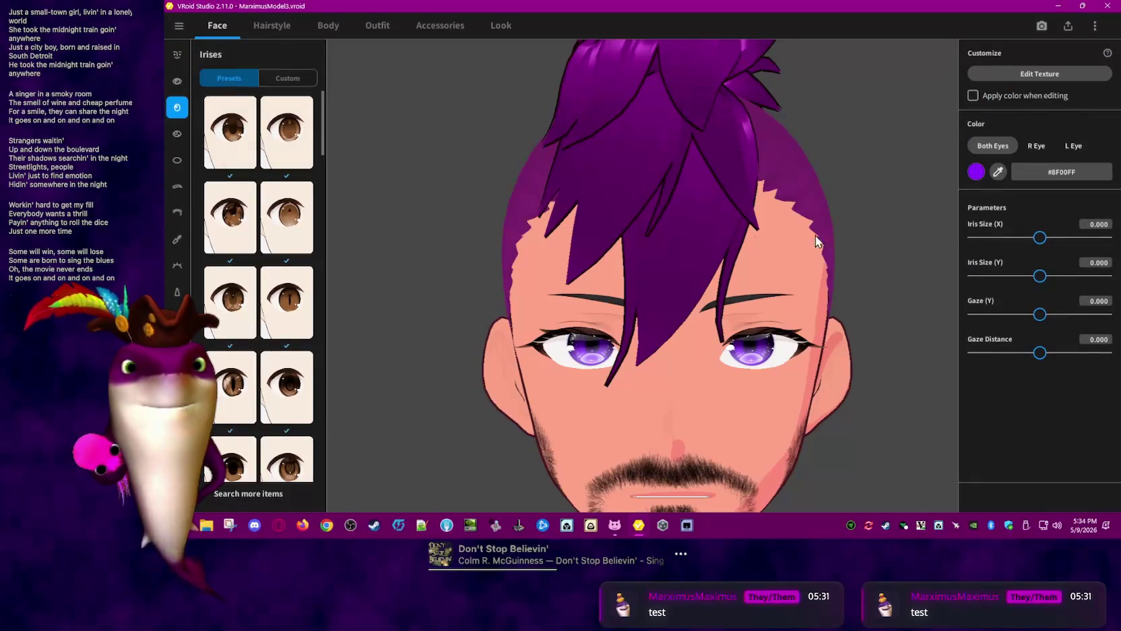
Replace the iris colour hex value with green #004f00
{"action": "left_click", "coordinate": [1001, 171]}
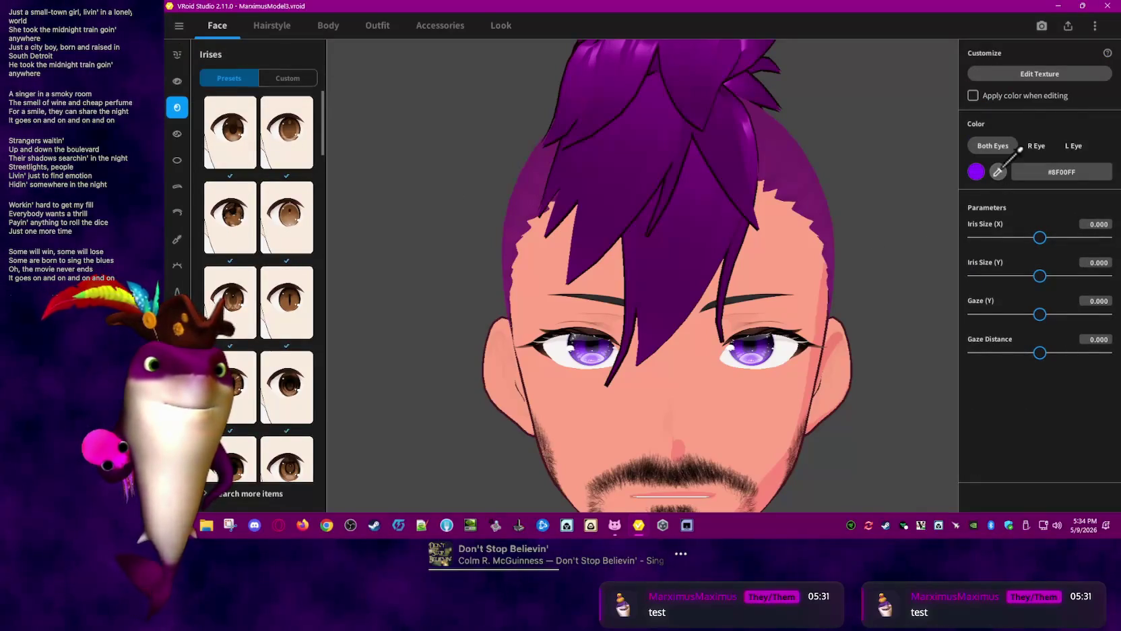
{"action": "left_click", "coordinate": [1045, 168]}
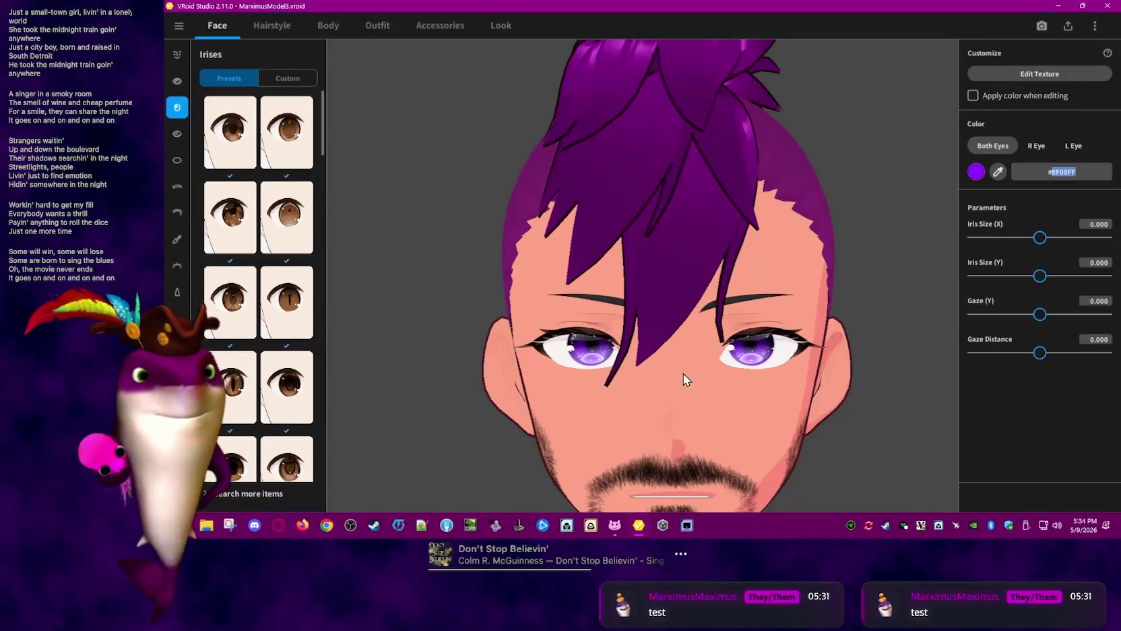
{"action": "type", "text": "#00"}
{"action": "type", "text": "4"}
{"action": "type", "text": "f00"}
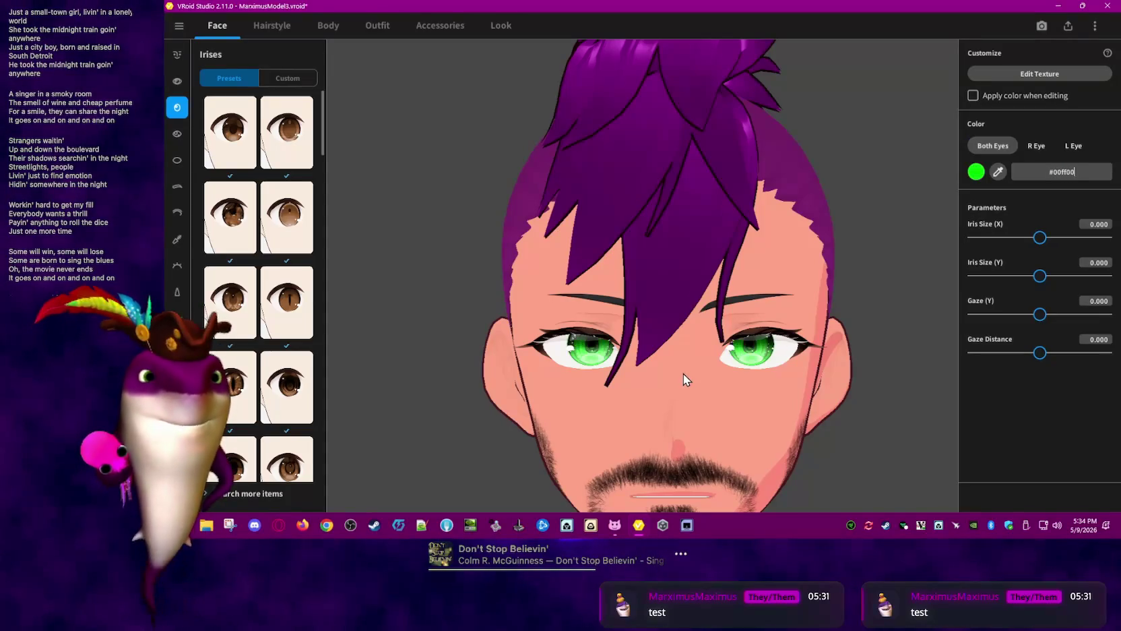
{"action": "scroll", "coordinate": [918, 421], "scroll_direction": "down", "scroll_amount": 3}
{"action": "scroll", "coordinate": [910, 419], "scroll_direction": "down", "scroll_amount": 4}
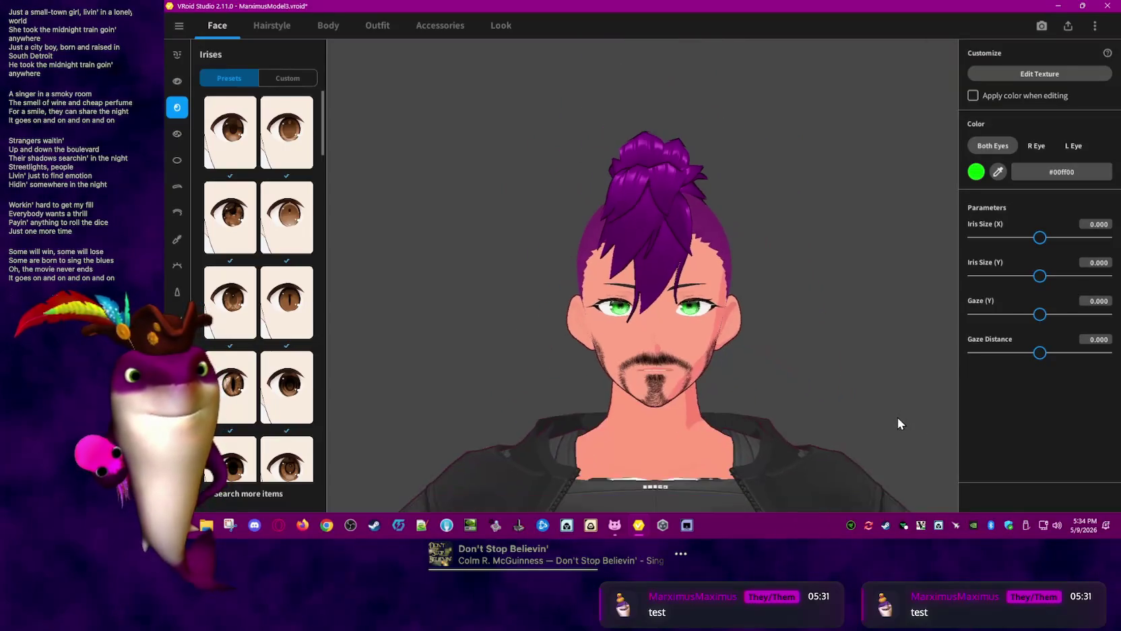
{"action": "mouse_move", "coordinate": [788, 372]}
{"action": "right_mouse_down"}
{"action": "mouse_move", "coordinate": [819, 370]}
{"action": "mouse_move", "coordinate": [802, 369]}
{"action": "right_mouse_up"}
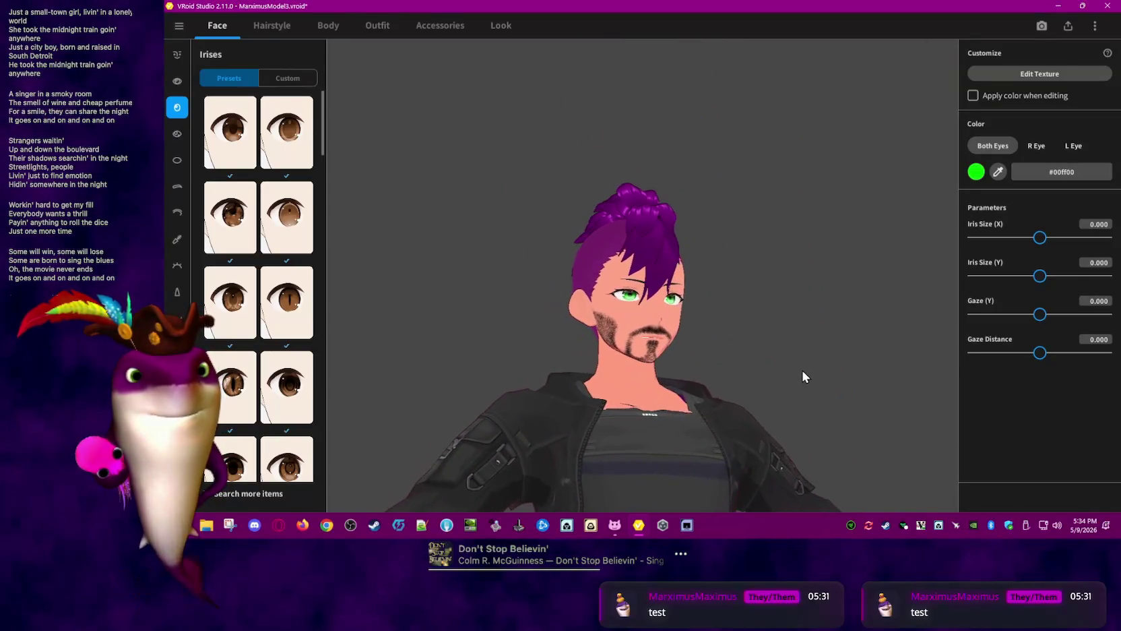
Fine-tune the iris green in the colour wheel to #00FF00
{"action": "left_click", "coordinate": [977, 171]}
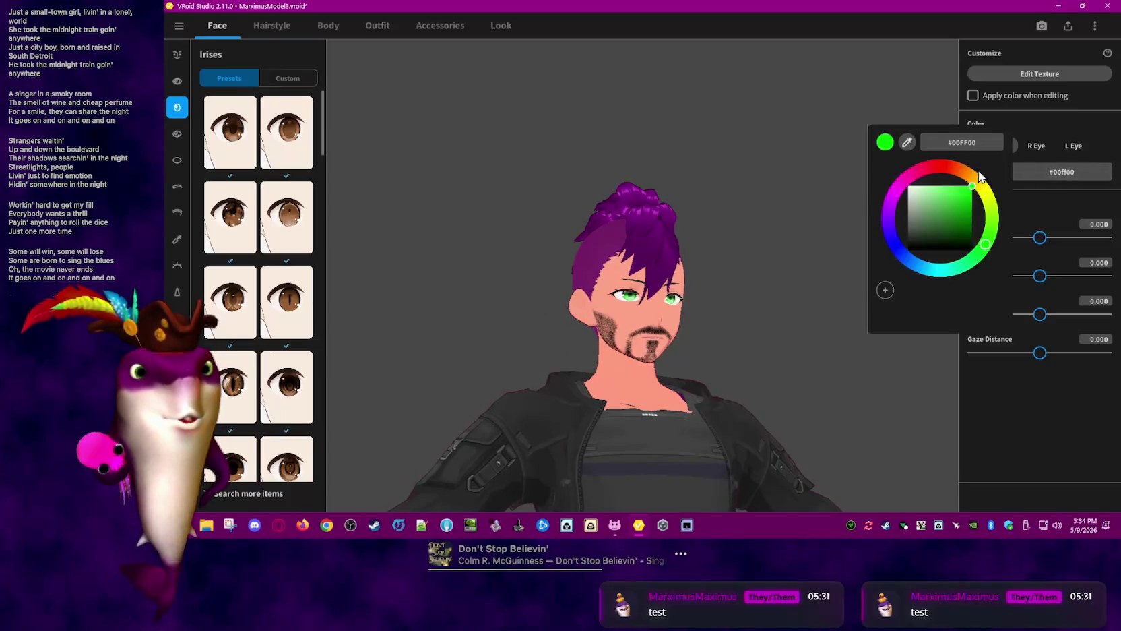
{"action": "mouse_move", "coordinate": [972, 190]}
{"action": "left_mouse_down"}
{"action": "mouse_move", "coordinate": [979, 215]}
{"action": "mouse_move", "coordinate": [985, 191]}
{"action": "left_mouse_up"}
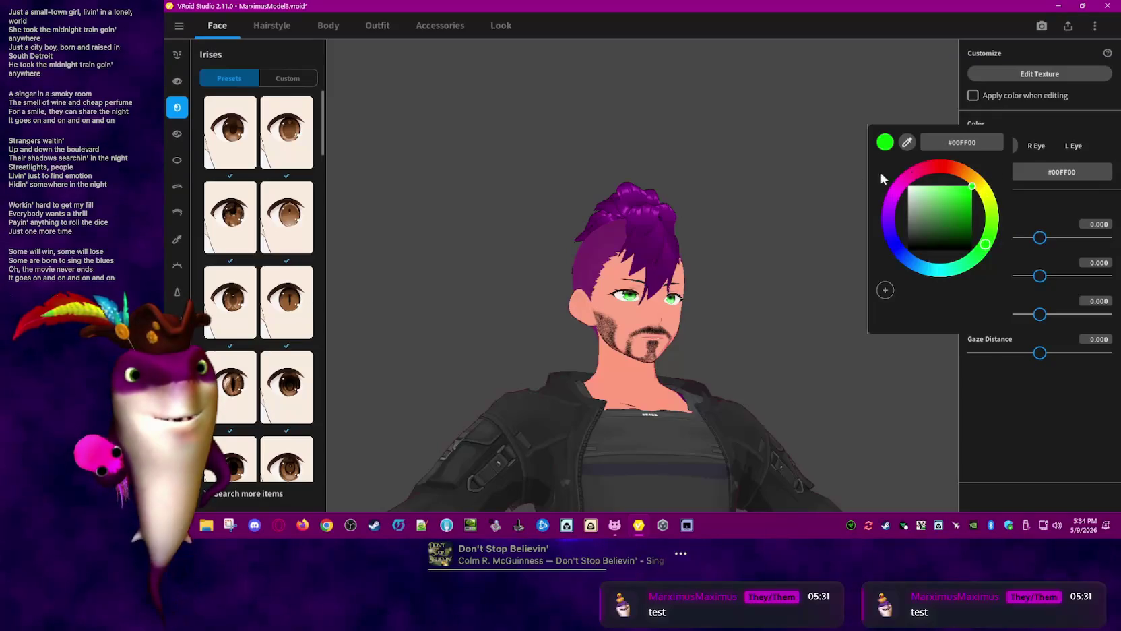
{"action": "left_click", "coordinate": [842, 171]}
{"action": "scroll", "coordinate": [762, 310], "scroll_direction": "up", "scroll_amount": 2}
{"action": "scroll", "coordinate": [770, 329], "scroll_direction": "up", "scroll_amount": 3}
{"action": "scroll", "coordinate": [771, 329], "scroll_direction": "up", "scroll_amount": 3}
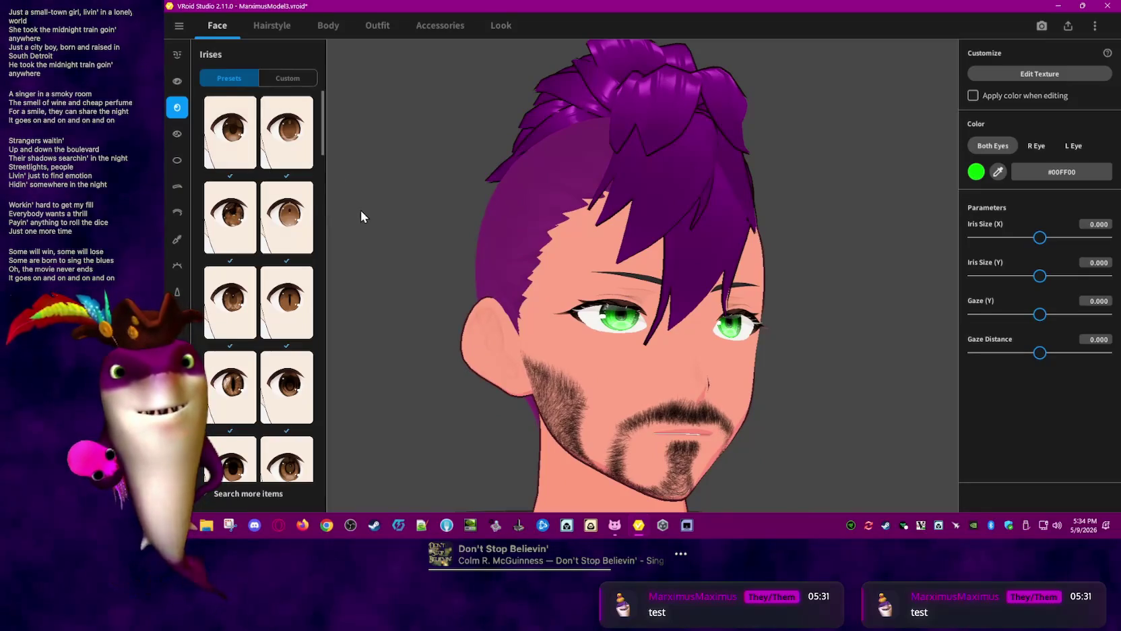
{"action": "left_click", "coordinate": [175, 133]}
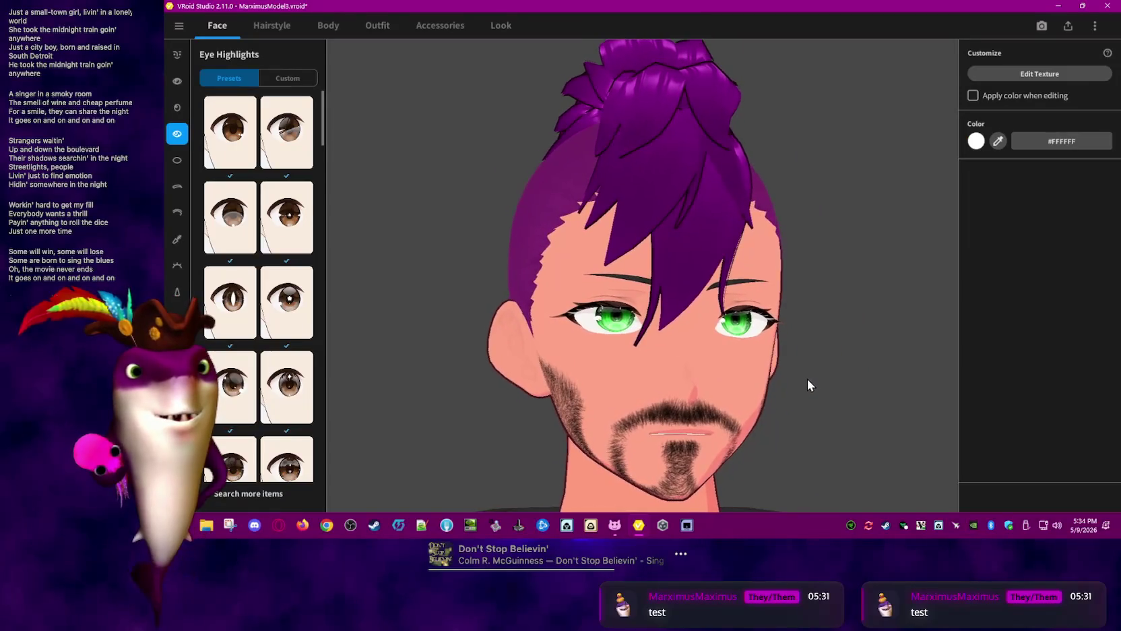
Try grey and pink eye-highlight colours, then keep the highlights white (#FFFFFF)
{"action": "left_click", "coordinate": [977, 140]}
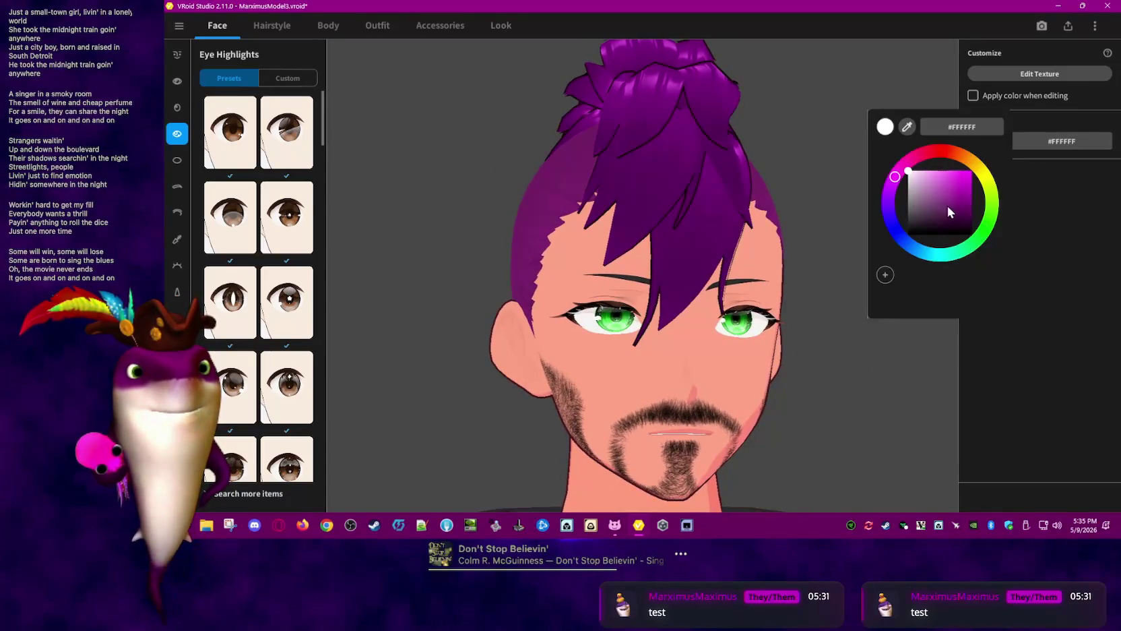
{"action": "mouse_move", "coordinate": [908, 177]}
{"action": "left_mouse_down"}
{"action": "mouse_move", "coordinate": [909, 208]}
{"action": "mouse_move", "coordinate": [979, 164]}
{"action": "left_mouse_up"}
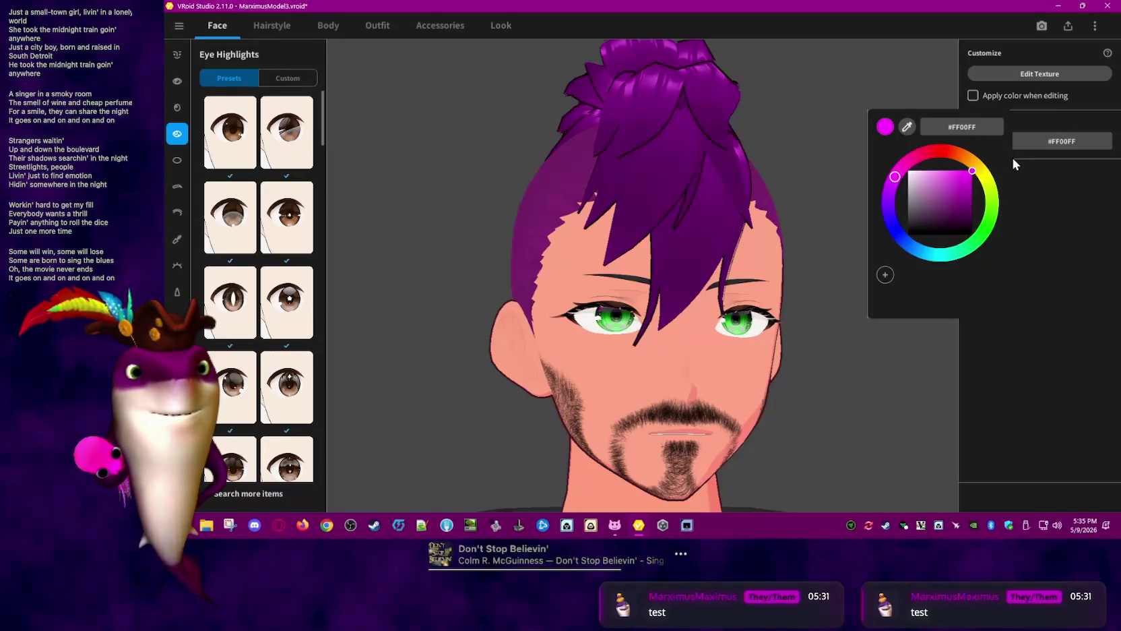
{"action": "mouse_move", "coordinate": [911, 171]}
{"action": "left_mouse_down"}
{"action": "mouse_move", "coordinate": [944, 162]}
{"action": "mouse_move", "coordinate": [879, 161]}
{"action": "left_mouse_up"}
{"action": "left_click", "coordinate": [856, 161]}
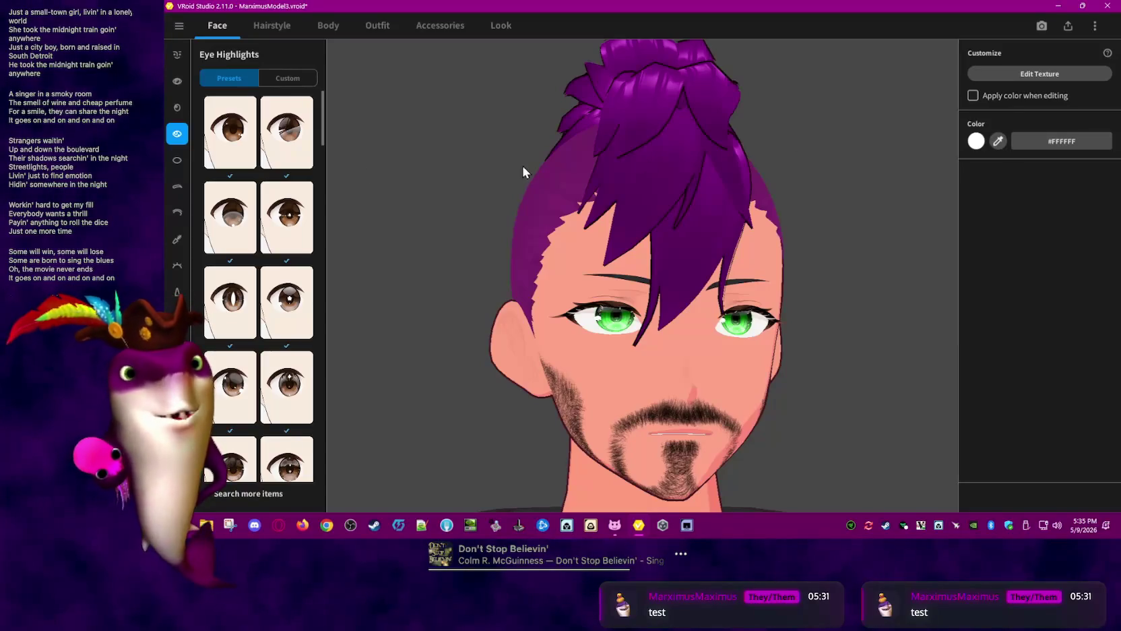
Set the sclera colour to light pinkish-grey #DBCDC9
{"action": "left_click", "coordinate": [181, 159]}
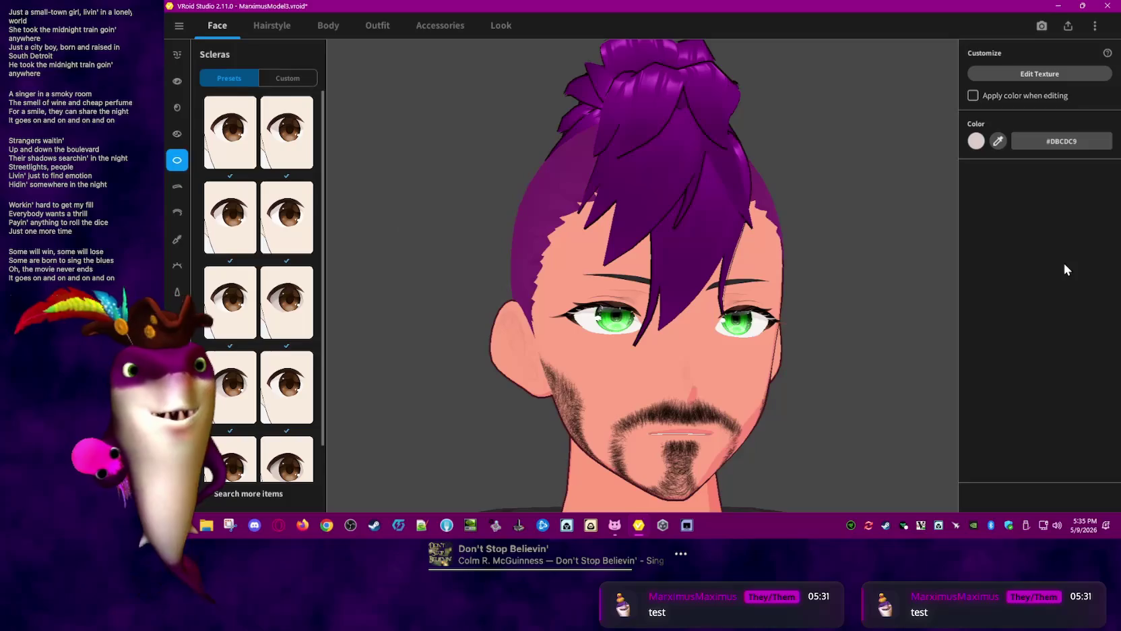
{"action": "left_click", "coordinate": [977, 141]}
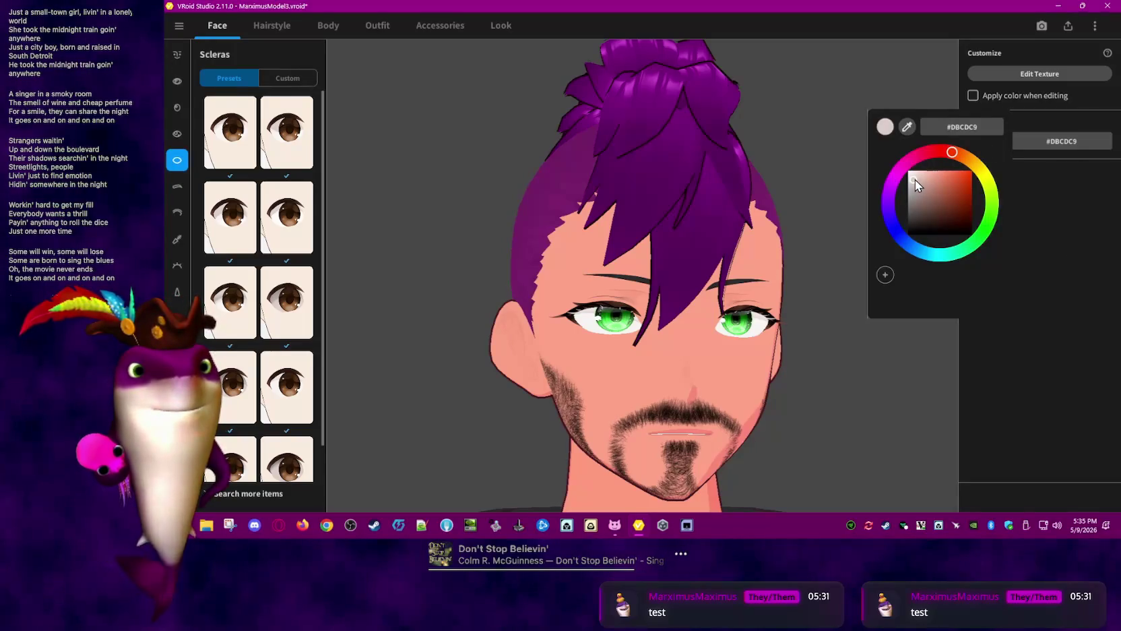
{"action": "double_click", "coordinate": [955, 129]}
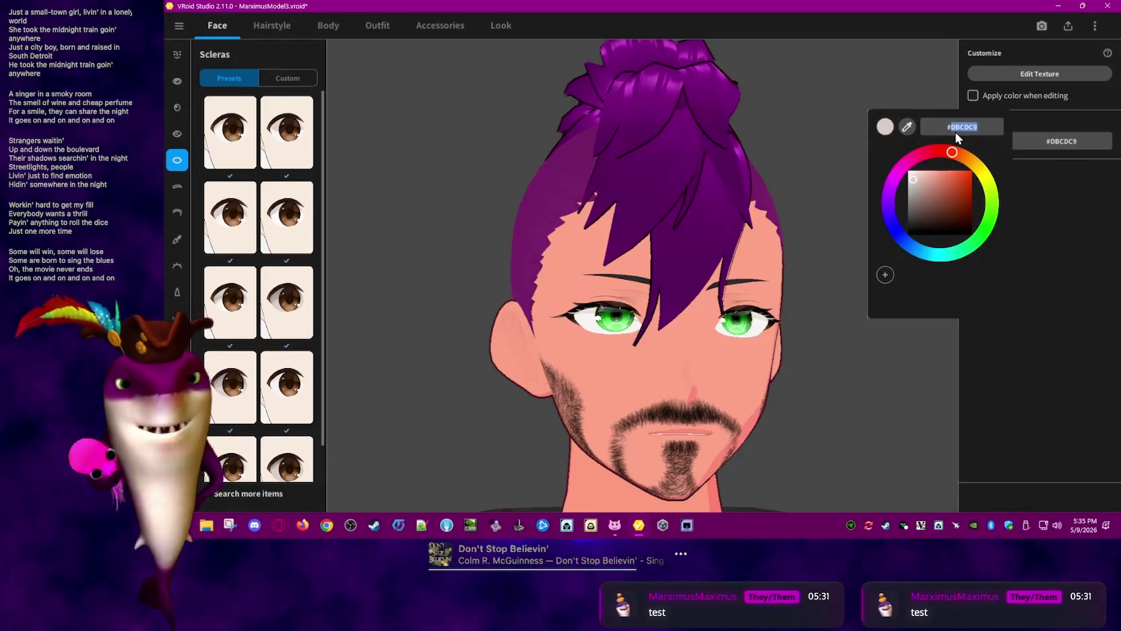
{"action": "left_click_drag", "start_coordinate": [959, 226], "coordinate": [991, 244]}
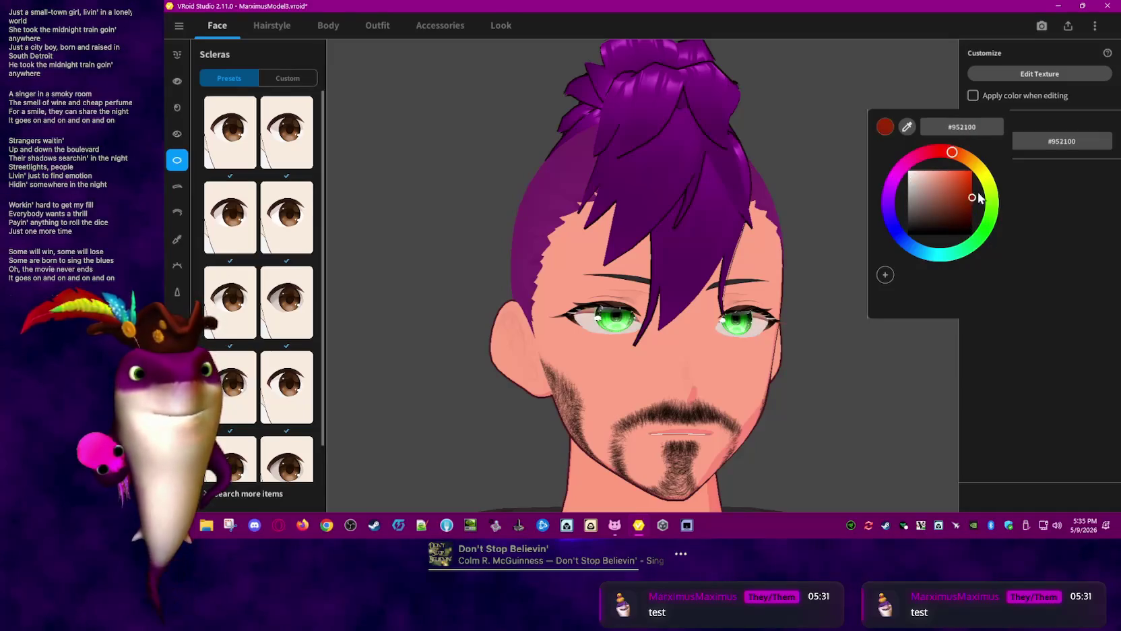
{"action": "left_click", "coordinate": [1076, 276]}
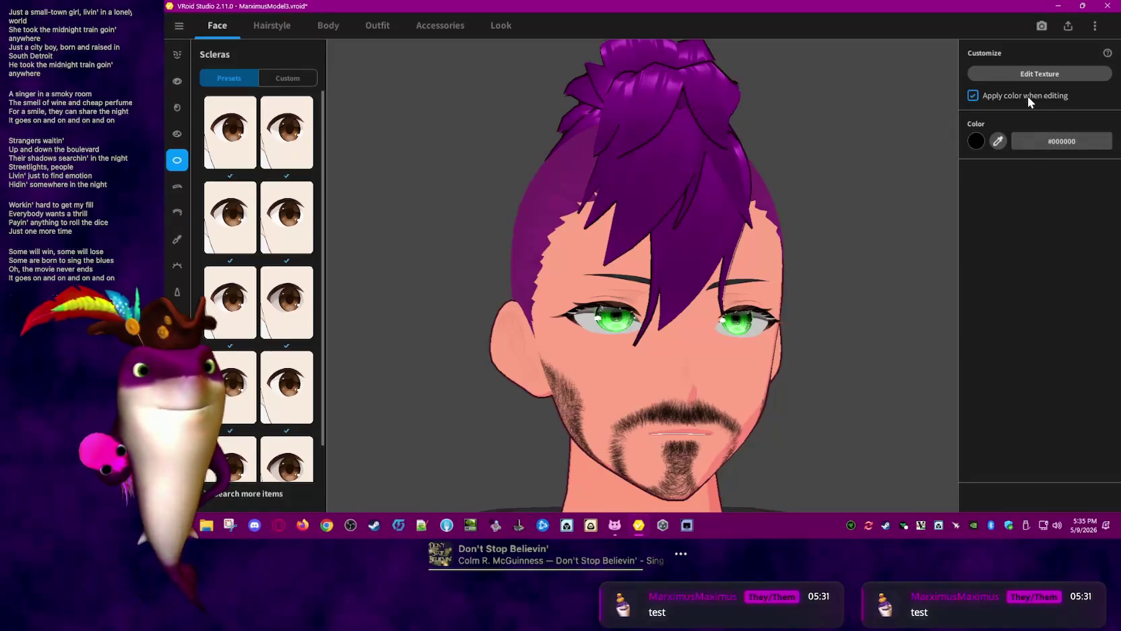
{"action": "left_click", "coordinate": [998, 142]}
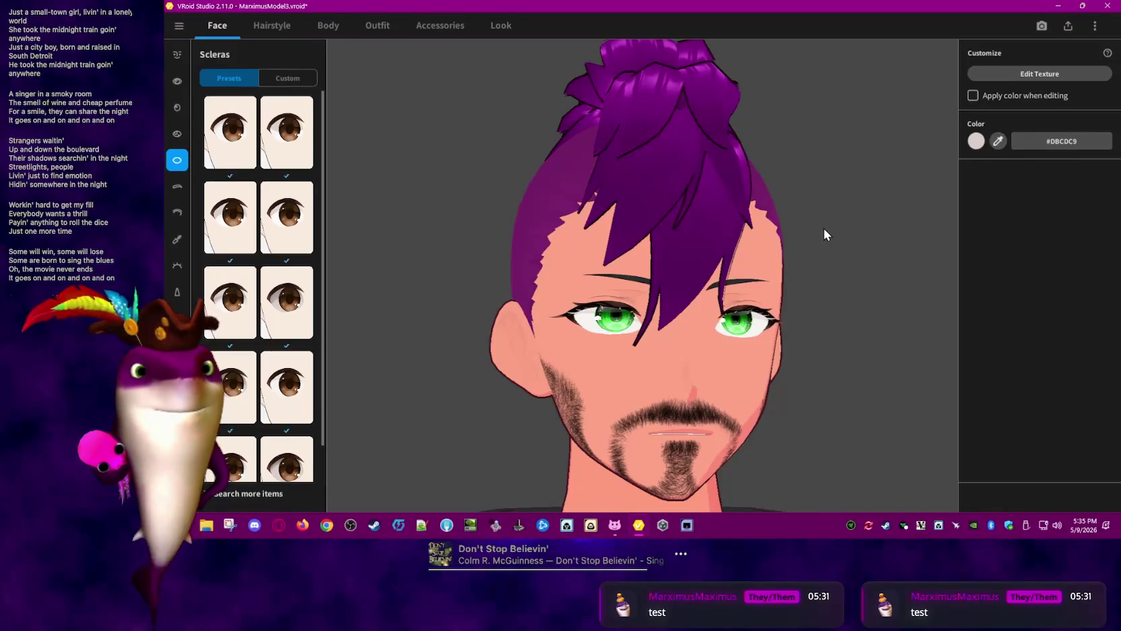
{"action": "left_click", "coordinate": [177, 186]}
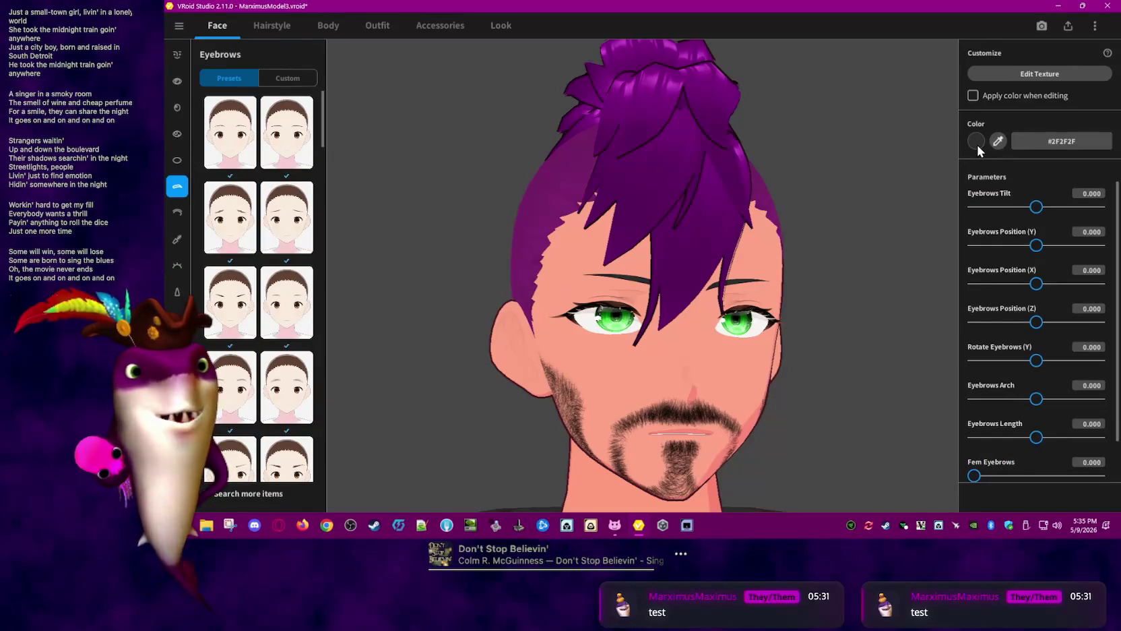
Review the Eyelids, Eyeliner and Mouth Inside settings
{"action": "left_click", "coordinate": [178, 213]}
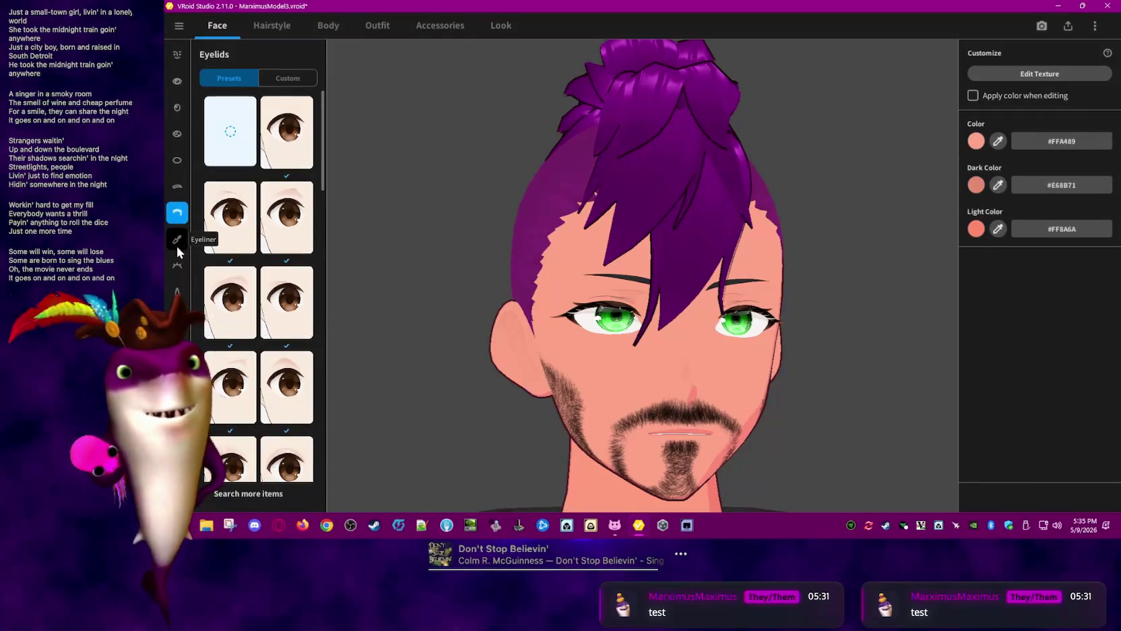
{"action": "left_click", "coordinate": [177, 244]}
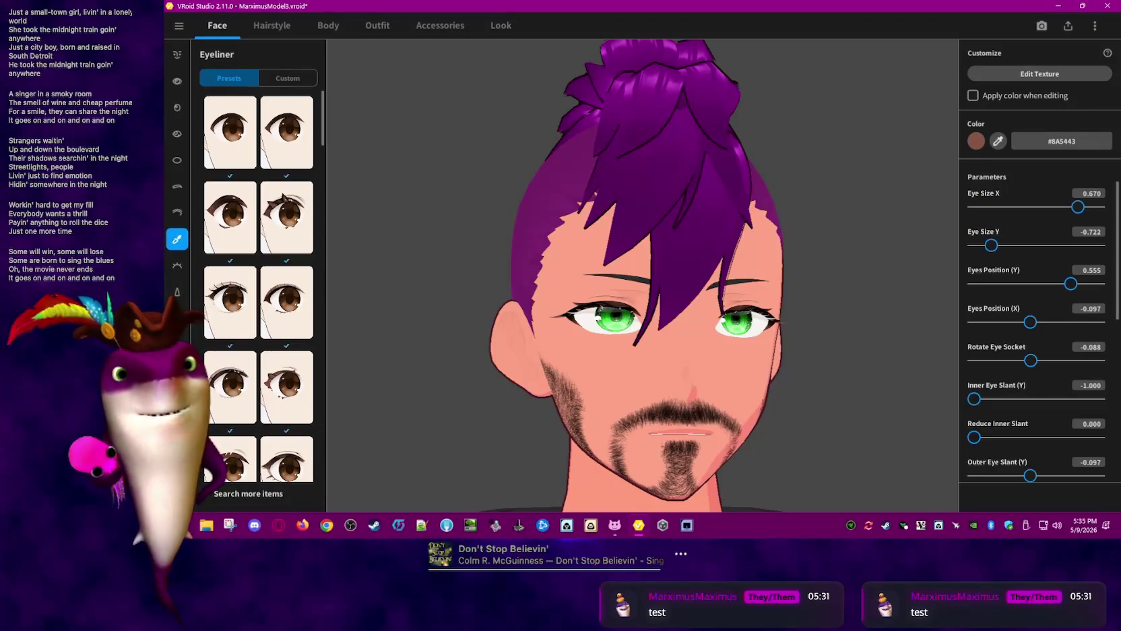
{"action": "left_click", "coordinate": [177, 345]}
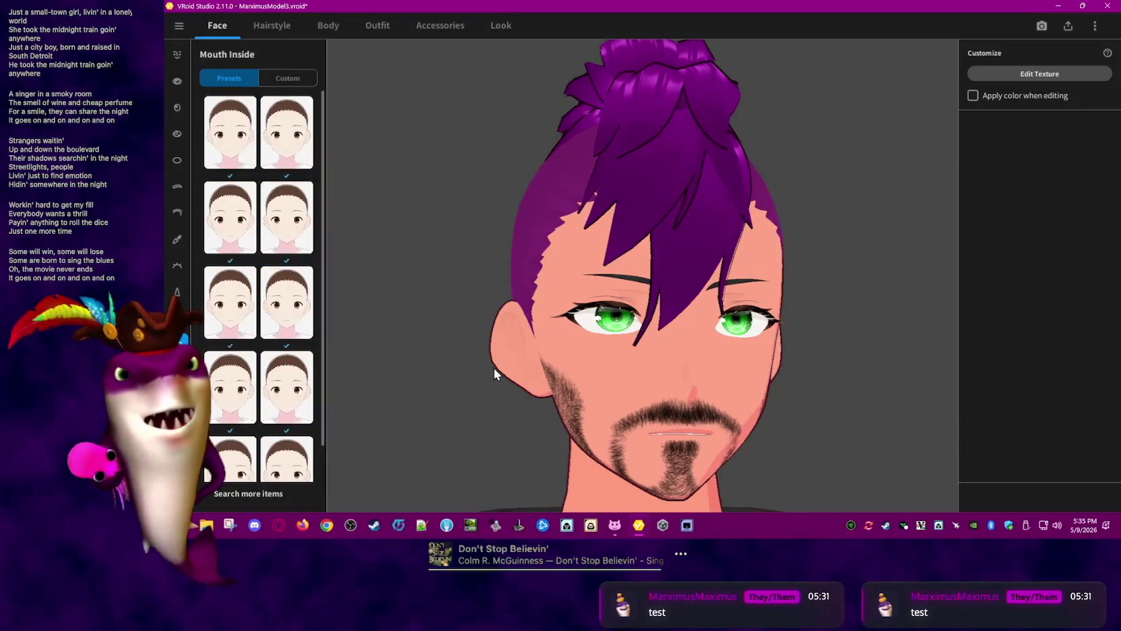
{"action": "scroll", "coordinate": [295, 356], "scroll_direction": "down", "scroll_amount": 1}
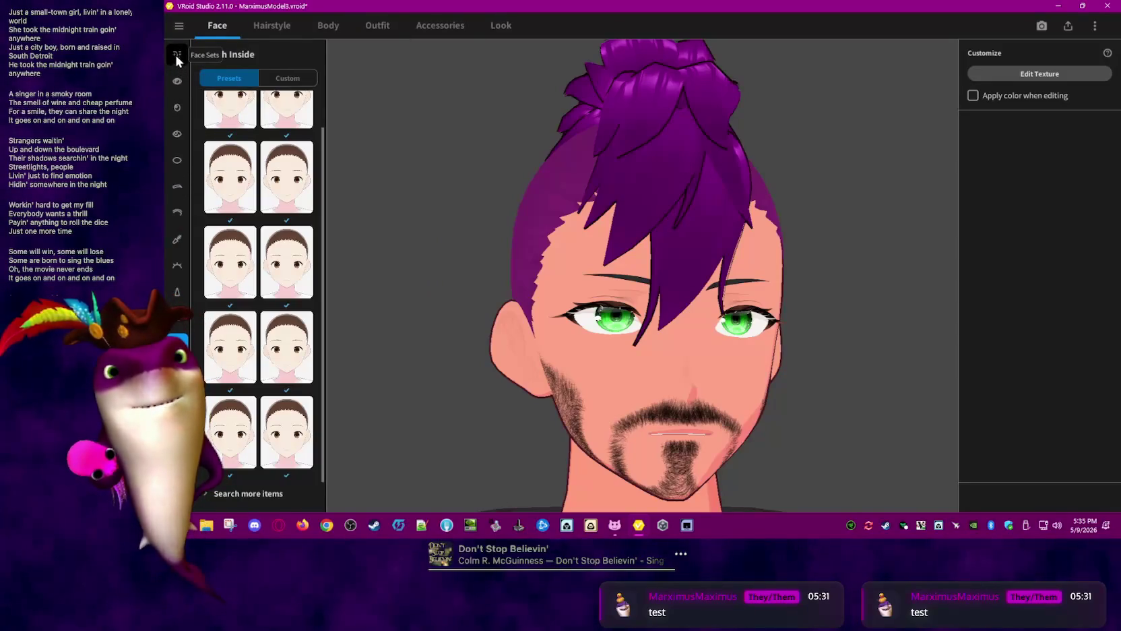
Look over the Body and Outfit tabs and the Mouth settings, orbiting to the head's right side
{"action": "left_click", "coordinate": [280, 26]}
{"action": "left_click", "coordinate": [331, 26]}
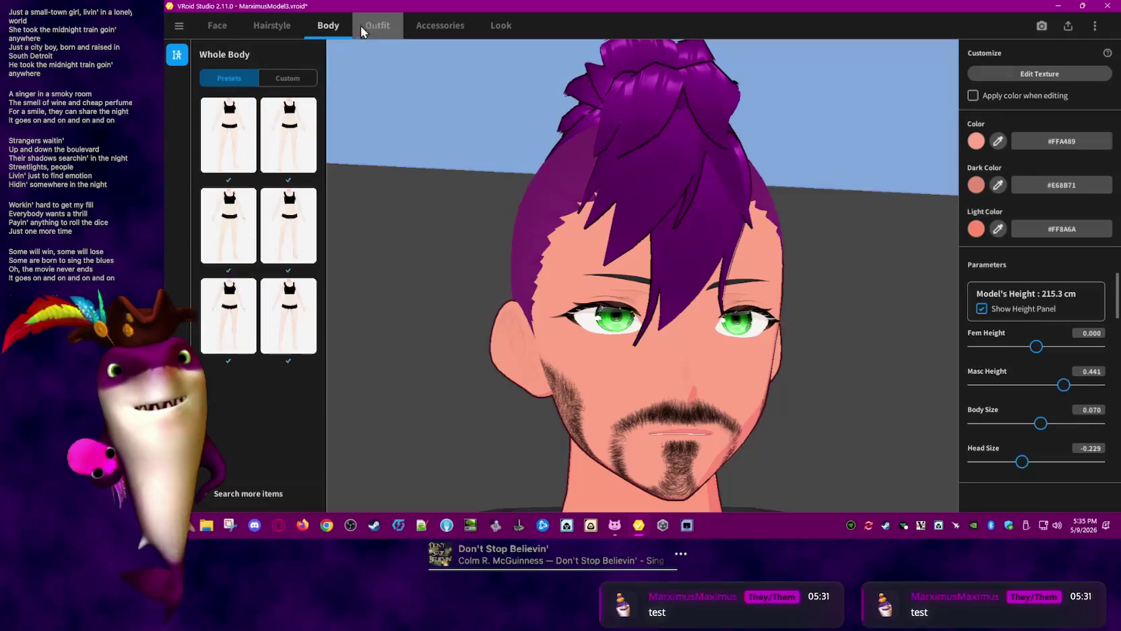
{"action": "left_click", "coordinate": [389, 28]}
{"action": "left_click", "coordinate": [210, 31]}
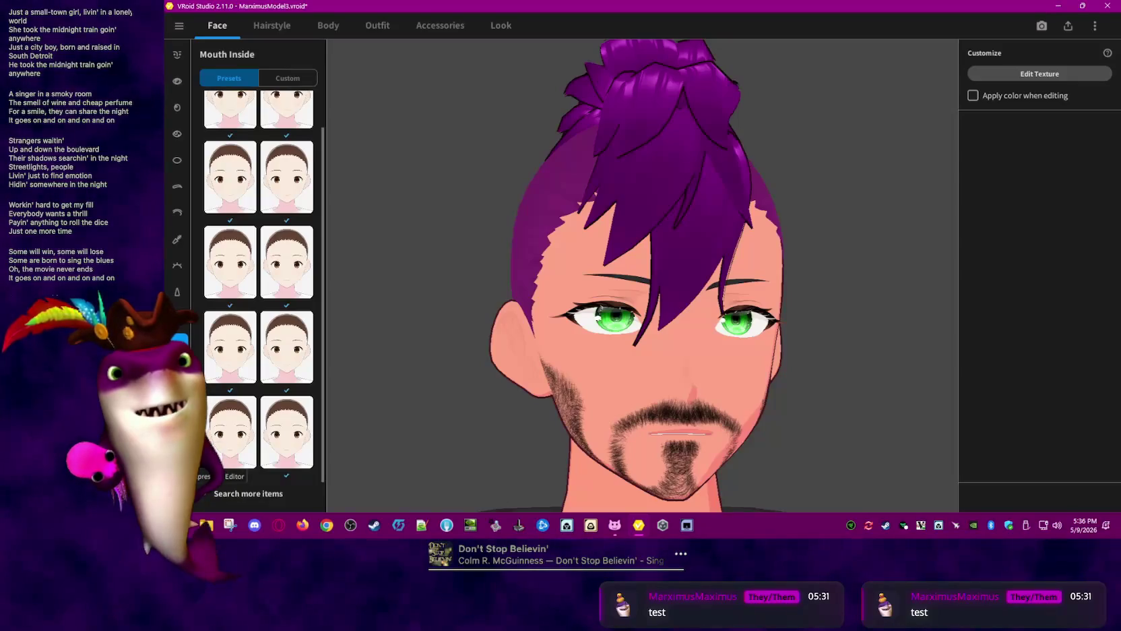
{"action": "left_click", "coordinate": [181, 322]}
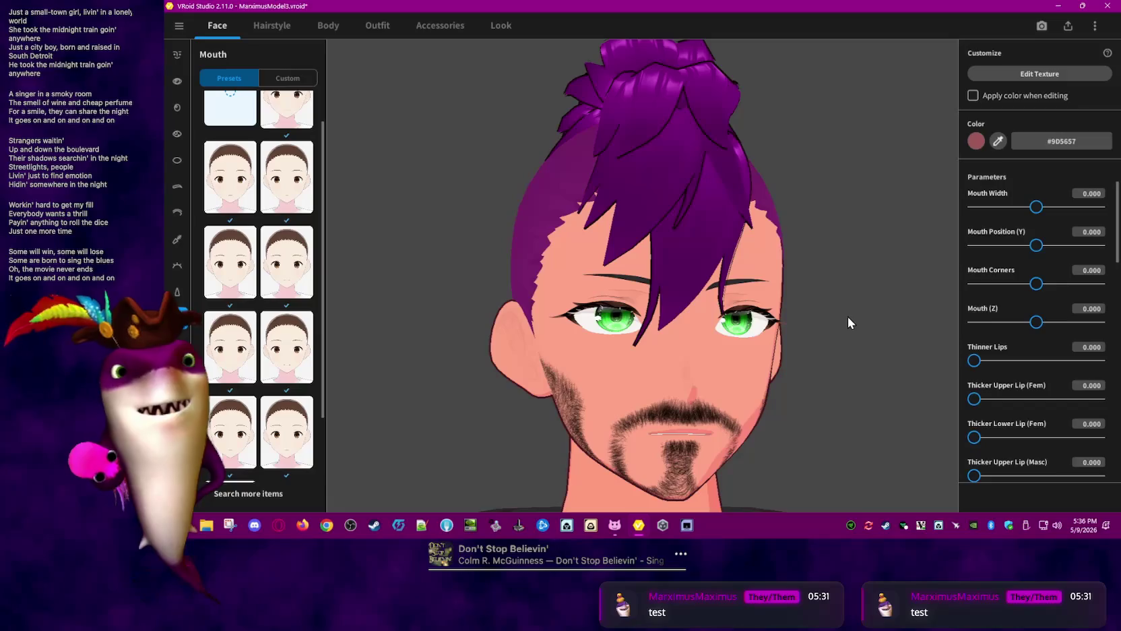
{"action": "scroll", "coordinate": [1018, 345], "scroll_direction": "down", "scroll_amount": 2}
{"action": "scroll", "coordinate": [1036, 357], "scroll_direction": "down", "scroll_amount": 1}
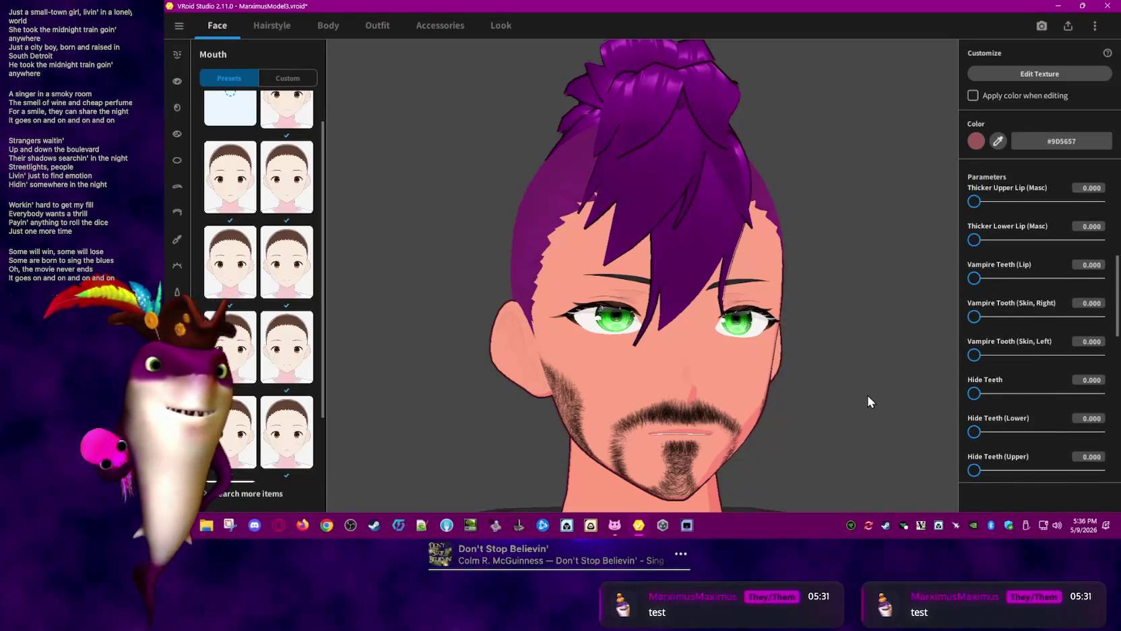
{"action": "scroll", "coordinate": [1036, 393], "scroll_direction": "up", "scroll_amount": 1}
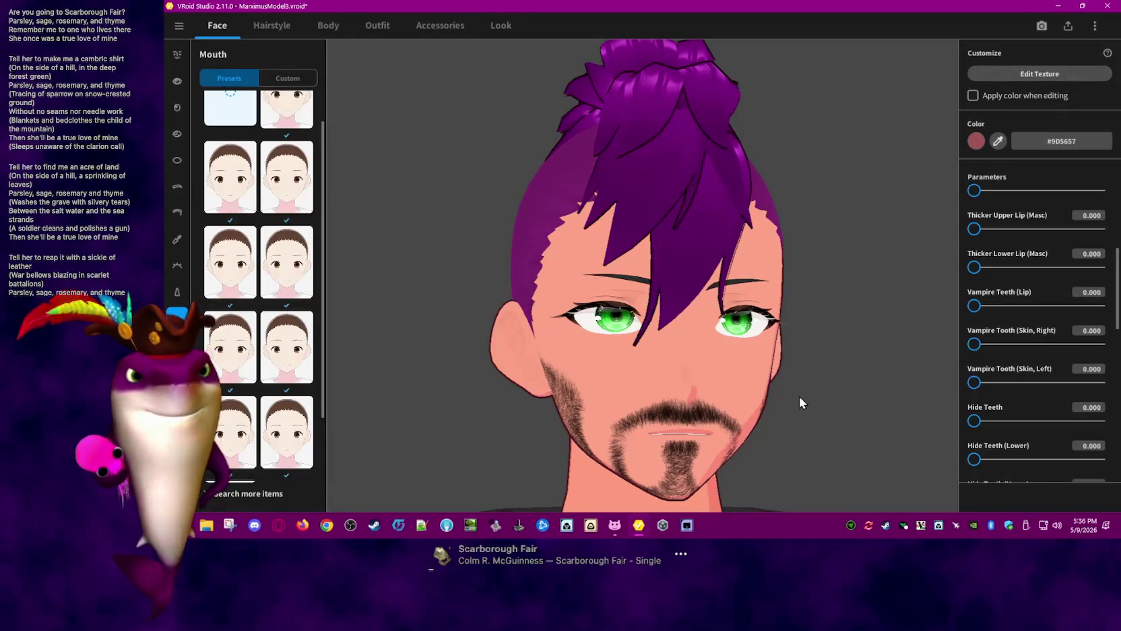
{"action": "right_click_drag", "start_coordinate": [787, 396], "coordinate": [777, 399]}
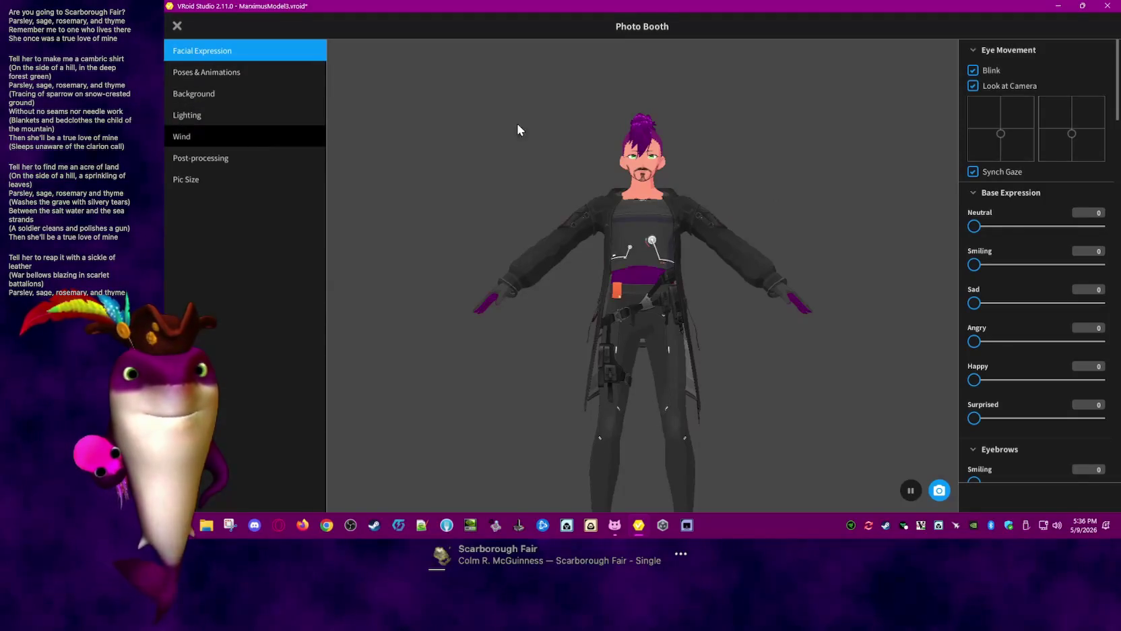
Collapse the Base Expression, Eyebrows and Eyes slider groups to reach the mouth sliders
{"action": "scroll", "coordinate": [999, 375], "scroll_direction": "down", "scroll_amount": 3}
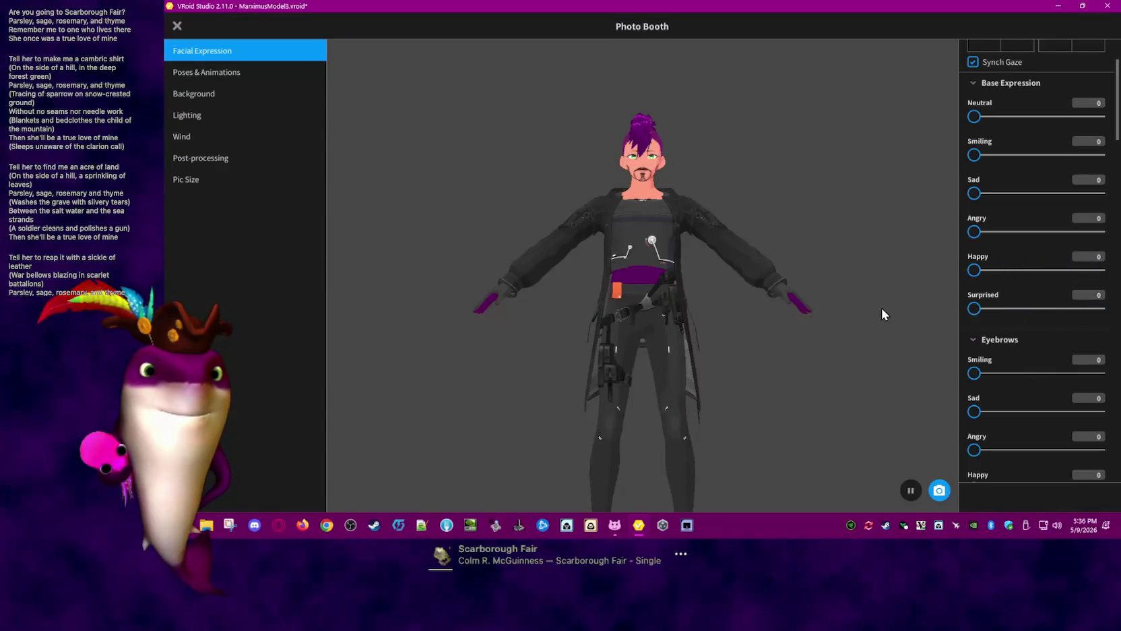
{"action": "scroll", "coordinate": [1036, 302], "scroll_direction": "down", "scroll_amount": 3}
{"action": "scroll", "coordinate": [1036, 303], "scroll_direction": "down", "scroll_amount": 2}
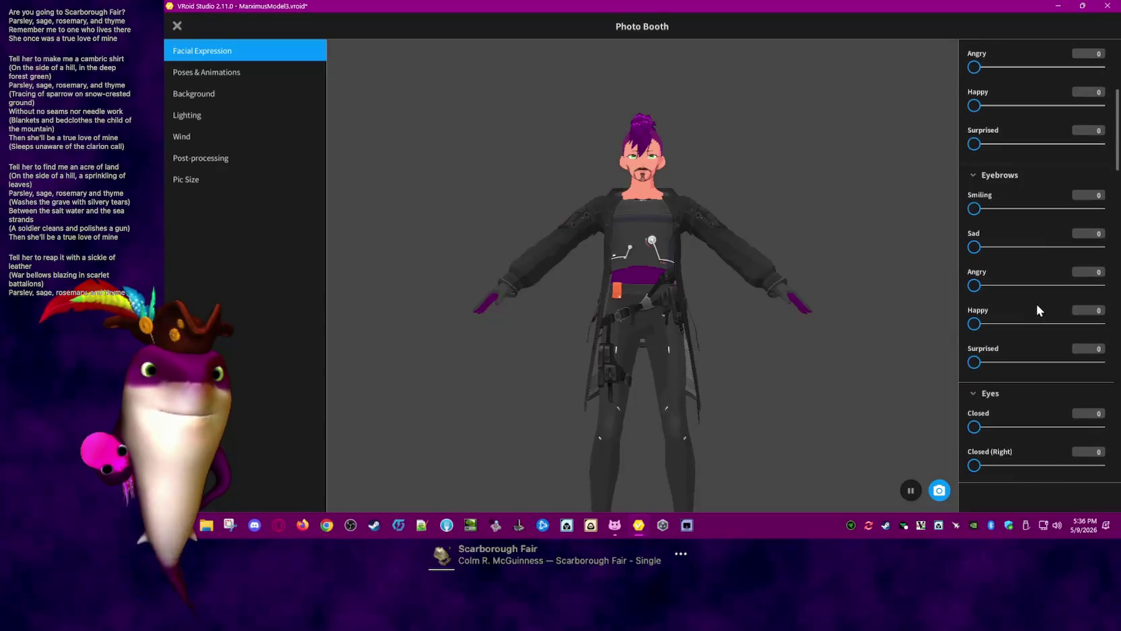
{"action": "scroll", "coordinate": [1034, 316], "scroll_direction": "down", "scroll_amount": 2}
{"action": "scroll", "coordinate": [1035, 316], "scroll_direction": "down", "scroll_amount": 4}
{"action": "scroll", "coordinate": [1039, 329], "scroll_direction": "down", "scroll_amount": 2}
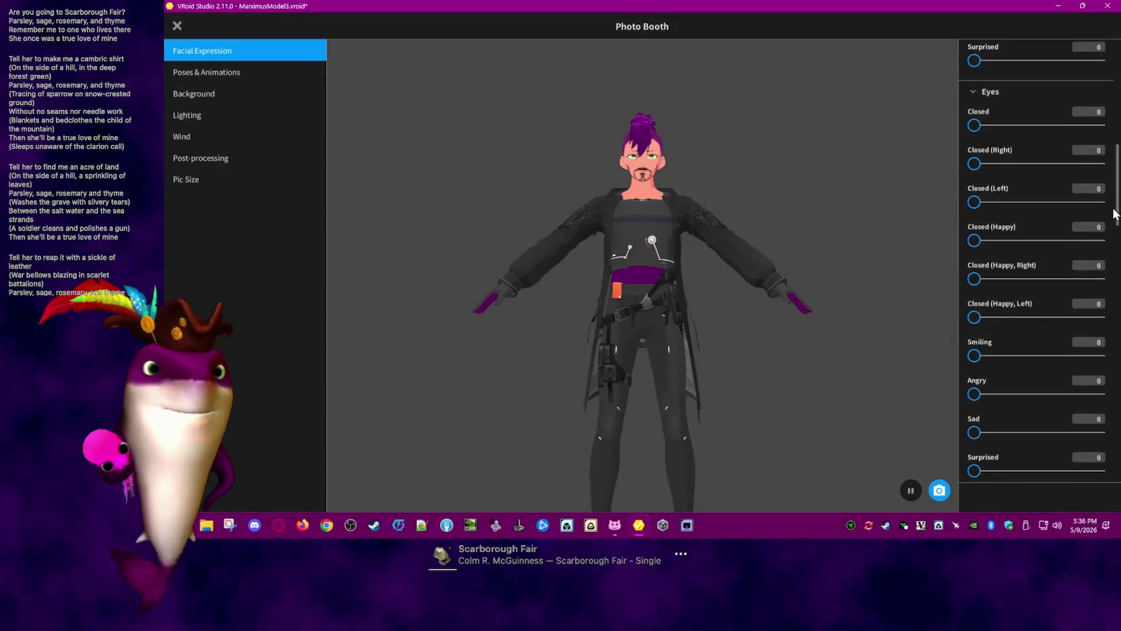
{"action": "left_click_drag", "start_coordinate": [1117, 188], "coordinate": [1117, 74]}
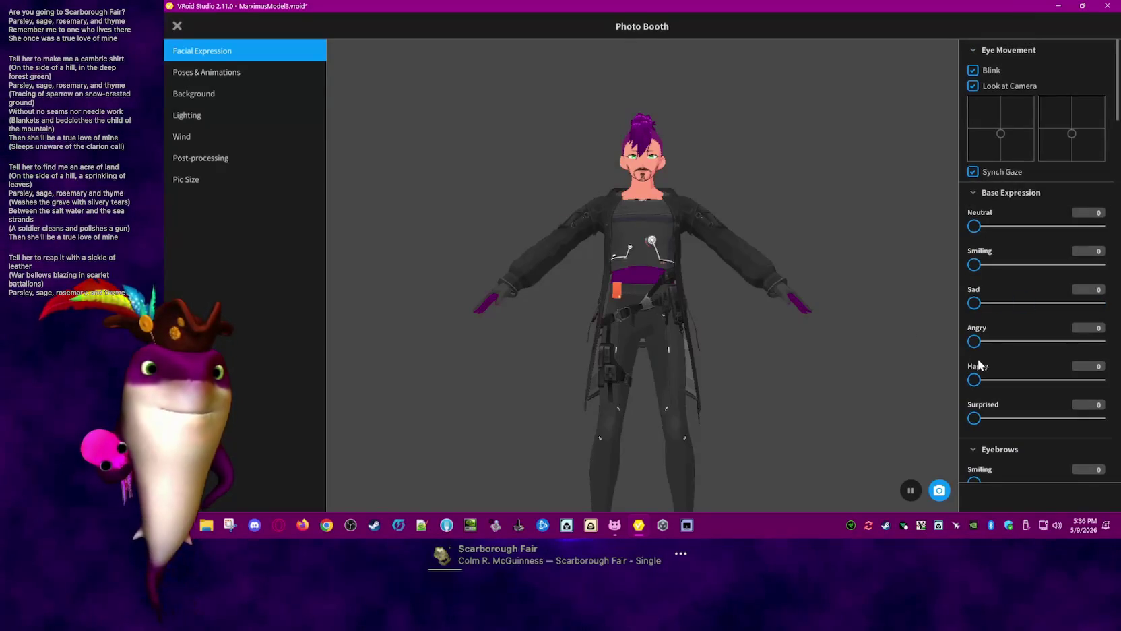
{"action": "left_click", "coordinate": [974, 192]}
{"action": "left_click", "coordinate": [972, 216]}
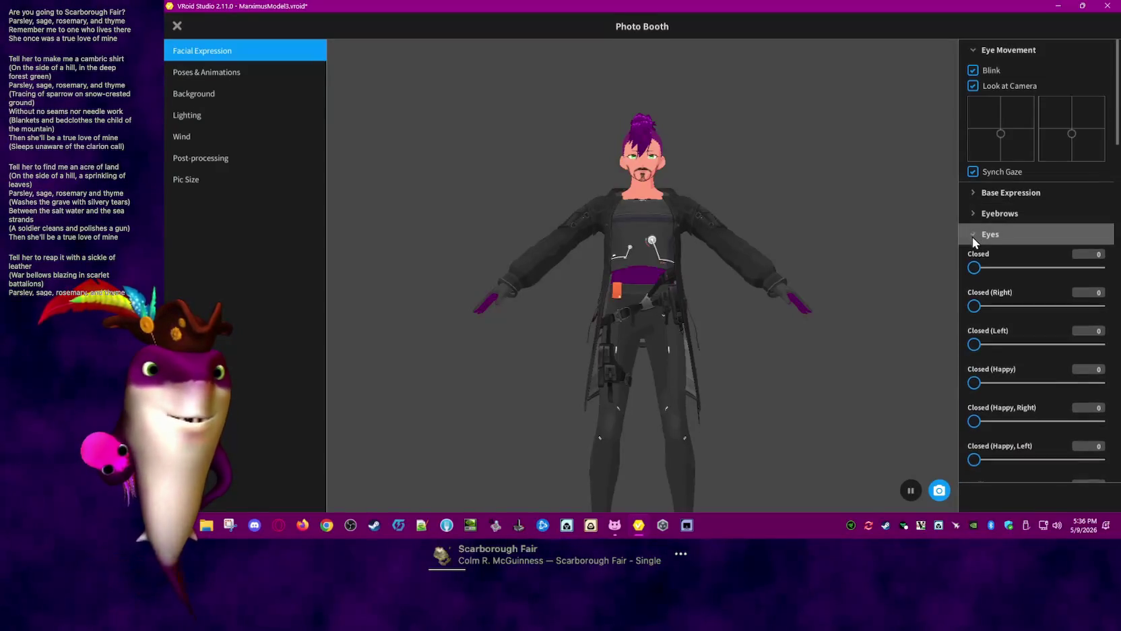
{"action": "left_click", "coordinate": [973, 235]}
{"action": "scroll", "coordinate": [1053, 345], "scroll_direction": "down", "scroll_amount": 1}
{"action": "scroll", "coordinate": [1053, 345], "scroll_direction": "down", "scroll_amount": 1}
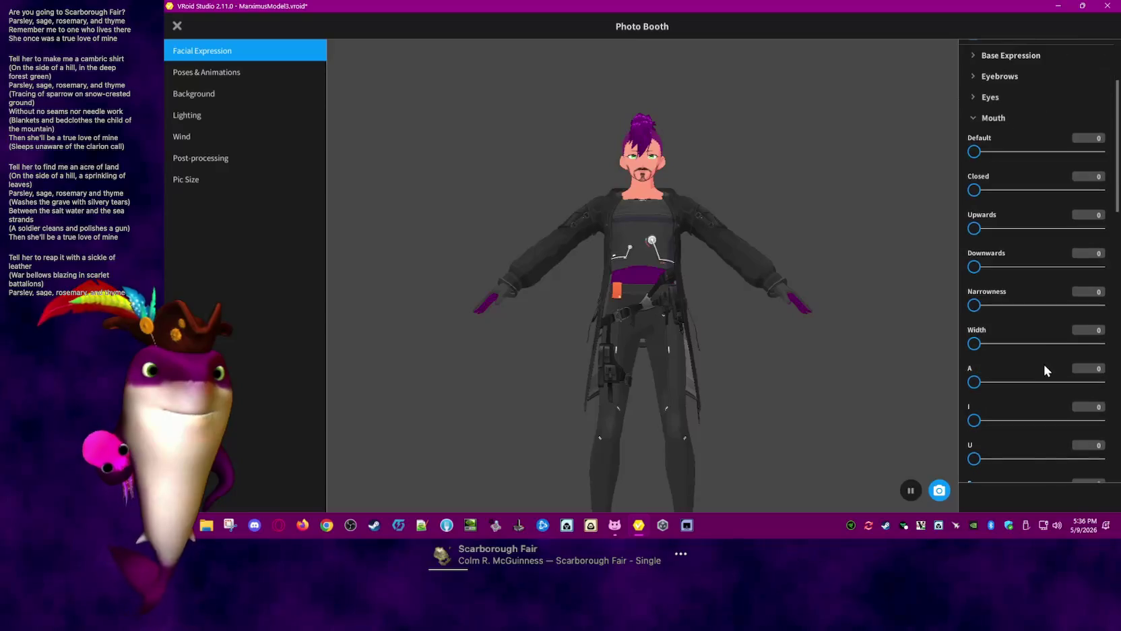
{"action": "scroll", "coordinate": [1045, 364], "scroll_direction": "down", "scroll_amount": 2}
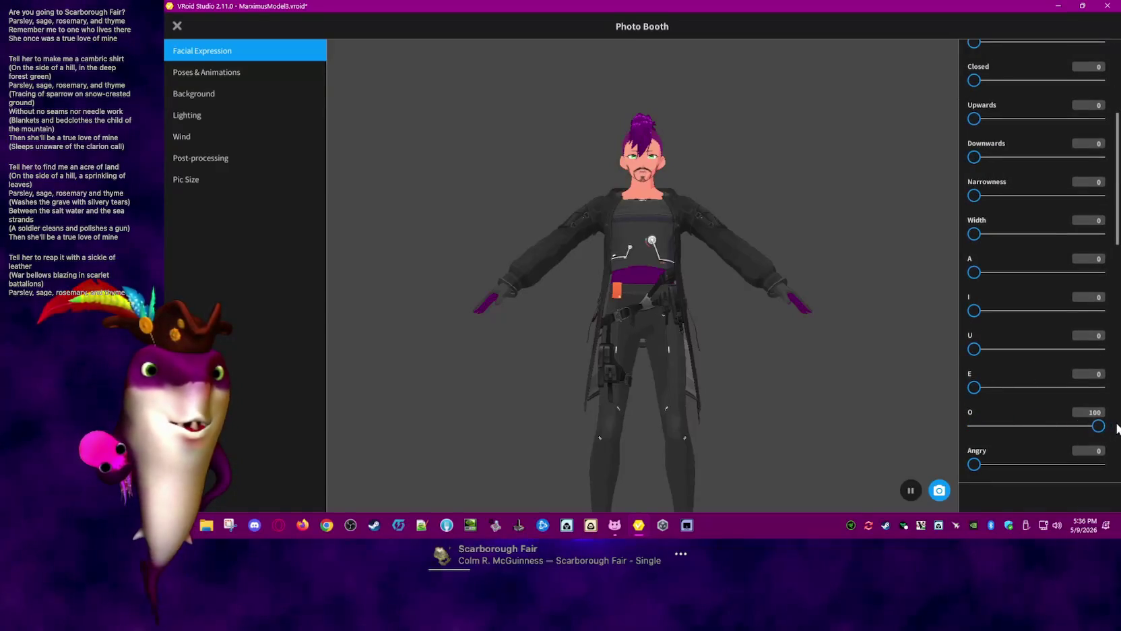
Adjust the mouth sliders until E is 78 and O is 56
{"action": "left_click_drag", "start_coordinate": [1117, 429], "coordinate": [923, 422]}
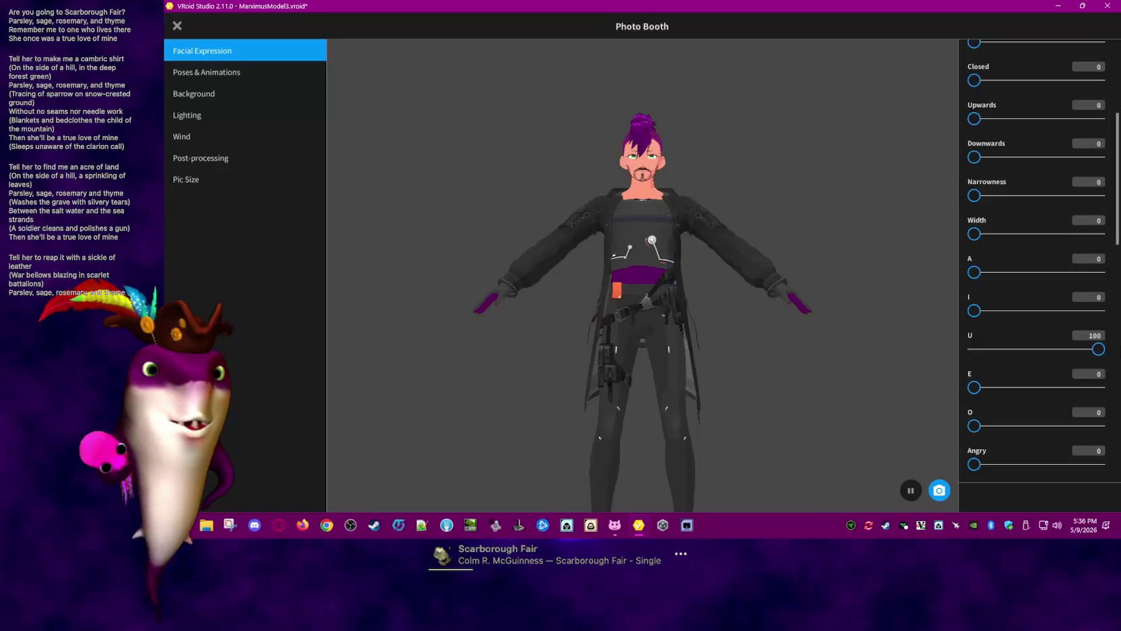
{"action": "mouse_move", "coordinate": [978, 389]}
{"action": "left_mouse_down"}
{"action": "mouse_move", "coordinate": [1097, 387]}
{"action": "mouse_move", "coordinate": [875, 389]}
{"action": "mouse_move", "coordinate": [1105, 387]}
{"action": "left_mouse_up"}
{"action": "left_click_drag", "start_coordinate": [975, 426], "coordinate": [1062, 426]}
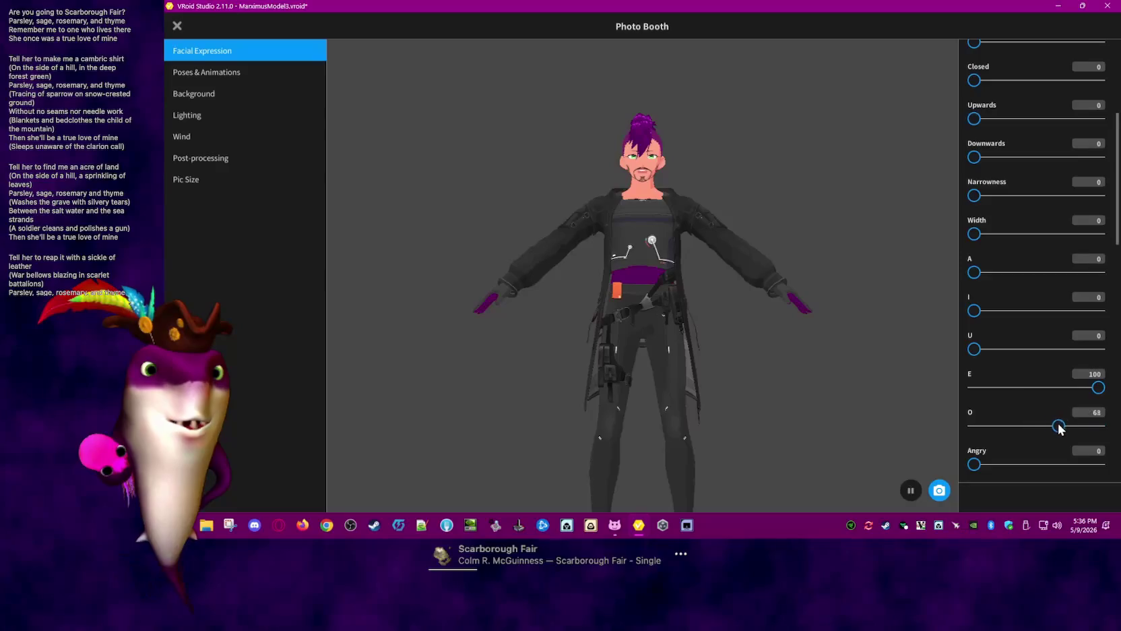
{"action": "mouse_move", "coordinate": [1047, 388]}
{"action": "left_mouse_down"}
{"action": "mouse_move", "coordinate": [1105, 388]}
{"action": "mouse_move", "coordinate": [970, 388]}
{"action": "left_mouse_up"}
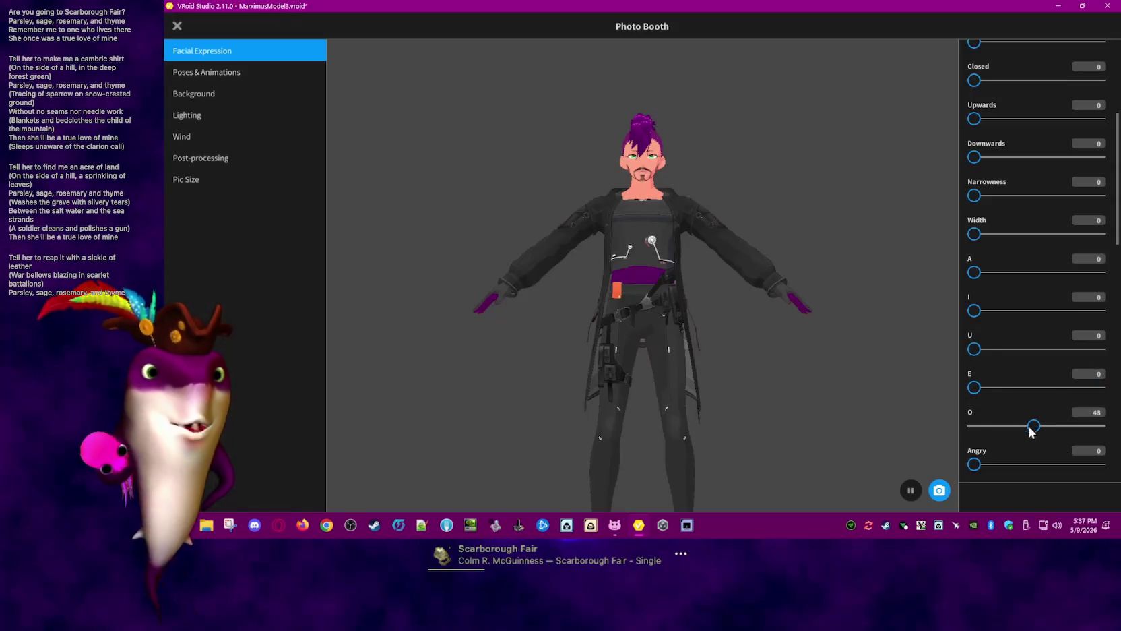
{"action": "left_click_drag", "start_coordinate": [1041, 426], "coordinate": [970, 426]}
{"action": "left_click_drag", "start_coordinate": [1118, 251], "coordinate": [1117, 368]}
{"action": "scroll", "coordinate": [1037, 270], "scroll_direction": "up", "scroll_amount": 1}
{"action": "scroll", "coordinate": [991, 317], "scroll_direction": "up", "scroll_amount": 1}
{"action": "scroll", "coordinate": [990, 316], "scroll_direction": "up", "scroll_amount": 1}
{"action": "scroll", "coordinate": [990, 317], "scroll_direction": "up", "scroll_amount": 2}
{"action": "scroll", "coordinate": [990, 317], "scroll_direction": "up", "scroll_amount": 1}
{"action": "left_click_drag", "start_coordinate": [990, 317], "coordinate": [1083, 320]}
{"action": "left_click_drag", "start_coordinate": [975, 279], "coordinate": [1071, 279]}
{"action": "left_click", "coordinate": [1044, 317]}
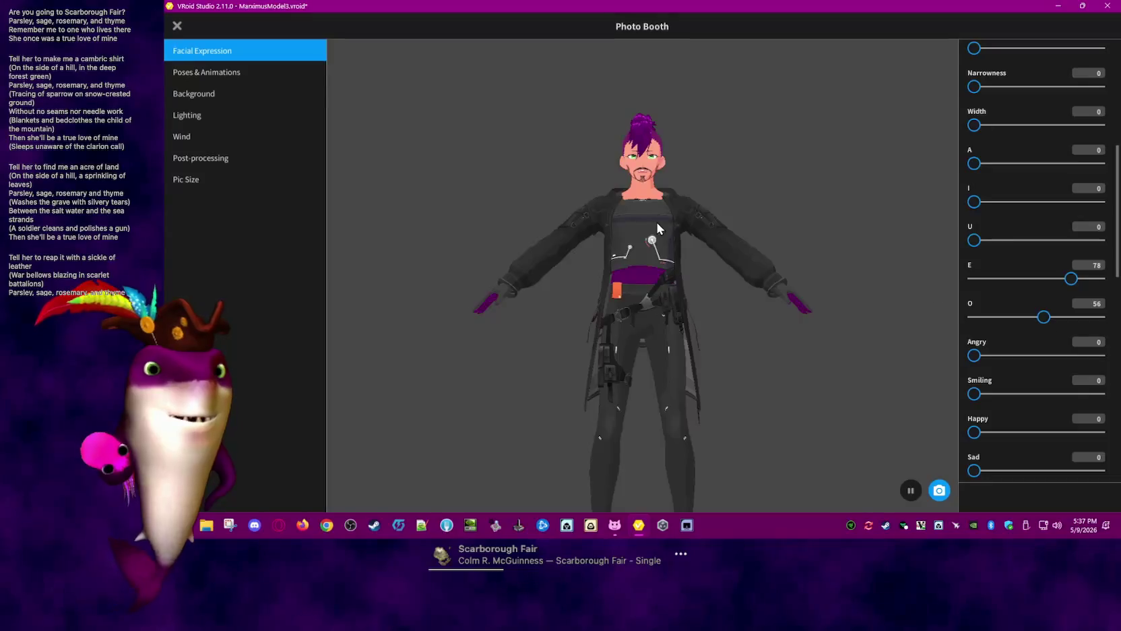
{"action": "scroll", "coordinate": [636, 276], "scroll_direction": "up", "scroll_amount": 1}
{"action": "scroll", "coordinate": [653, 292], "scroll_direction": "up", "scroll_amount": 1}
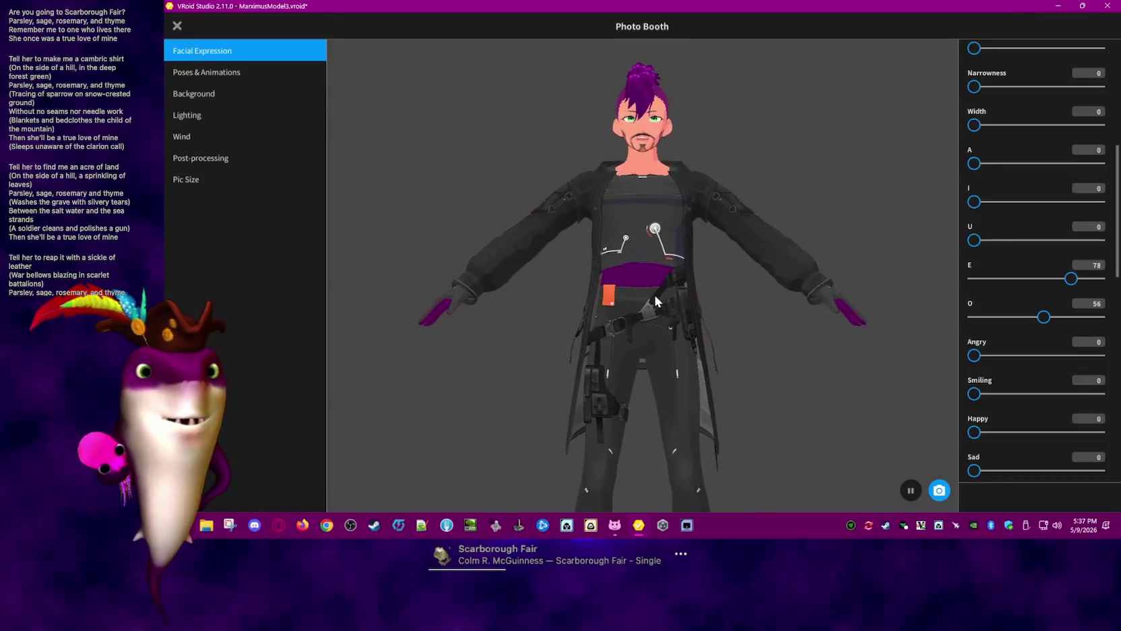
Frame the avatar's face and raise Vampire Teeth (Upper) to 100
{"action": "scroll", "coordinate": [675, 312], "scroll_direction": "up", "scroll_amount": 1}
{"action": "scroll", "coordinate": [680, 318], "scroll_direction": "up", "scroll_amount": 1}
{"action": "scroll", "coordinate": [686, 304], "scroll_direction": "up", "scroll_amount": 2}
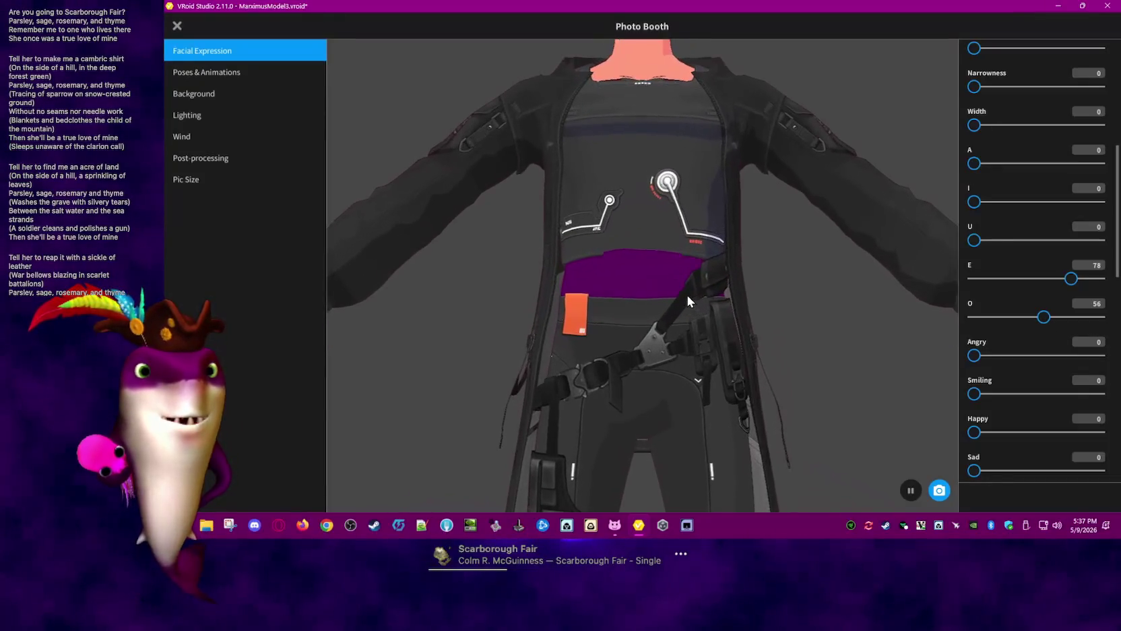
{"action": "scroll", "coordinate": [687, 300], "scroll_direction": "up", "scroll_amount": 1}
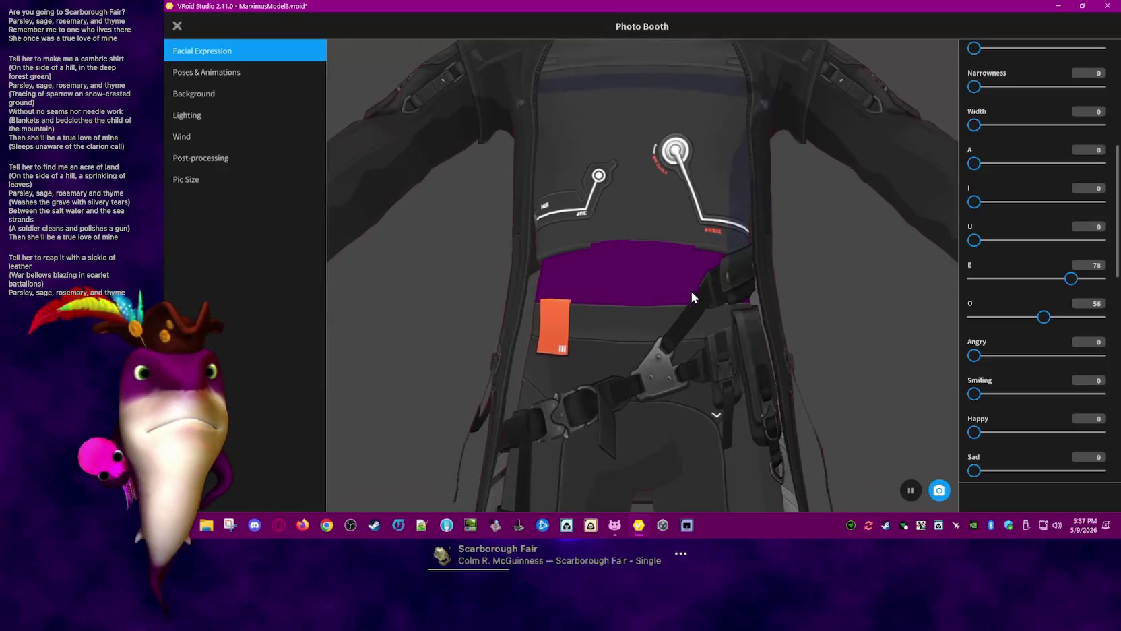
{"action": "scroll", "coordinate": [690, 293], "scroll_direction": "up", "scroll_amount": 2}
{"action": "scroll", "coordinate": [703, 296], "scroll_direction": "up", "scroll_amount": 1}
{"action": "scroll", "coordinate": [704, 295], "scroll_direction": "up", "scroll_amount": 2}
{"action": "scroll", "coordinate": [708, 291], "scroll_direction": "down", "scroll_amount": 2}
{"action": "mouse_move", "coordinate": [712, 287]}
{"action": "middle_mouse_down"}
{"action": "mouse_move", "coordinate": [710, 354]}
{"action": "mouse_move", "coordinate": [713, 291]}
{"action": "middle_mouse_up"}
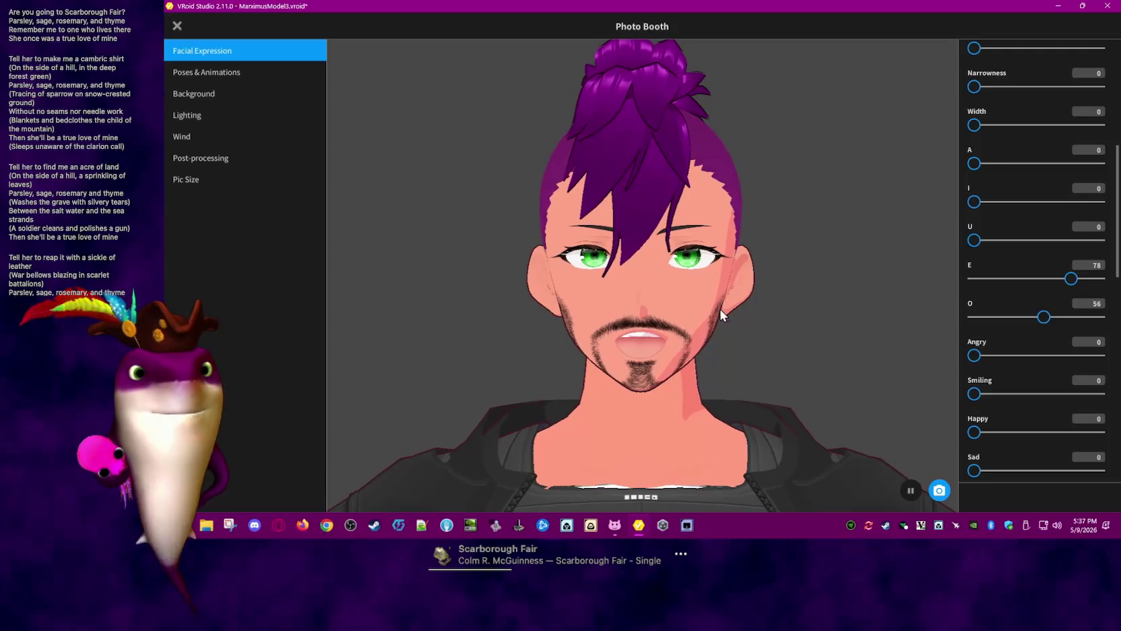
{"action": "scroll", "coordinate": [1038, 370], "scroll_direction": "down", "scroll_amount": 1}
{"action": "scroll", "coordinate": [1051, 374], "scroll_direction": "down", "scroll_amount": 1}
{"action": "scroll", "coordinate": [1038, 377], "scroll_direction": "down", "scroll_amount": 1}
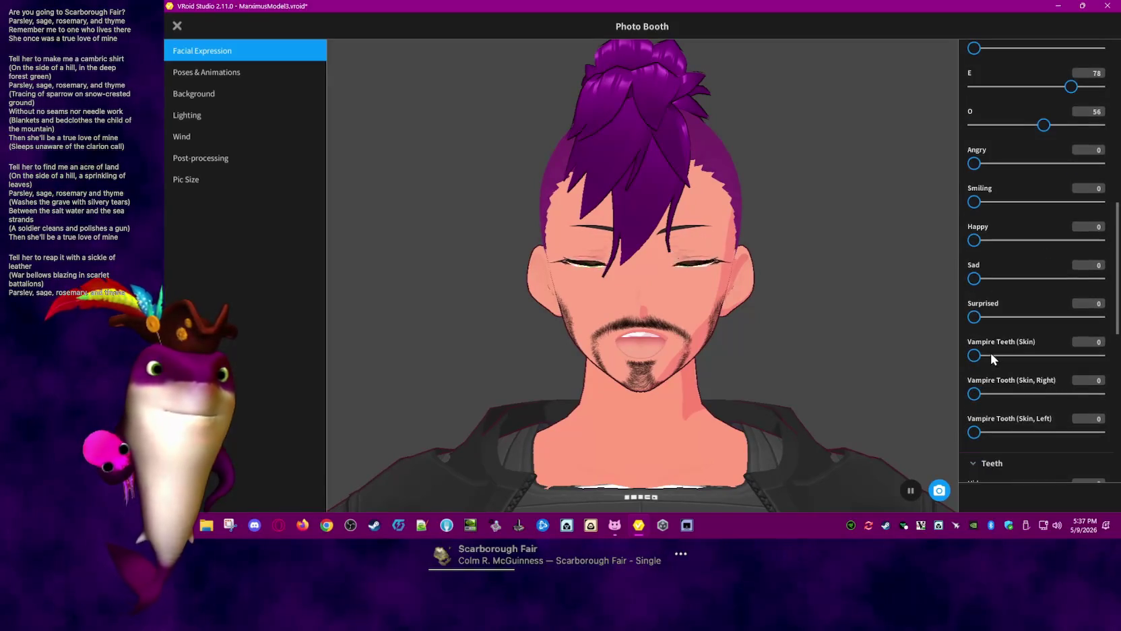
{"action": "left_click_drag", "start_coordinate": [975, 357], "coordinate": [940, 354]}
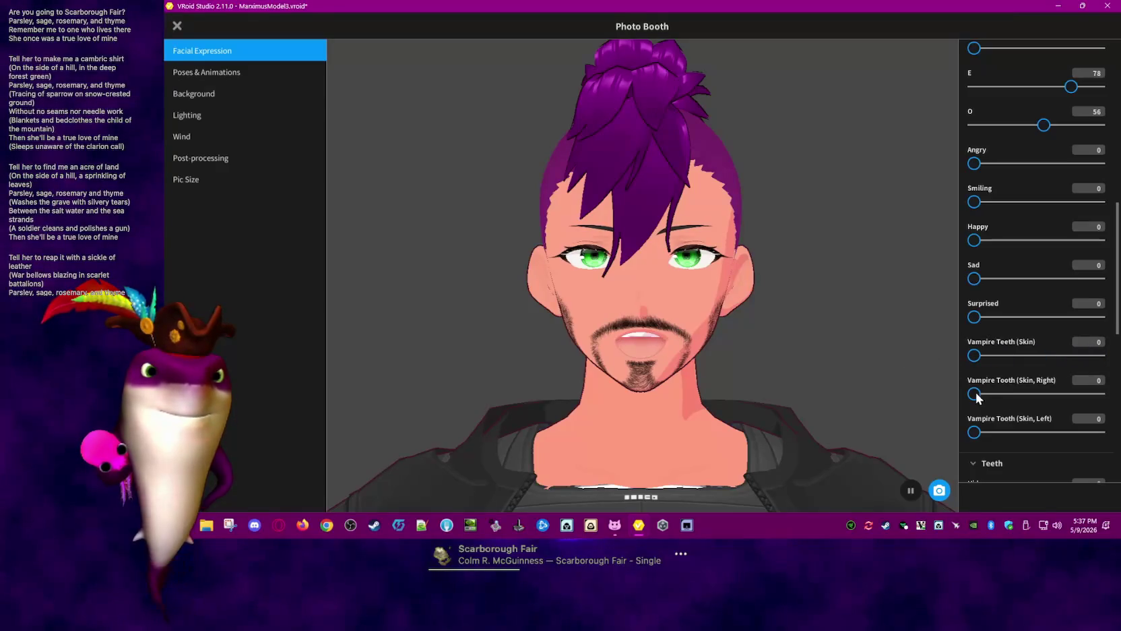
{"action": "left_click_drag", "start_coordinate": [977, 394], "coordinate": [1098, 393]}
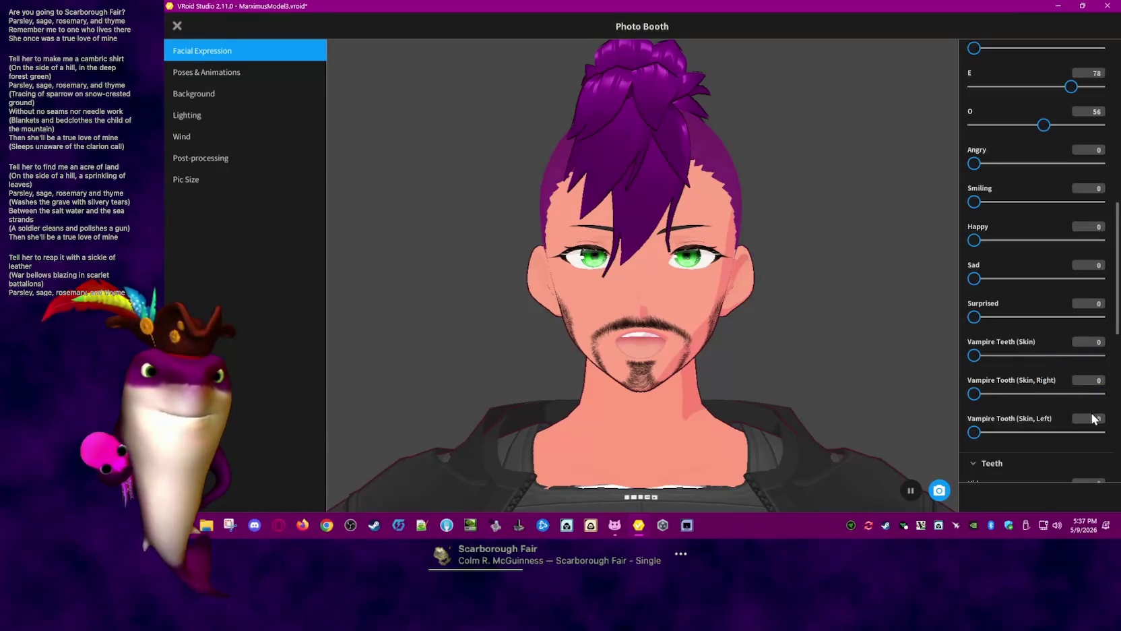
Set Vampire Teeth (Lower) to 100, Shark Teeth to 14 and Shark Teeth (Upper) to 6
{"action": "scroll", "coordinate": [1091, 418], "scroll_direction": "down", "scroll_amount": 2}
{"action": "scroll", "coordinate": [1058, 384], "scroll_direction": "down", "scroll_amount": 4}
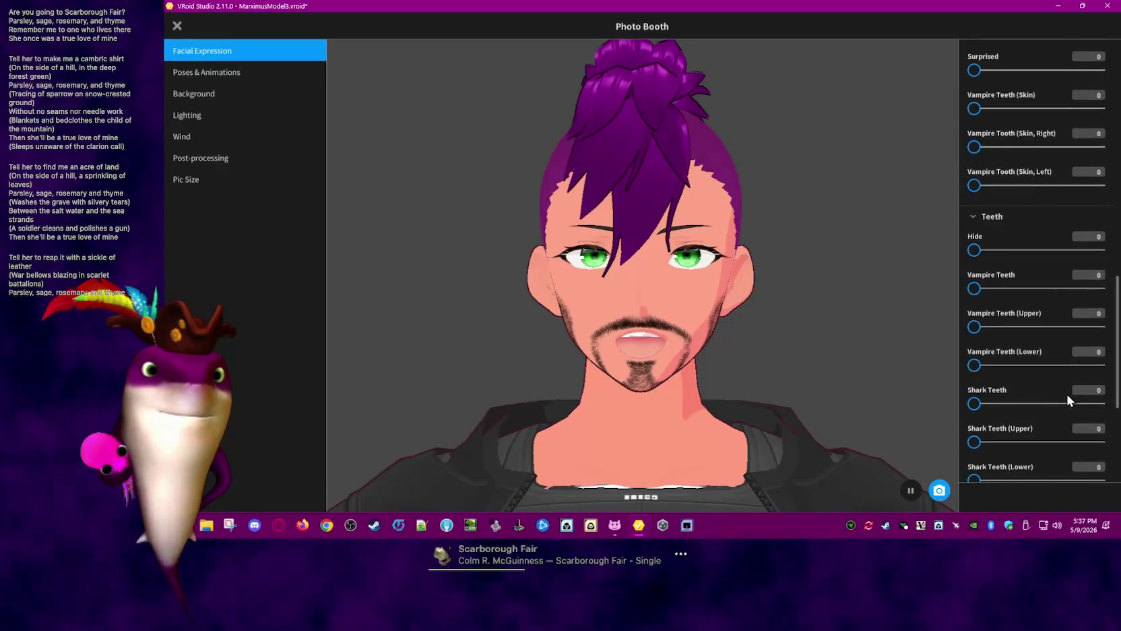
{"action": "scroll", "coordinate": [1063, 392], "scroll_direction": "down", "scroll_amount": 1}
{"action": "left_click_drag", "start_coordinate": [974, 338], "coordinate": [992, 339]}
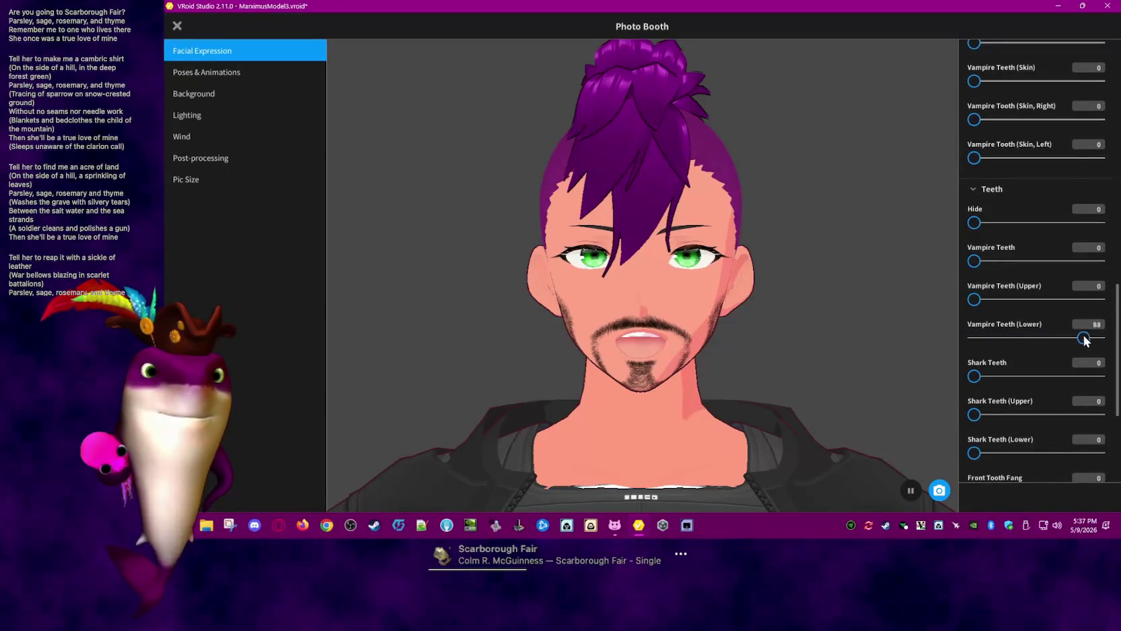
{"action": "left_click_drag", "start_coordinate": [1079, 339], "coordinate": [921, 342]}
{"action": "left_click_drag", "start_coordinate": [1080, 302], "coordinate": [1061, 307]}
{"action": "left_click_drag", "start_coordinate": [974, 376], "coordinate": [1003, 377]}
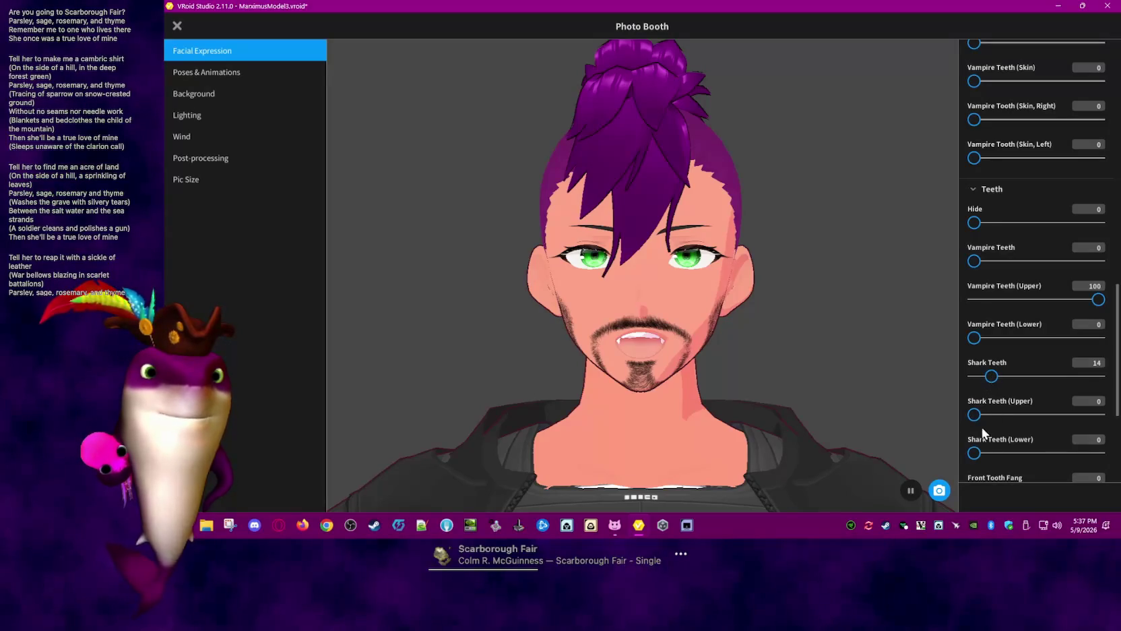
{"action": "left_click_drag", "start_coordinate": [981, 414], "coordinate": [987, 414]}
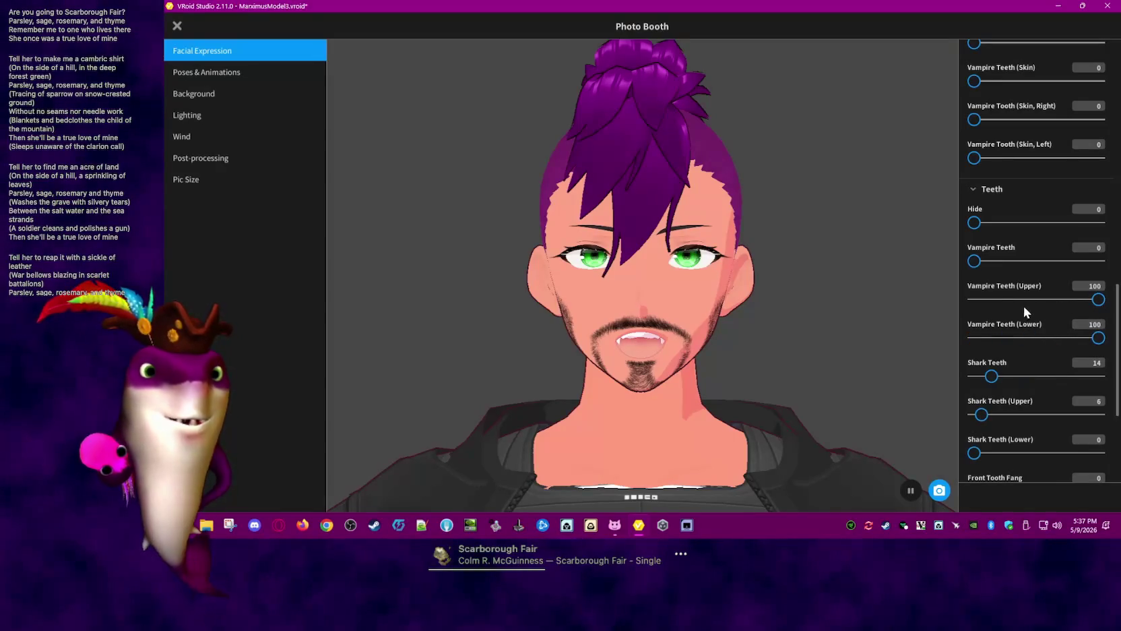
{"action": "scroll", "coordinate": [1043, 261], "scroll_direction": "up", "scroll_amount": 2}
Experiment with blending the E and O mouth shapes
{"action": "scroll", "coordinate": [1056, 261], "scroll_direction": "up", "scroll_amount": 3}
{"action": "scroll", "coordinate": [1063, 250], "scroll_direction": "up", "scroll_amount": 2}
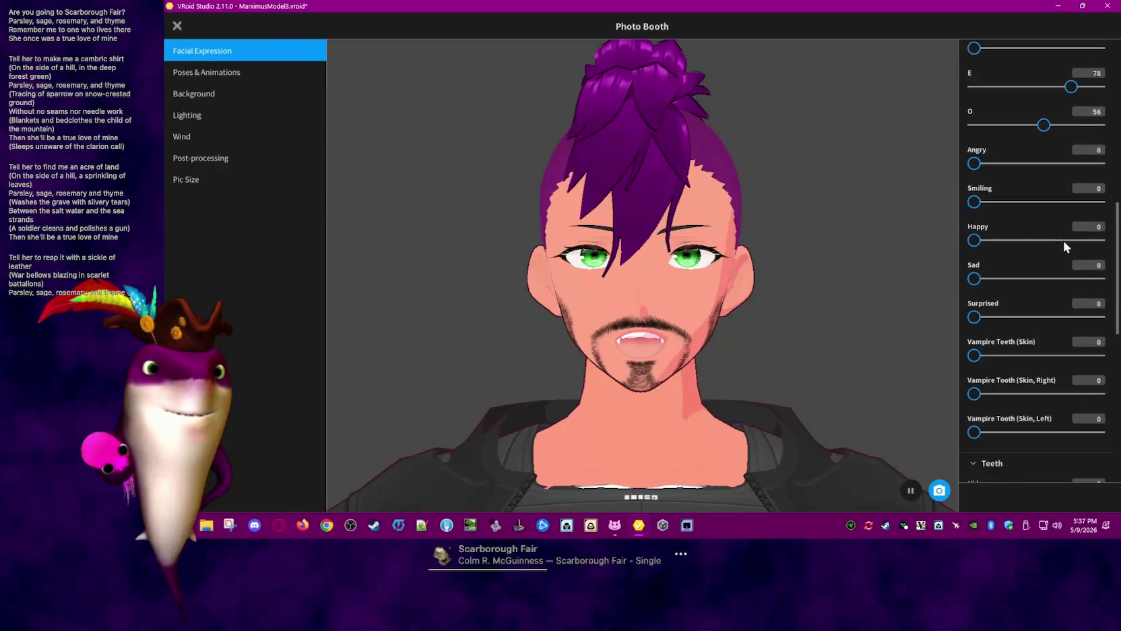
{"action": "scroll", "coordinate": [1064, 243], "scroll_direction": "up", "scroll_amount": 2}
{"action": "left_click_drag", "start_coordinate": [1072, 169], "coordinate": [933, 179]}
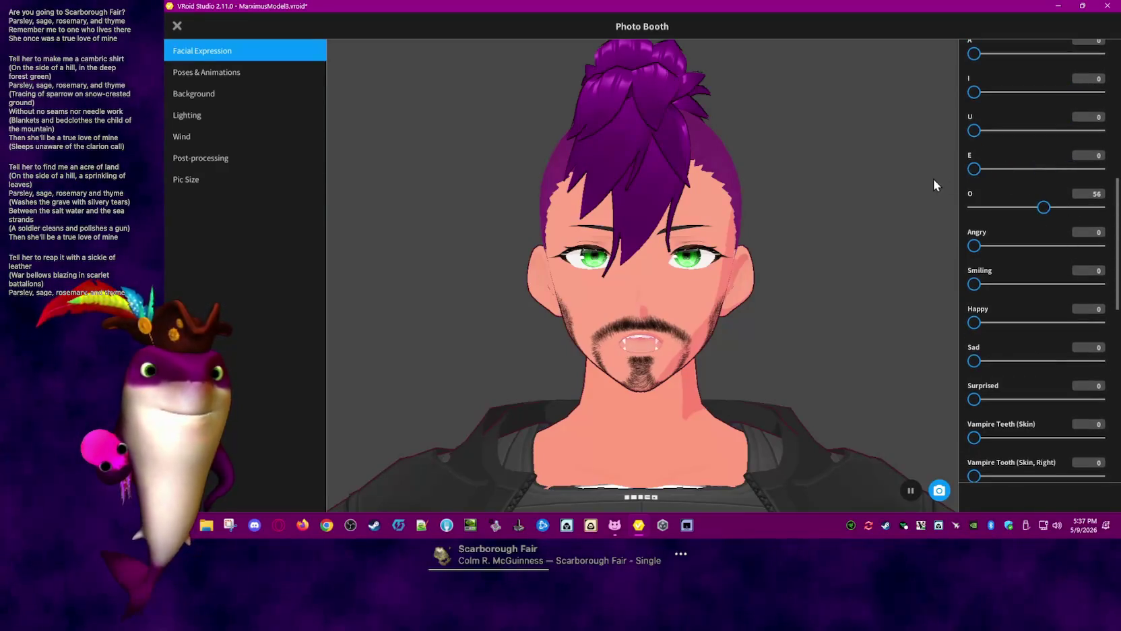
{"action": "left_click", "coordinate": [1079, 209]}
{"action": "mouse_move", "coordinate": [1079, 207]}
{"action": "left_mouse_down"}
{"action": "mouse_move", "coordinate": [1013, 223]}
{"action": "mouse_move", "coordinate": [1050, 227]}
{"action": "left_mouse_up"}
{"action": "mouse_move", "coordinate": [975, 169]}
{"action": "left_mouse_down"}
{"action": "mouse_move", "coordinate": [1072, 169]}
{"action": "mouse_move", "coordinate": [1048, 169]}
{"action": "left_mouse_up"}
{"action": "mouse_move", "coordinate": [1046, 207]}
{"action": "left_mouse_down"}
{"action": "mouse_move", "coordinate": [991, 215]}
{"action": "mouse_move", "coordinate": [1029, 209]}
{"action": "left_mouse_up"}
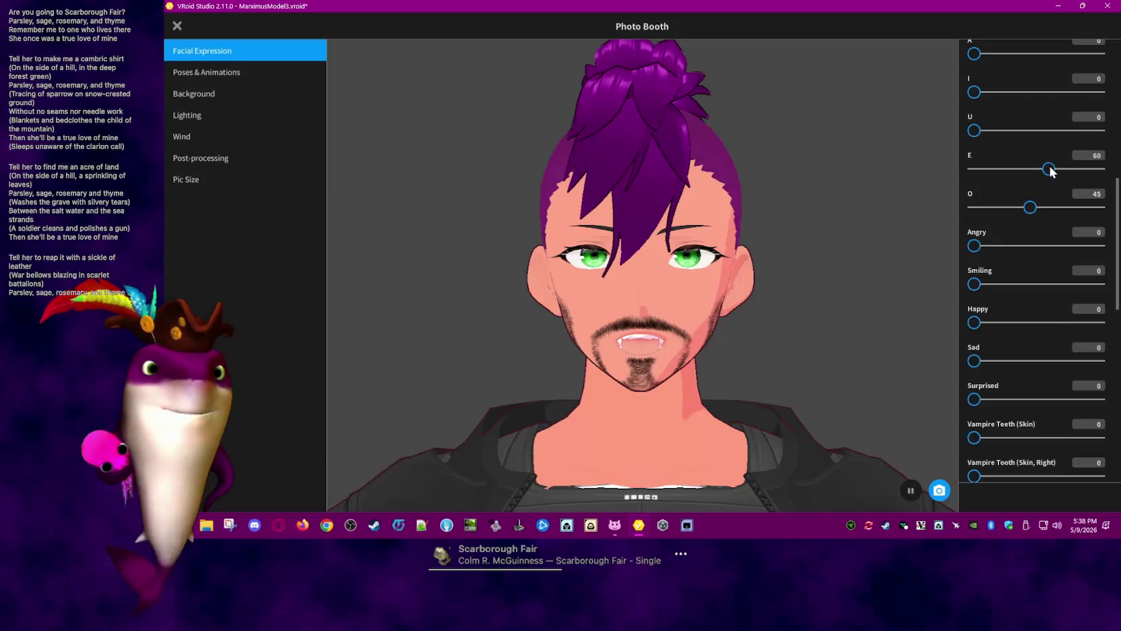
{"action": "left_click_drag", "start_coordinate": [1050, 168], "coordinate": [943, 180]}
Set mouth shapes A and I to 100, with E and O at 0
{"action": "left_click_drag", "start_coordinate": [975, 92], "coordinate": [1109, 87]}
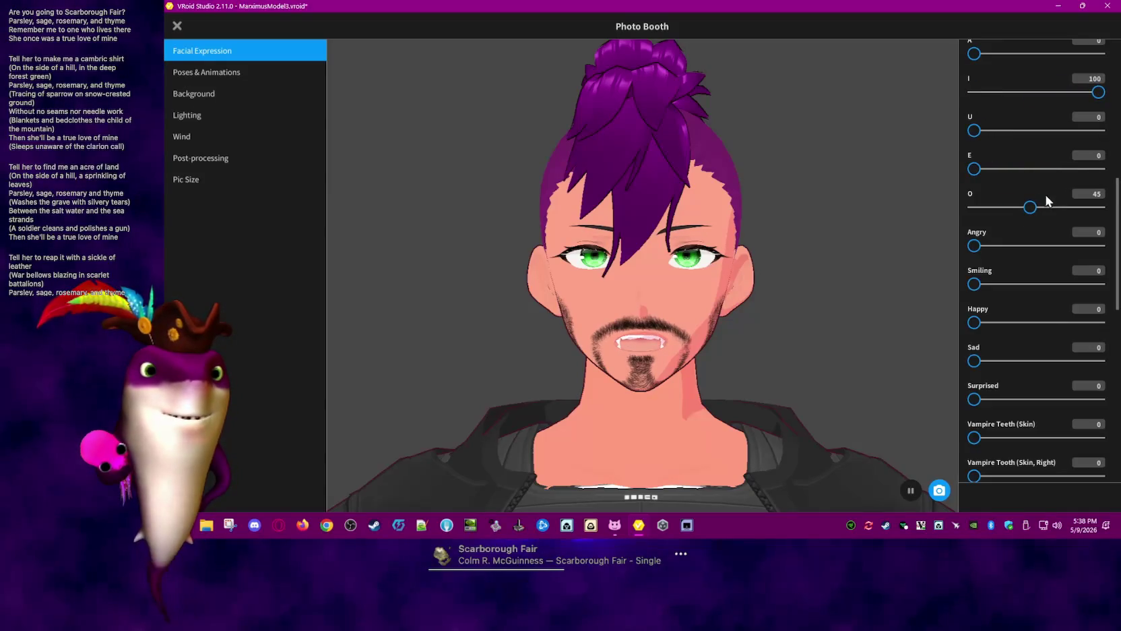
{"action": "left_click_drag", "start_coordinate": [975, 168], "coordinate": [993, 169]}
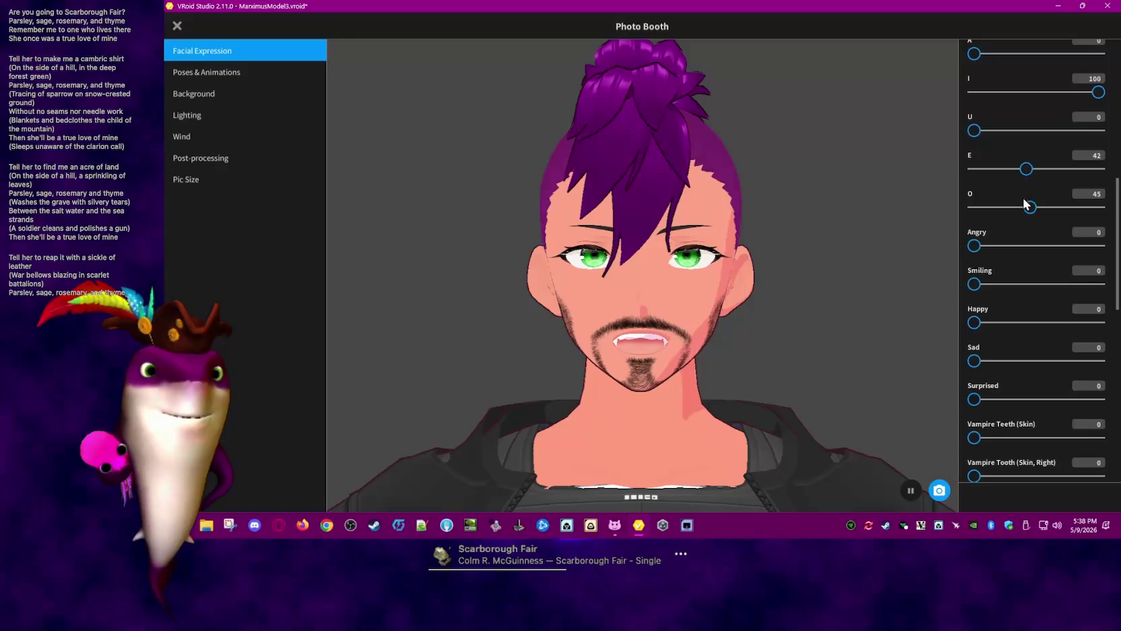
{"action": "mouse_move", "coordinate": [1009, 208]}
{"action": "left_mouse_down"}
{"action": "mouse_move", "coordinate": [982, 208]}
{"action": "mouse_move", "coordinate": [994, 207]}
{"action": "left_mouse_up"}
{"action": "left_click_drag", "start_coordinate": [975, 54], "coordinate": [1090, 54]}
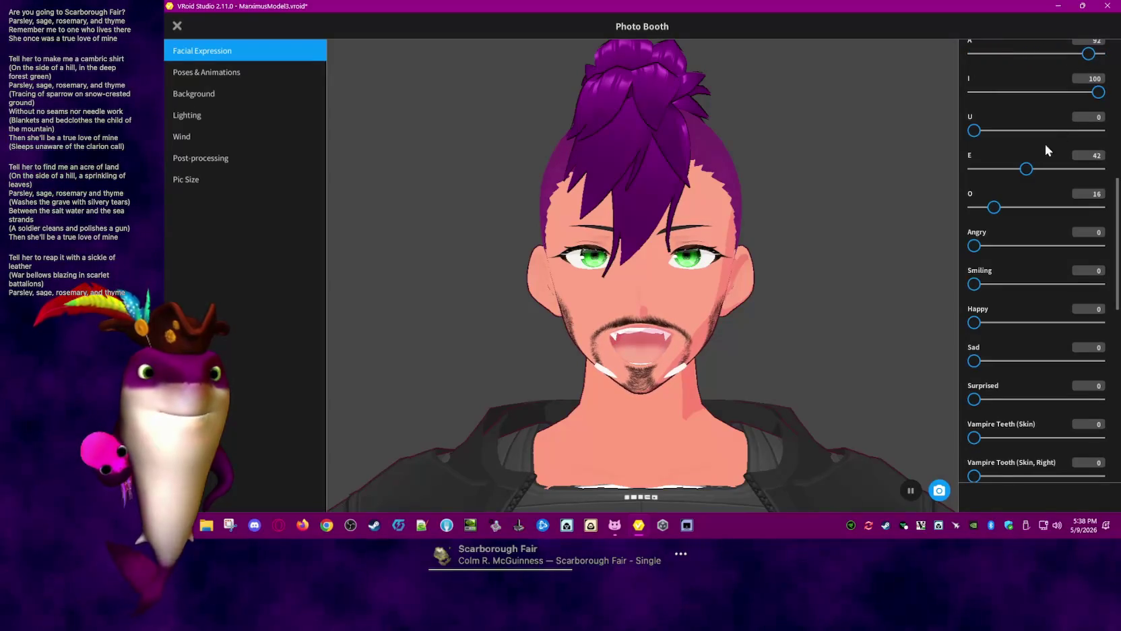
{"action": "left_click_drag", "start_coordinate": [1026, 168], "coordinate": [1012, 168]}
{"action": "left_click_drag", "start_coordinate": [994, 207], "coordinate": [965, 214]}
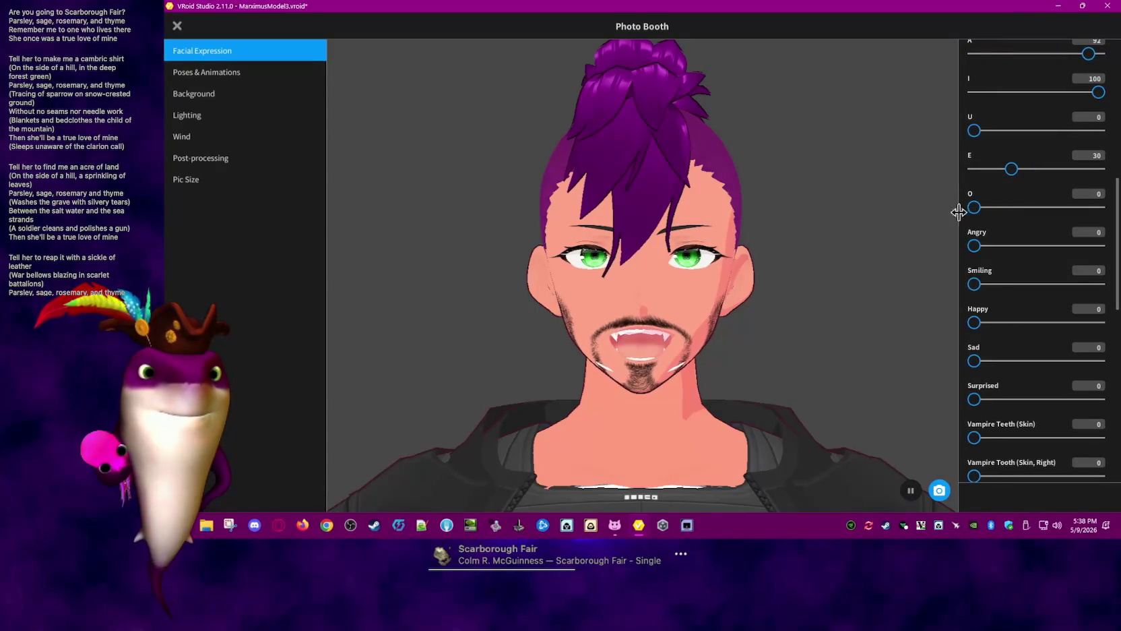
{"action": "left_click_drag", "start_coordinate": [1011, 168], "coordinate": [970, 169]}
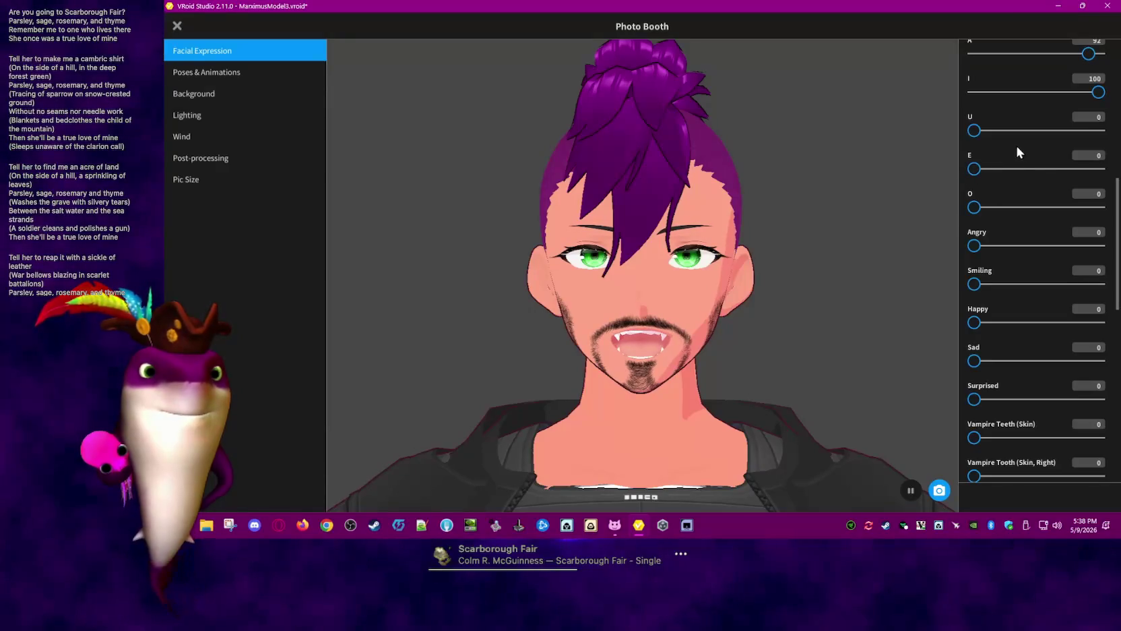
{"action": "mouse_move", "coordinate": [1099, 92]}
{"action": "left_mouse_down"}
{"action": "mouse_move", "coordinate": [1029, 92]}
{"action": "mouse_move", "coordinate": [1098, 92]}
{"action": "left_mouse_up"}
{"action": "mouse_move", "coordinate": [1088, 54]}
{"action": "left_mouse_down"}
{"action": "mouse_move", "coordinate": [996, 54]}
{"action": "mouse_move", "coordinate": [1115, 59]}
{"action": "left_mouse_up"}
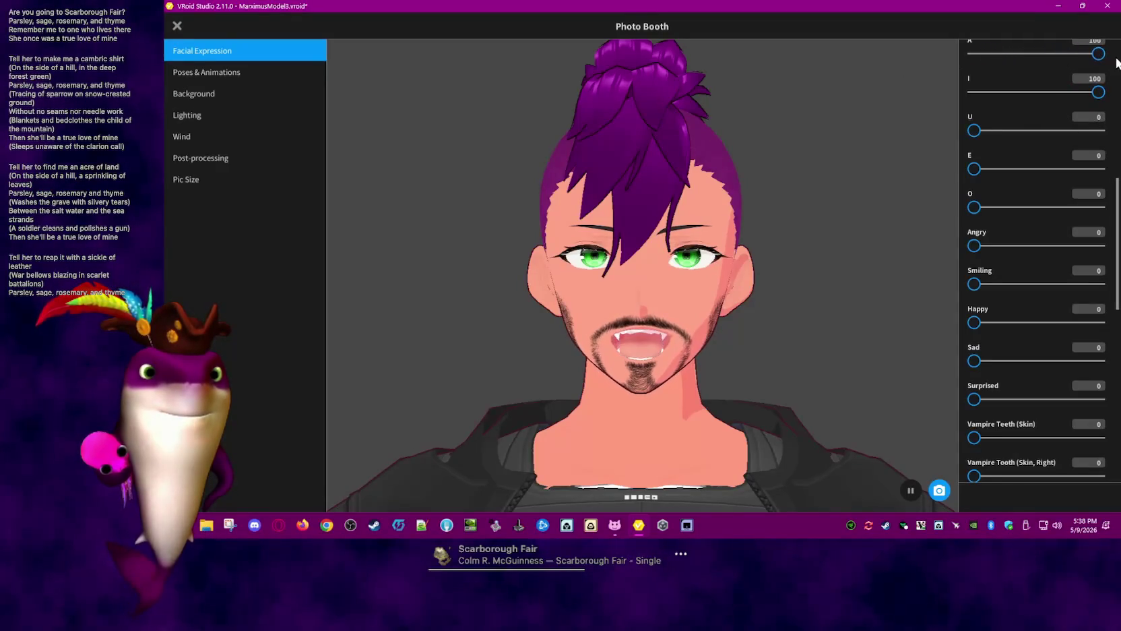
Scroll to the Teeth sliders and bring lower vampire teeth down to 46
{"action": "scroll", "coordinate": [985, 367], "scroll_direction": "down", "scroll_amount": 1}
{"action": "scroll", "coordinate": [1011, 370], "scroll_direction": "down", "scroll_amount": 2}
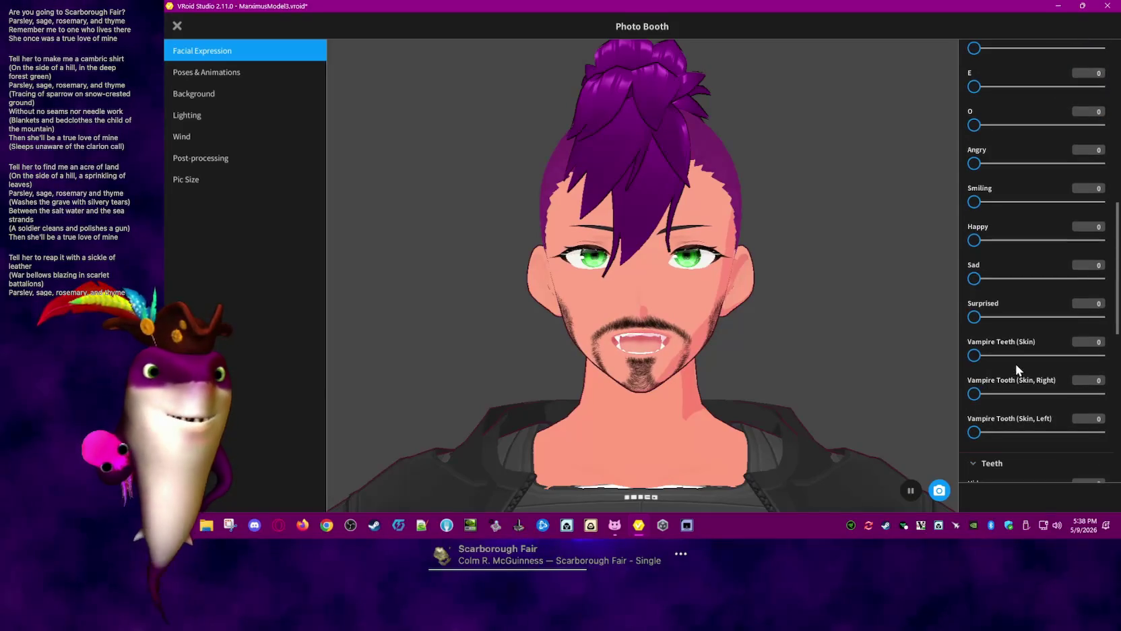
{"action": "scroll", "coordinate": [1016, 364], "scroll_direction": "down", "scroll_amount": 2}
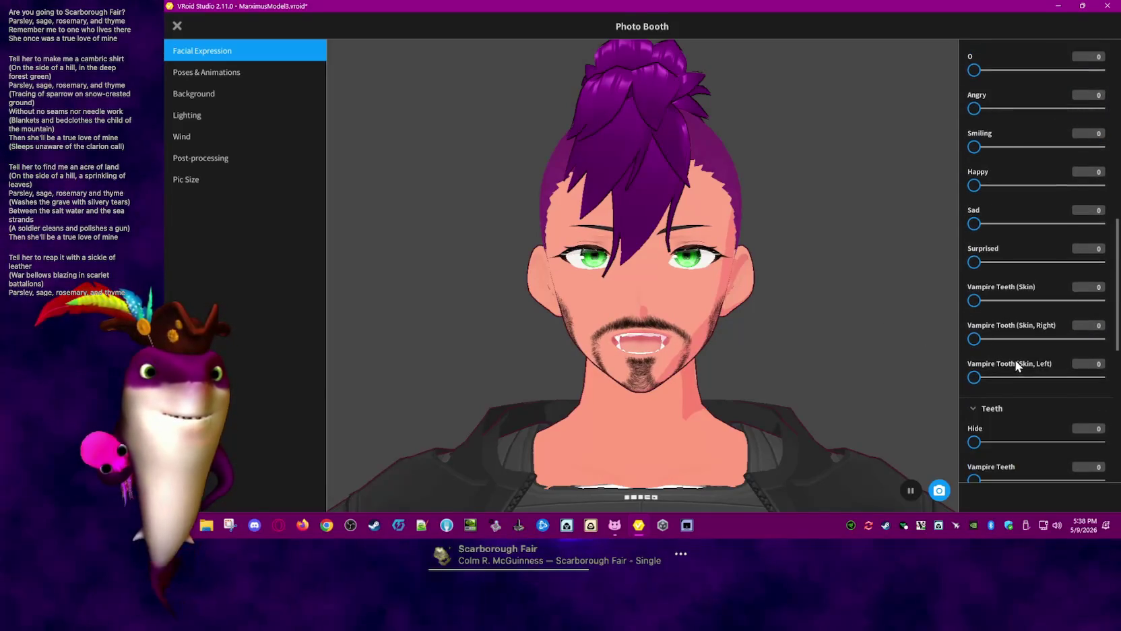
{"action": "scroll", "coordinate": [1015, 360], "scroll_direction": "down", "scroll_amount": 1}
{"action": "scroll", "coordinate": [1022, 355], "scroll_direction": "down", "scroll_amount": 1}
{"action": "scroll", "coordinate": [1023, 356], "scroll_direction": "down", "scroll_amount": 1}
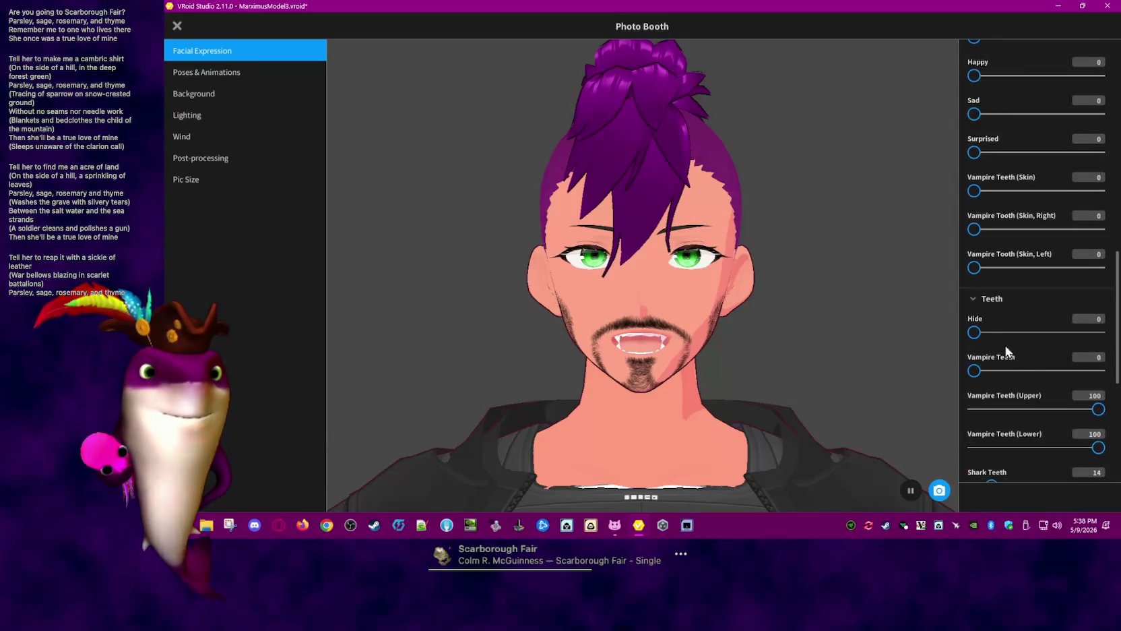
{"action": "scroll", "coordinate": [1011, 337], "scroll_direction": "down", "scroll_amount": 1}
{"action": "scroll", "coordinate": [1024, 330], "scroll_direction": "down", "scroll_amount": 1}
{"action": "scroll", "coordinate": [999, 316], "scroll_direction": "down", "scroll_amount": 1}
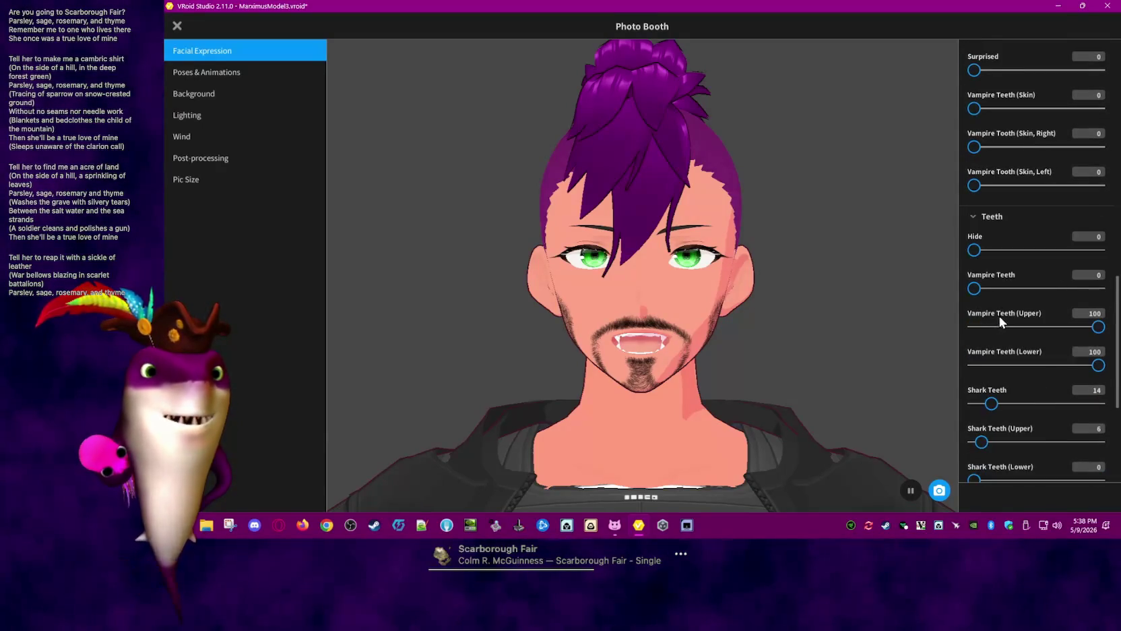
{"action": "left_click_drag", "start_coordinate": [975, 289], "coordinate": [1061, 287]}
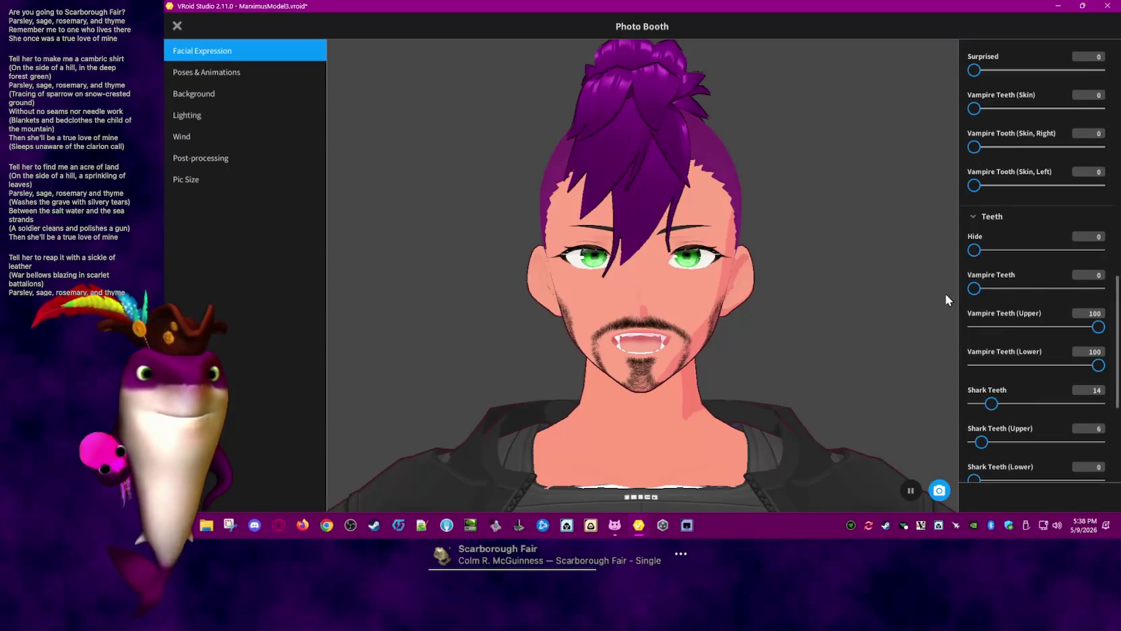
{"action": "left_click_drag", "start_coordinate": [1098, 365], "coordinate": [1032, 366]}
{"action": "mouse_move", "coordinate": [983, 288]}
{"action": "left_mouse_down"}
{"action": "mouse_move", "coordinate": [1049, 288]}
{"action": "mouse_move", "coordinate": [942, 309]}
{"action": "left_mouse_up"}
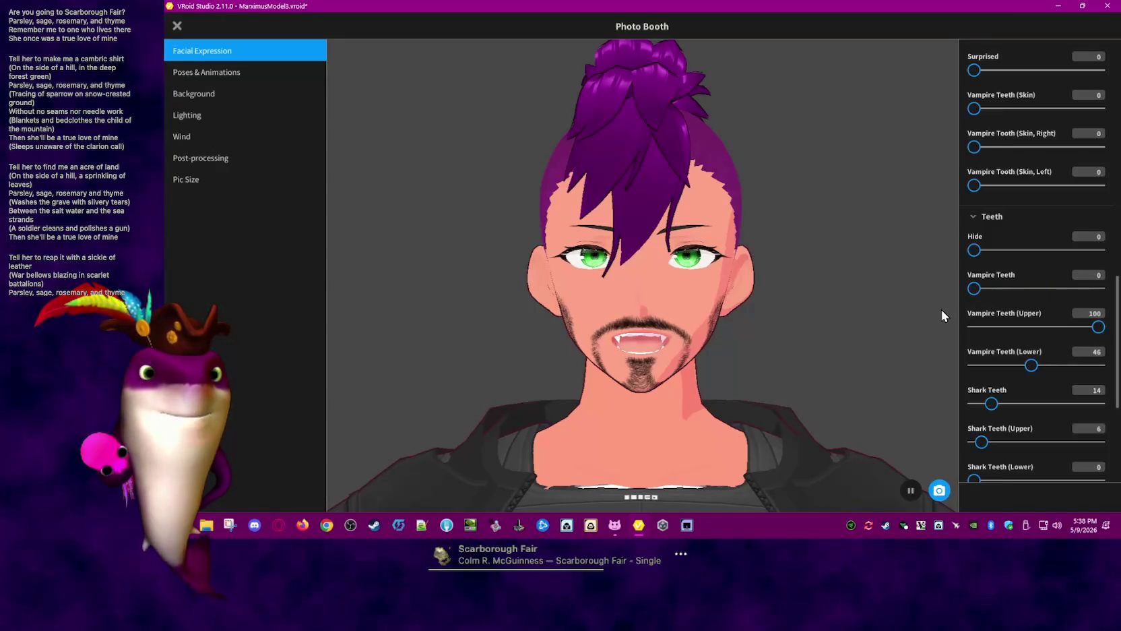
Set shark teeth to 19 and upper shark teeth to 2
{"action": "scroll", "coordinate": [1033, 396], "scroll_direction": "down", "scroll_amount": 1}
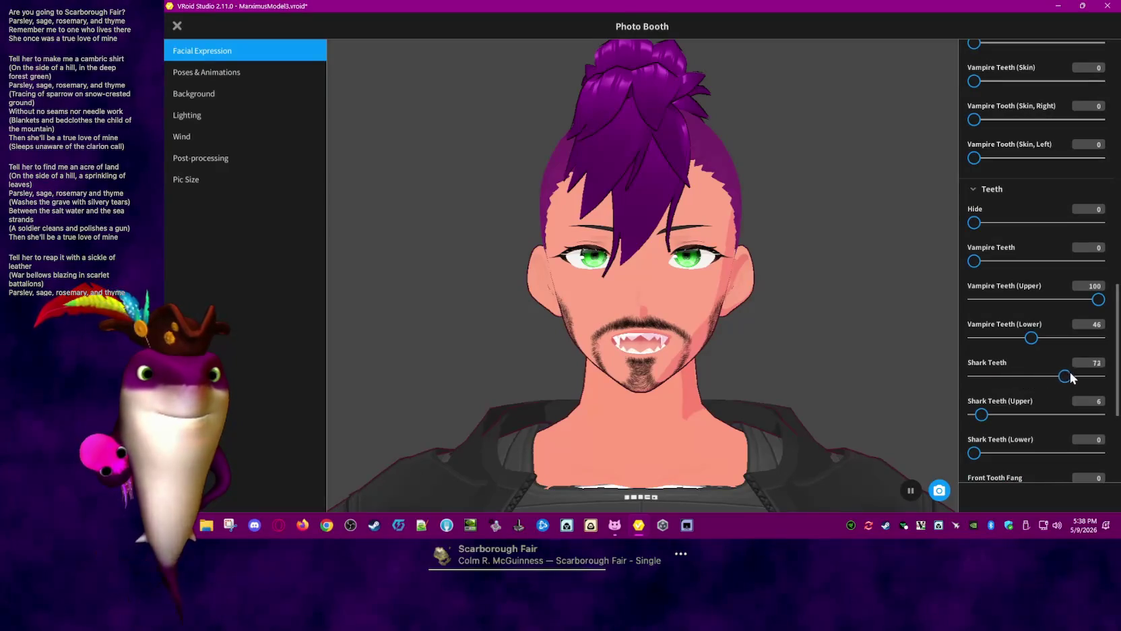
{"action": "mouse_move", "coordinate": [1013, 377]}
{"action": "left_mouse_down"}
{"action": "mouse_move", "coordinate": [1038, 375]}
{"action": "mouse_move", "coordinate": [1020, 376]}
{"action": "left_mouse_up"}
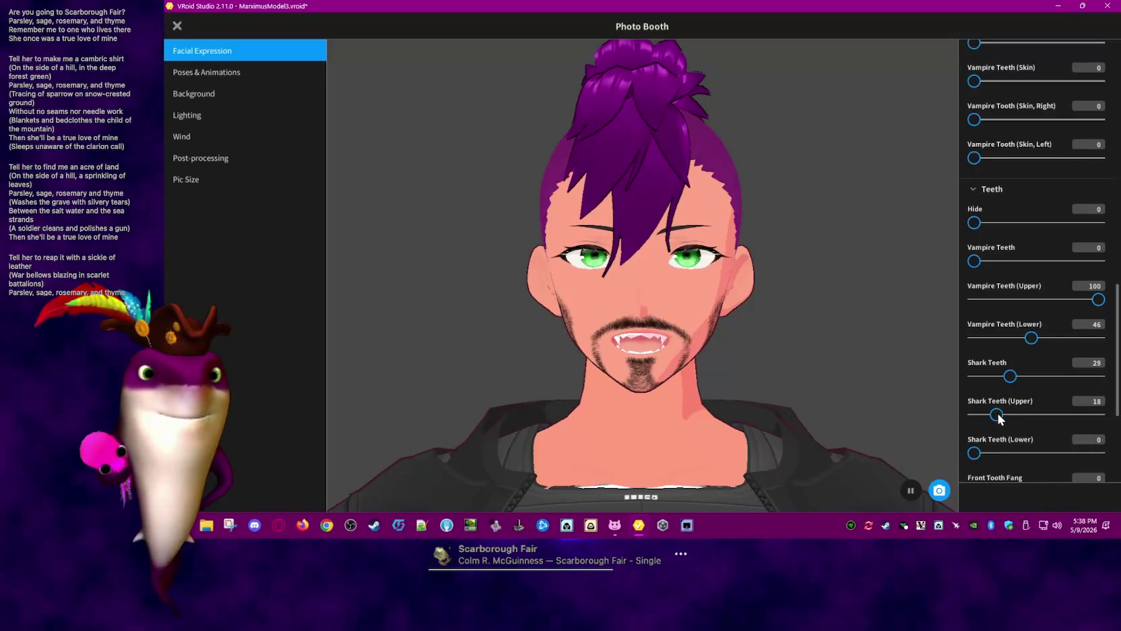
{"action": "left_click_drag", "start_coordinate": [981, 419], "coordinate": [976, 418]}
{"action": "left_click_drag", "start_coordinate": [1010, 376], "coordinate": [994, 377]}
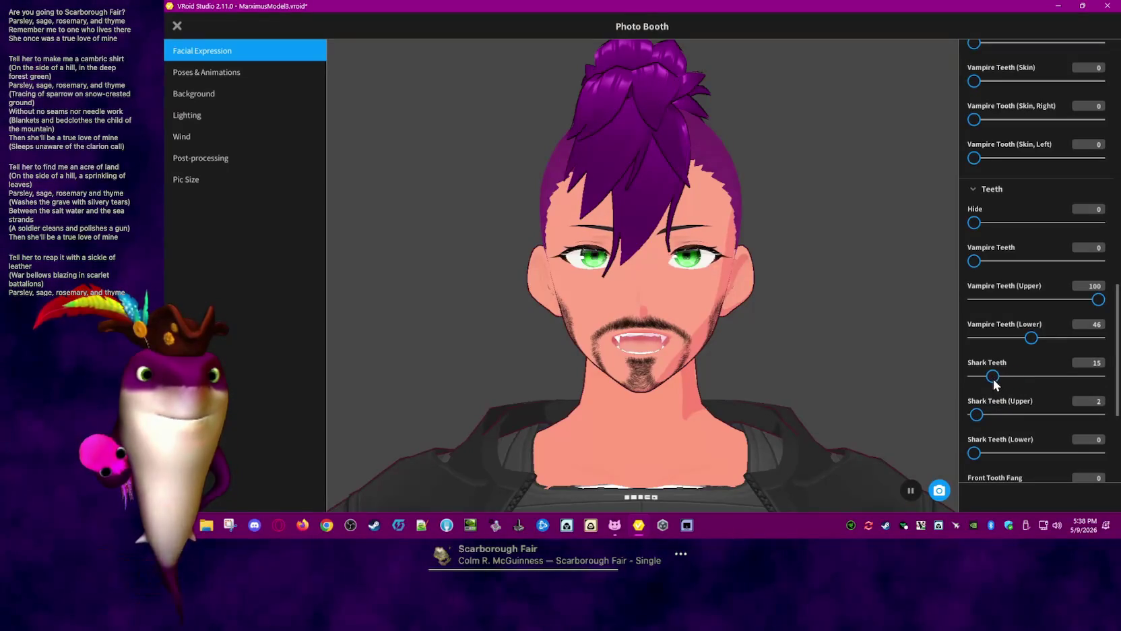
{"action": "scroll", "coordinate": [1031, 416], "scroll_direction": "down", "scroll_amount": 3}
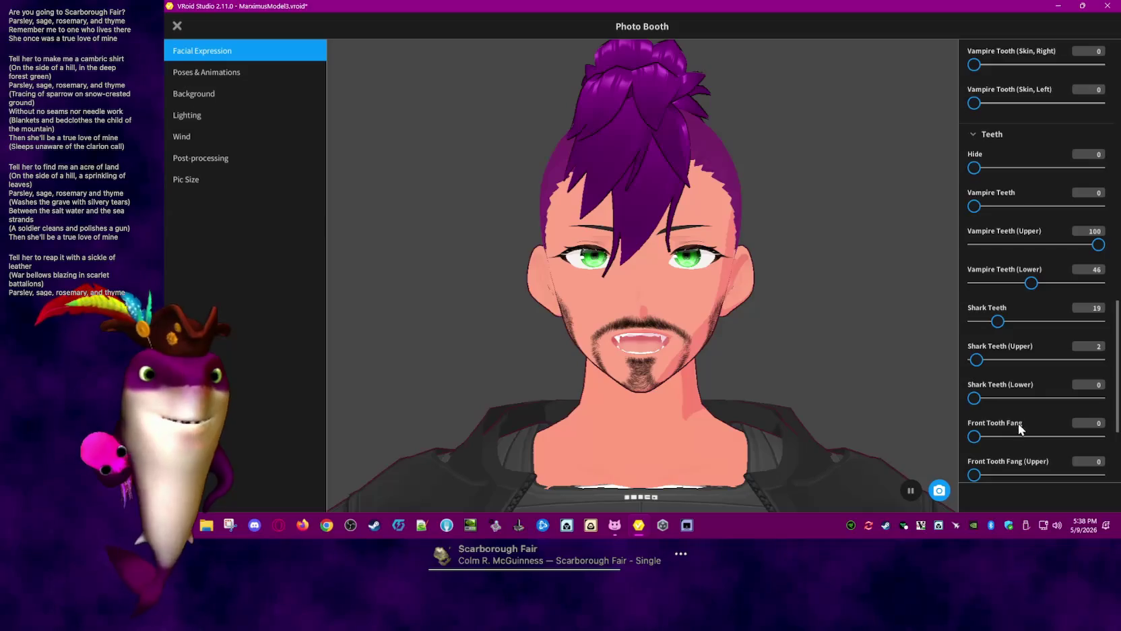
{"action": "left_click_drag", "start_coordinate": [978, 409], "coordinate": [926, 402]}
Leave the Photo Booth for the Face editor's Mouth settings
{"action": "scroll", "coordinate": [1034, 409], "scroll_direction": "down", "scroll_amount": 1}
{"action": "scroll", "coordinate": [1033, 412], "scroll_direction": "down", "scroll_amount": 1}
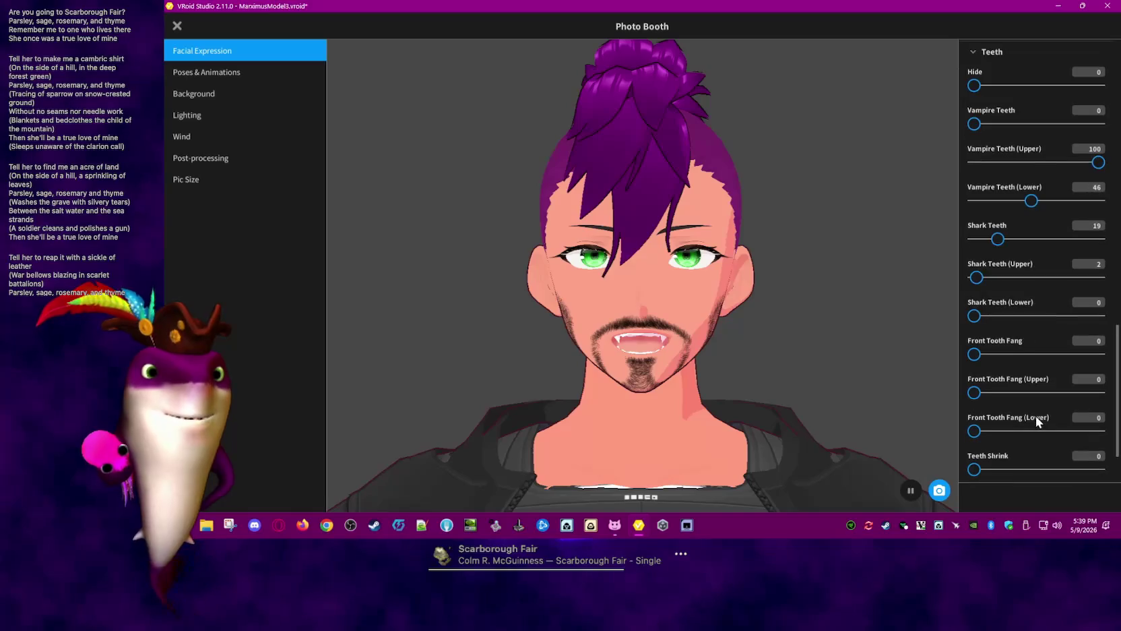
{"action": "scroll", "coordinate": [1035, 417], "scroll_direction": "down", "scroll_amount": 1}
{"action": "scroll", "coordinate": [1007, 414], "scroll_direction": "down", "scroll_amount": 1}
{"action": "scroll", "coordinate": [1019, 427], "scroll_direction": "down", "scroll_amount": 1}
{"action": "scroll", "coordinate": [1039, 432], "scroll_direction": "up", "scroll_amount": 6}
{"action": "scroll", "coordinate": [1041, 431], "scroll_direction": "up", "scroll_amount": 2}
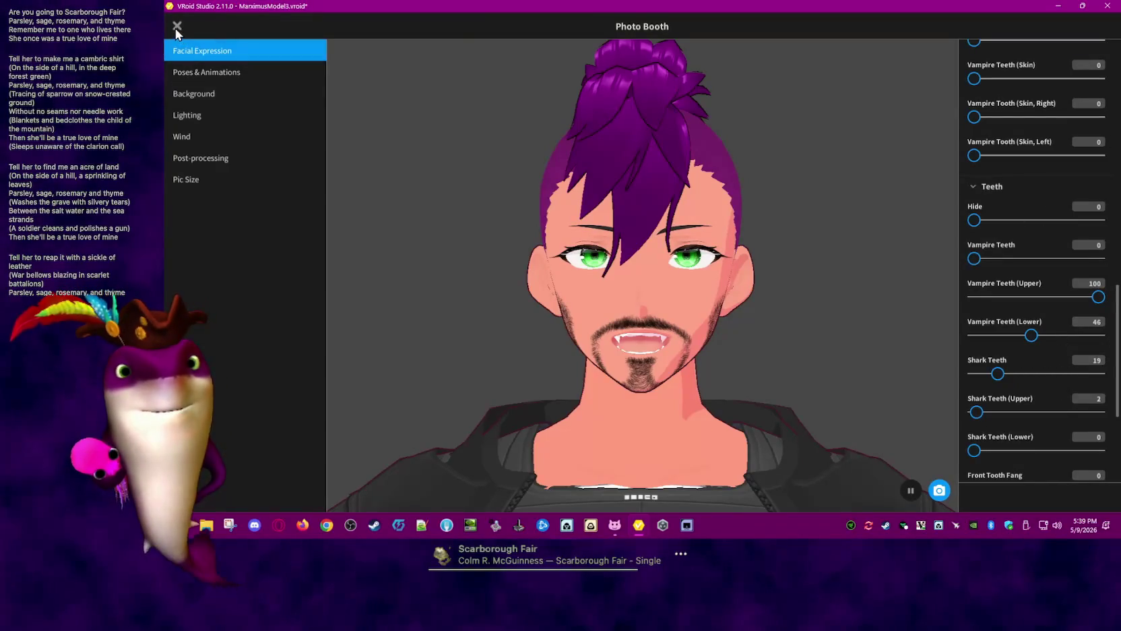
{"action": "key", "text": "Escape"}
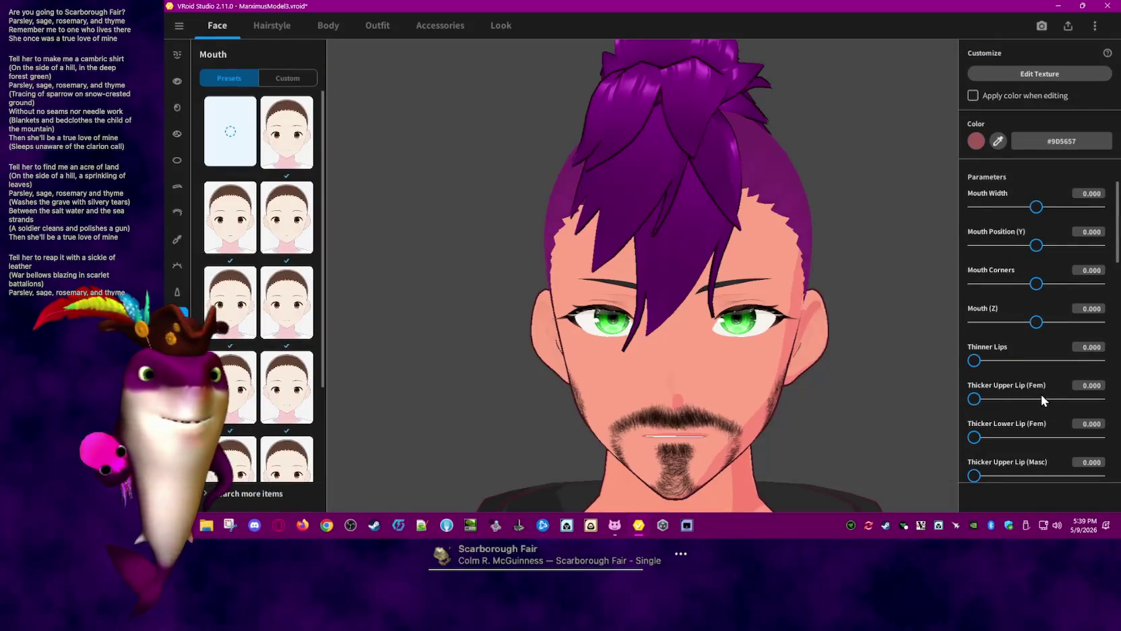
Set upper vampire teeth to 46 in the Mouth settings
{"action": "left_click_drag", "start_coordinate": [1116, 252], "coordinate": [1101, 507]}
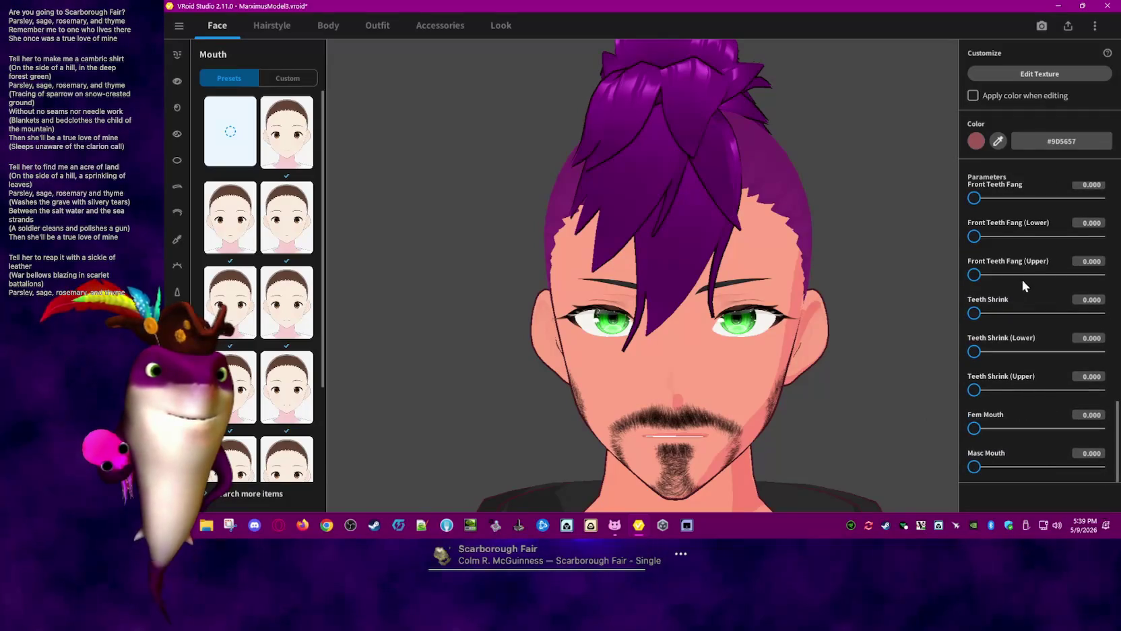
{"action": "scroll", "coordinate": [1018, 268], "scroll_direction": "up", "scroll_amount": 1}
{"action": "scroll", "coordinate": [1021, 276], "scroll_direction": "down", "scroll_amount": 1}
{"action": "scroll", "coordinate": [1025, 286], "scroll_direction": "up", "scroll_amount": 1}
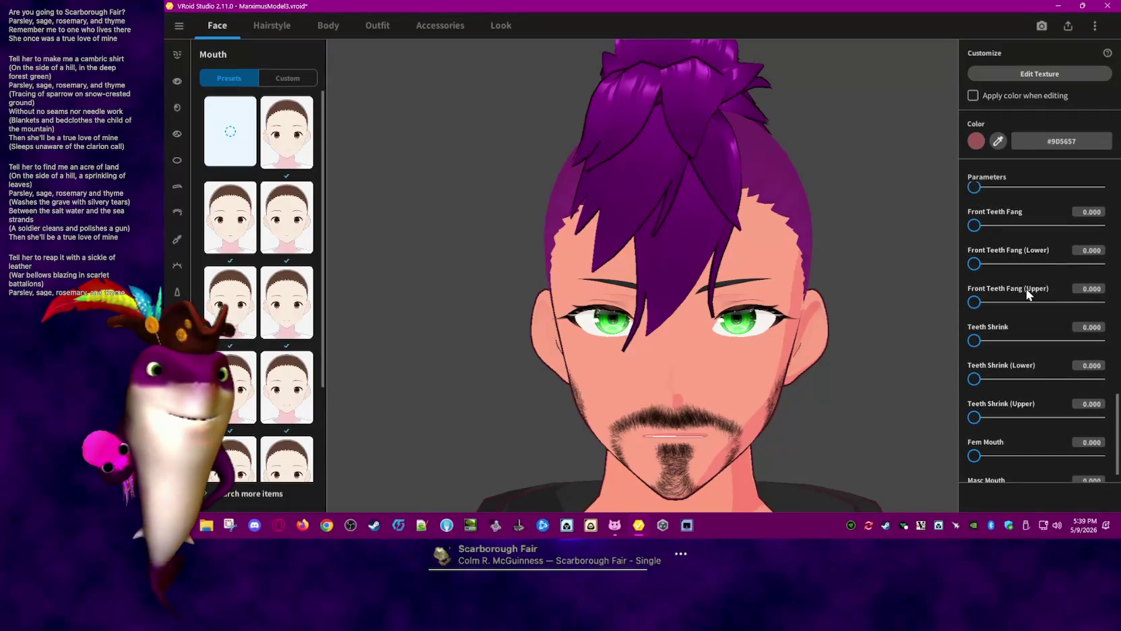
{"action": "scroll", "coordinate": [1026, 287], "scroll_direction": "up", "scroll_amount": 2}
{"action": "scroll", "coordinate": [1027, 289], "scroll_direction": "up", "scroll_amount": 1}
{"action": "scroll", "coordinate": [1024, 289], "scroll_direction": "up", "scroll_amount": 2}
{"action": "scroll", "coordinate": [1025, 290], "scroll_direction": "up", "scroll_amount": 1}
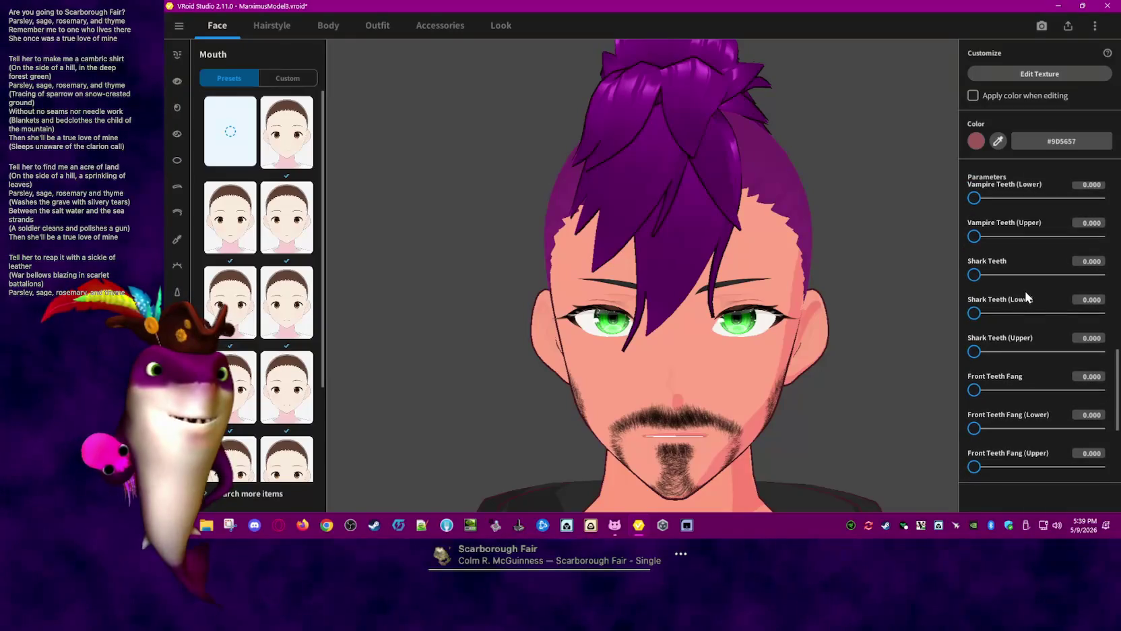
{"action": "scroll", "coordinate": [1025, 292], "scroll_direction": "up", "scroll_amount": 1}
{"action": "left_click_drag", "start_coordinate": [975, 225], "coordinate": [1083, 230]}
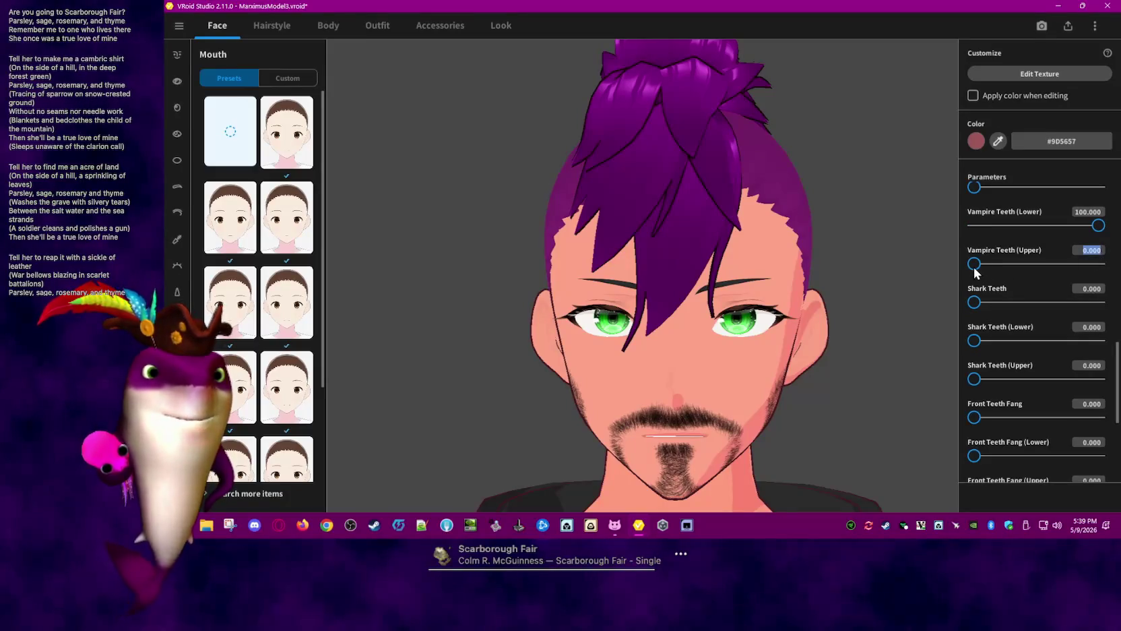
{"action": "type", "text": "46"}
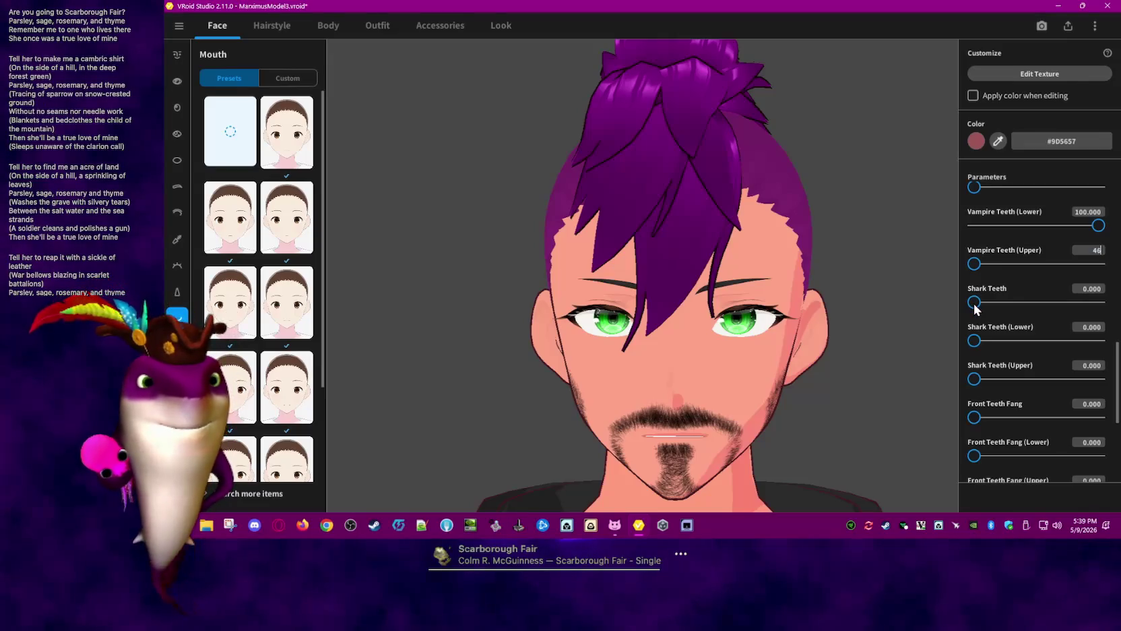
{"action": "left_click_drag", "start_coordinate": [1031, 266], "coordinate": [1025, 268]}
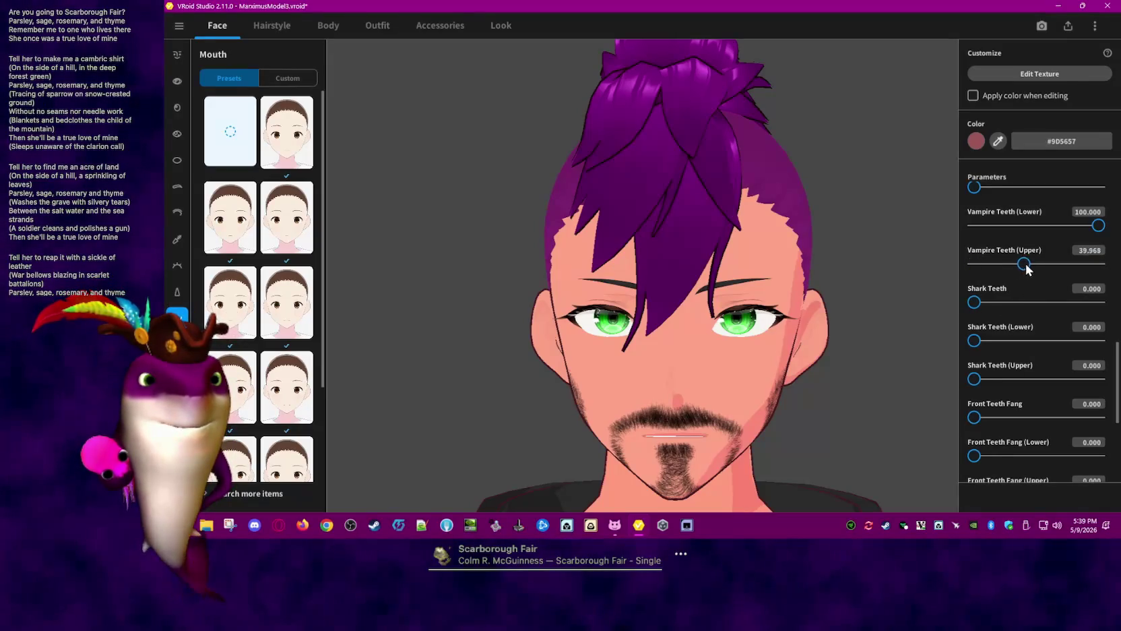
{"action": "type", "text": "46"}
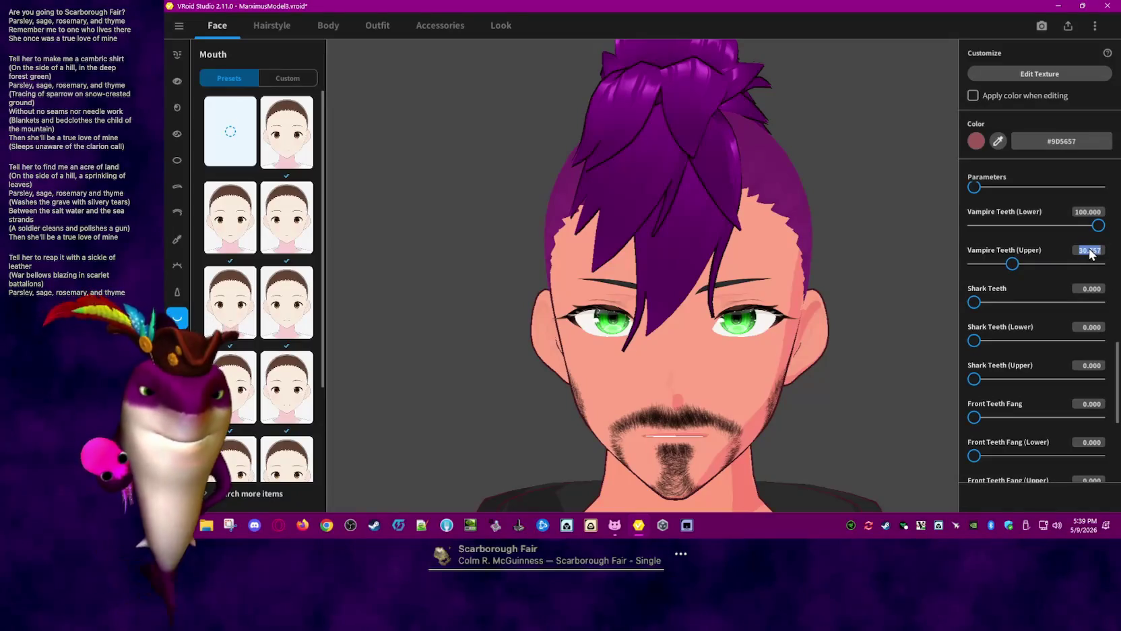
Set shark teeth to 19 and lower shark teeth to 2, then preview in Photo Booth
{"action": "left_click", "coordinate": [1093, 301]}
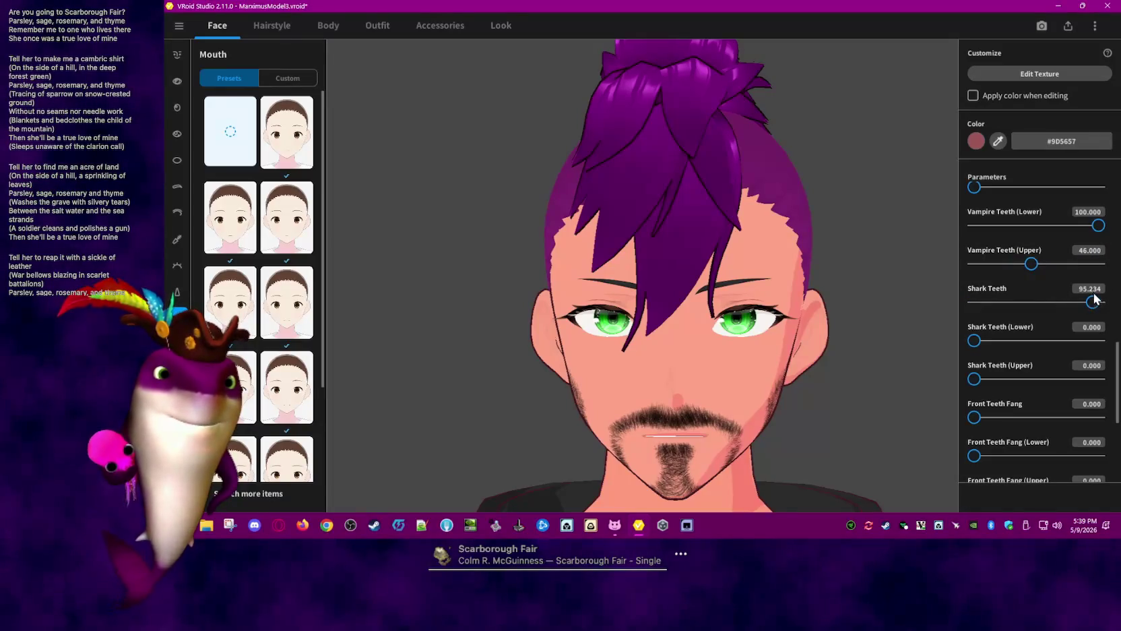
{"action": "type", "text": "19"}
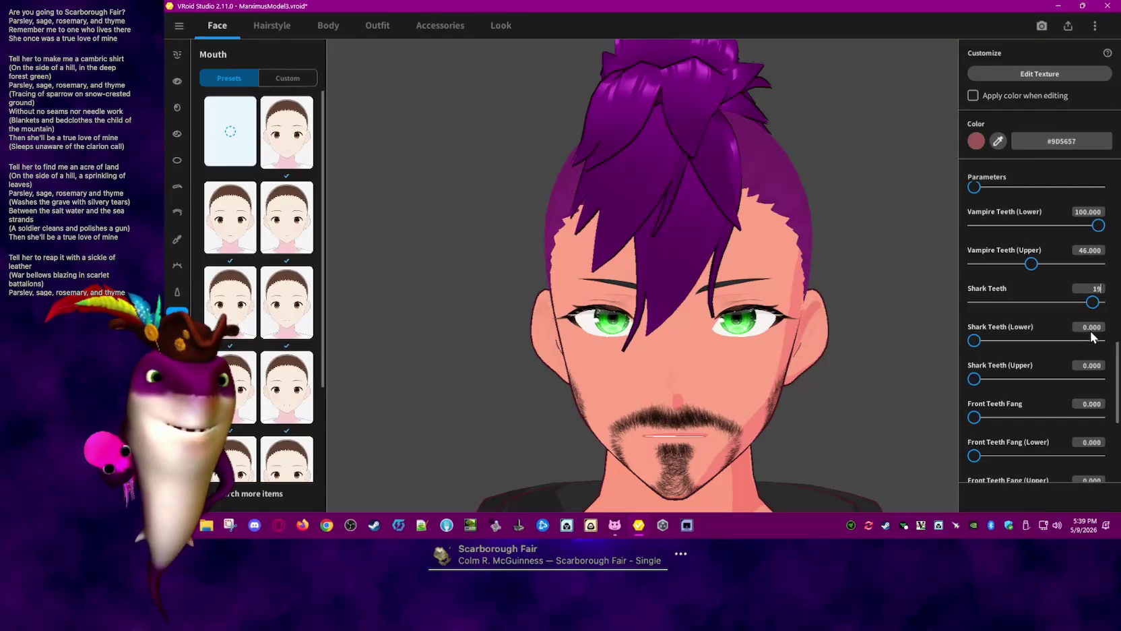
{"action": "type", "text": "2"}
{"action": "key", "text": "Return"}
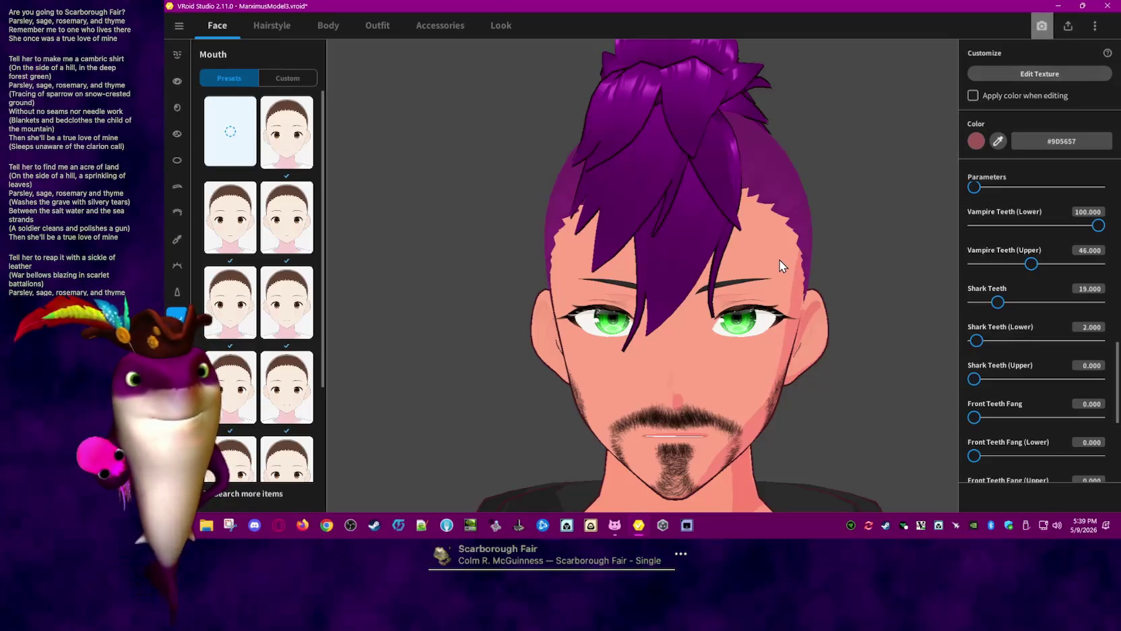
{"action": "key", "text": "ctrl+p"}
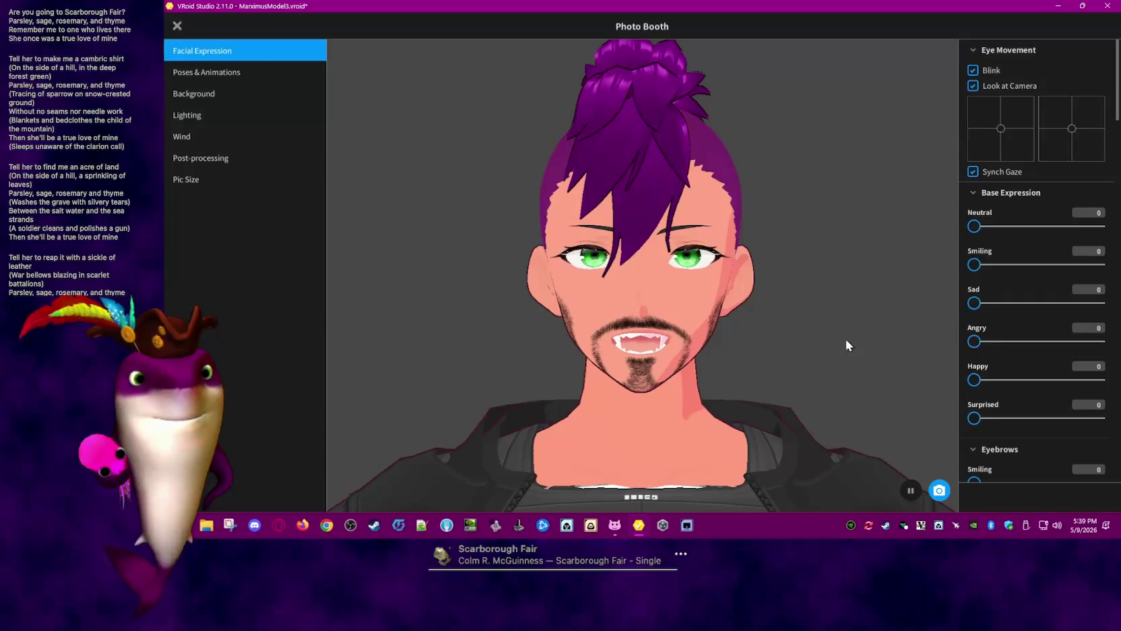
Zero shark teeth, upper shark teeth and upper vampire teeth, then exit Photo Booth
{"action": "scroll", "coordinate": [1055, 362], "scroll_direction": "down", "scroll_amount": 2}
{"action": "scroll", "coordinate": [1120, 413], "scroll_direction": "down", "scroll_amount": 10}
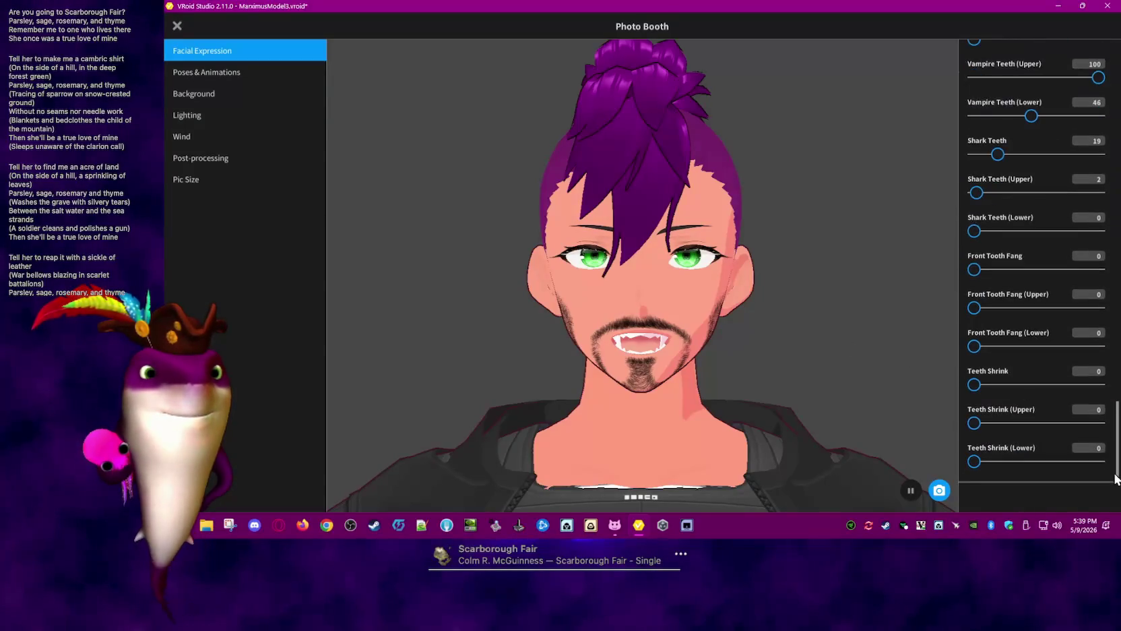
{"action": "scroll", "coordinate": [1120, 413], "scroll_direction": "down", "scroll_amount": 1}
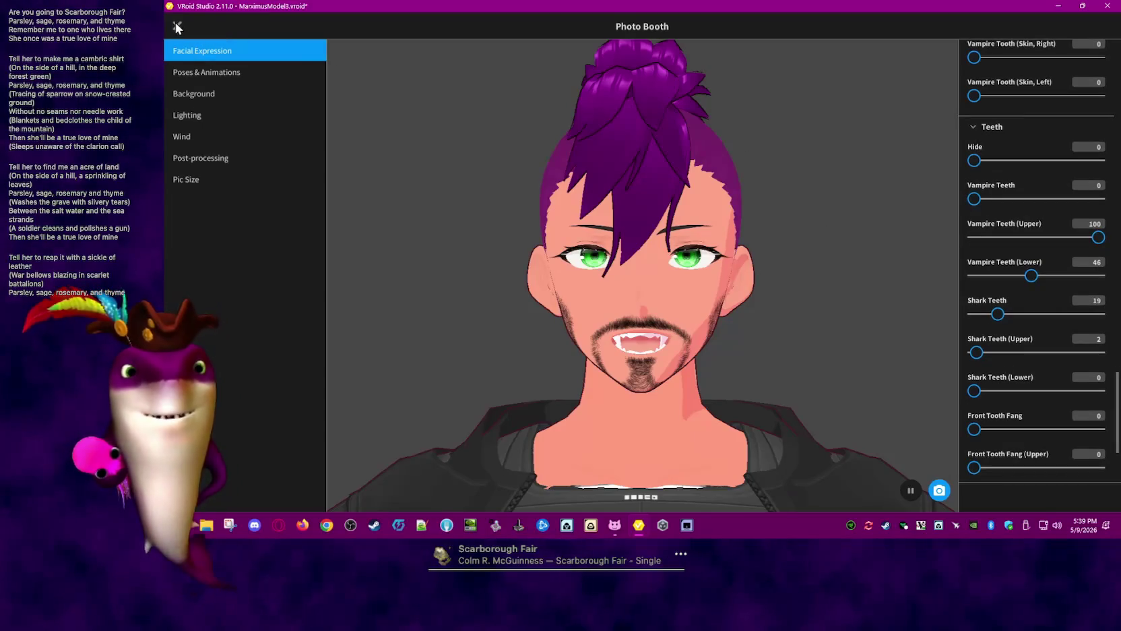
{"action": "left_click_drag", "start_coordinate": [977, 353], "coordinate": [967, 352]}
{"action": "left_click_drag", "start_coordinate": [997, 314], "coordinate": [896, 325]}
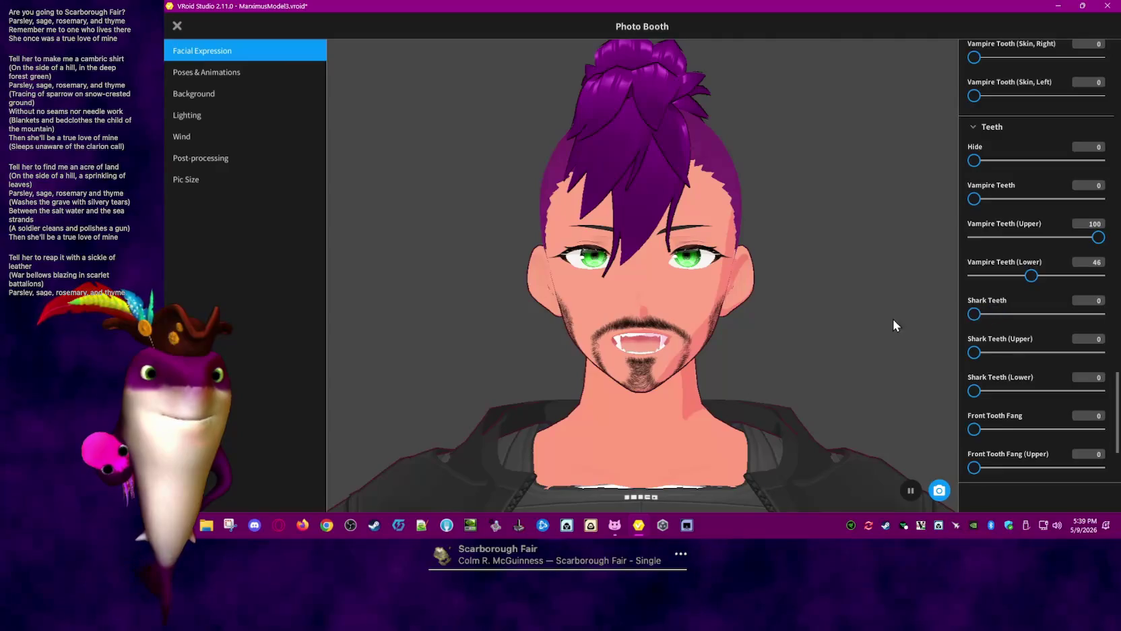
{"action": "left_click_drag", "start_coordinate": [1103, 239], "coordinate": [849, 243]}
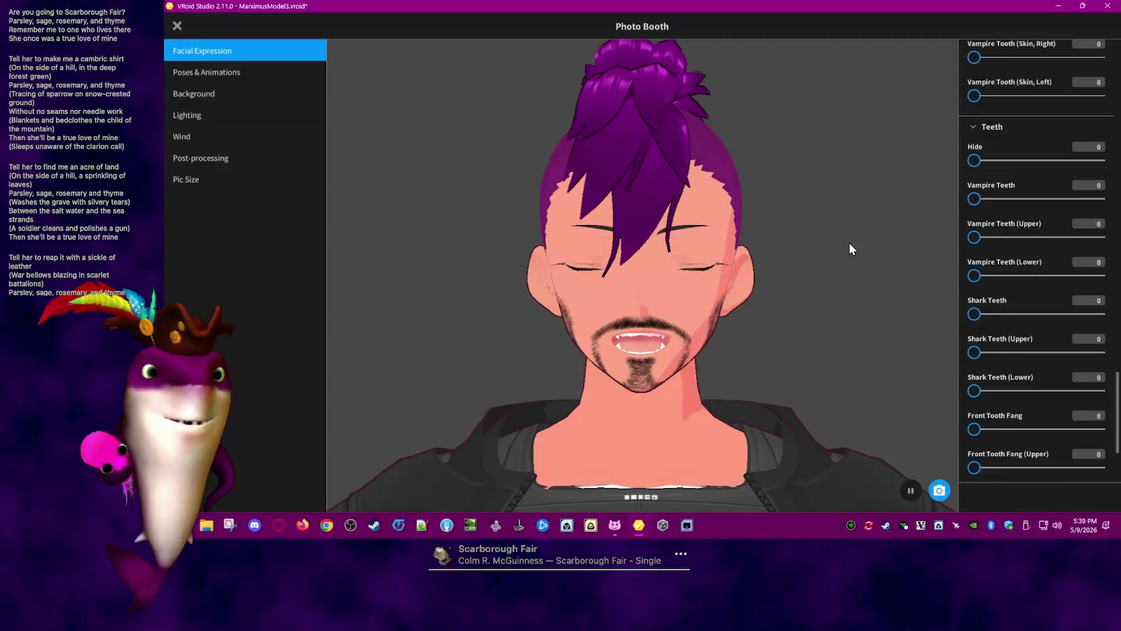
{"action": "scroll", "coordinate": [1058, 263], "scroll_direction": "up", "scroll_amount": 1}
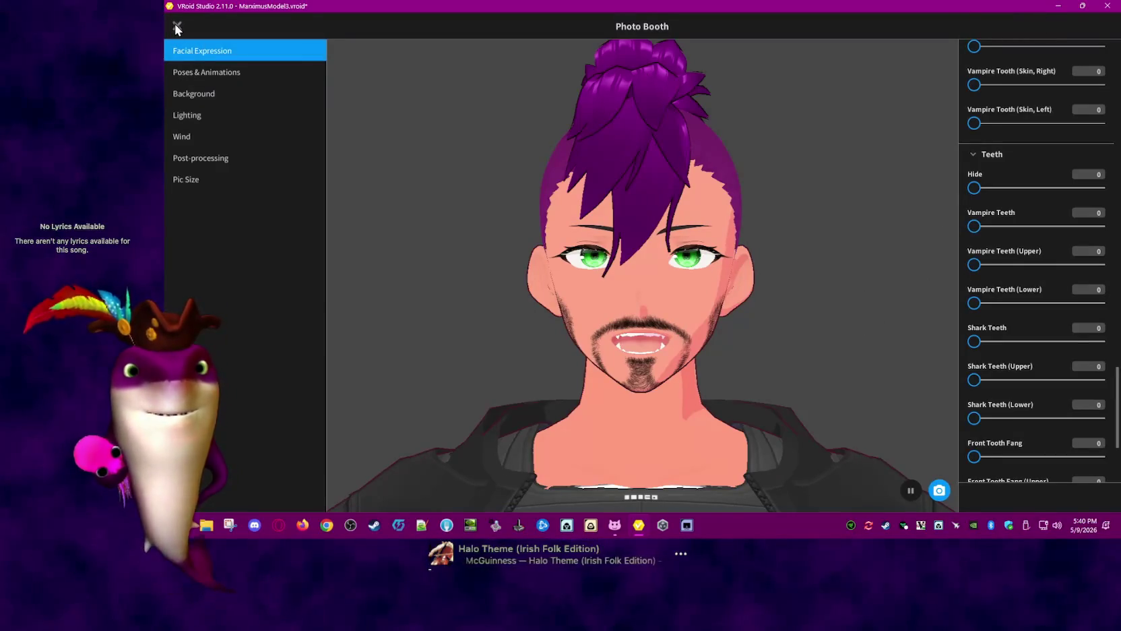
{"action": "key", "text": "Escape"}
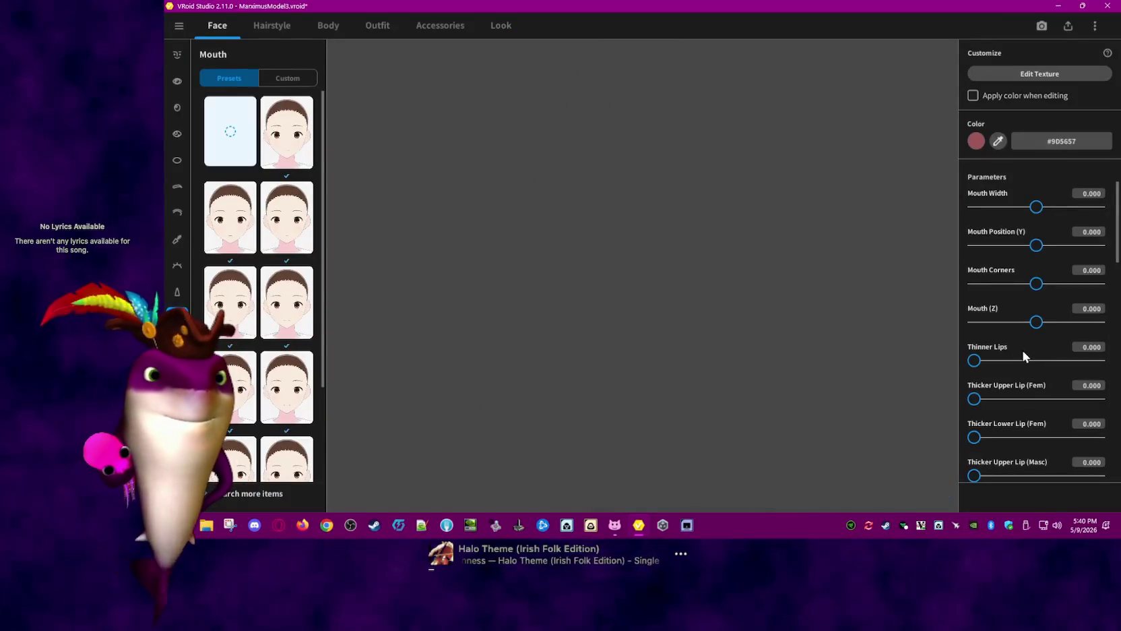
{"action": "left_click_drag", "start_coordinate": [1118, 230], "coordinate": [1118, 358]}
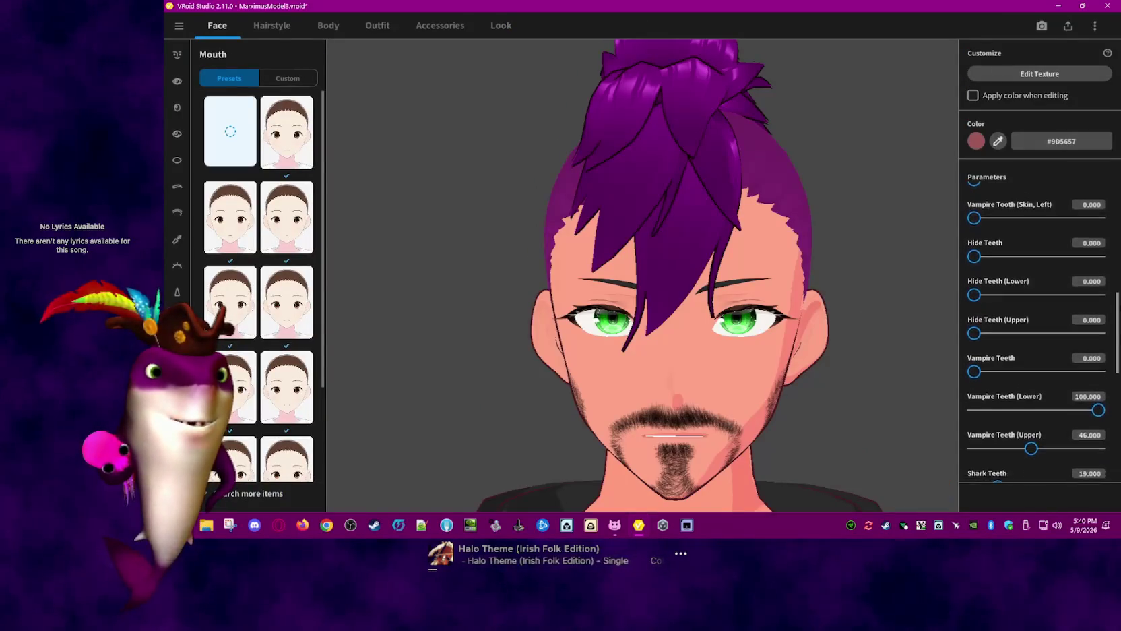
{"action": "scroll", "coordinate": [1099, 362], "scroll_direction": "down", "scroll_amount": 1}
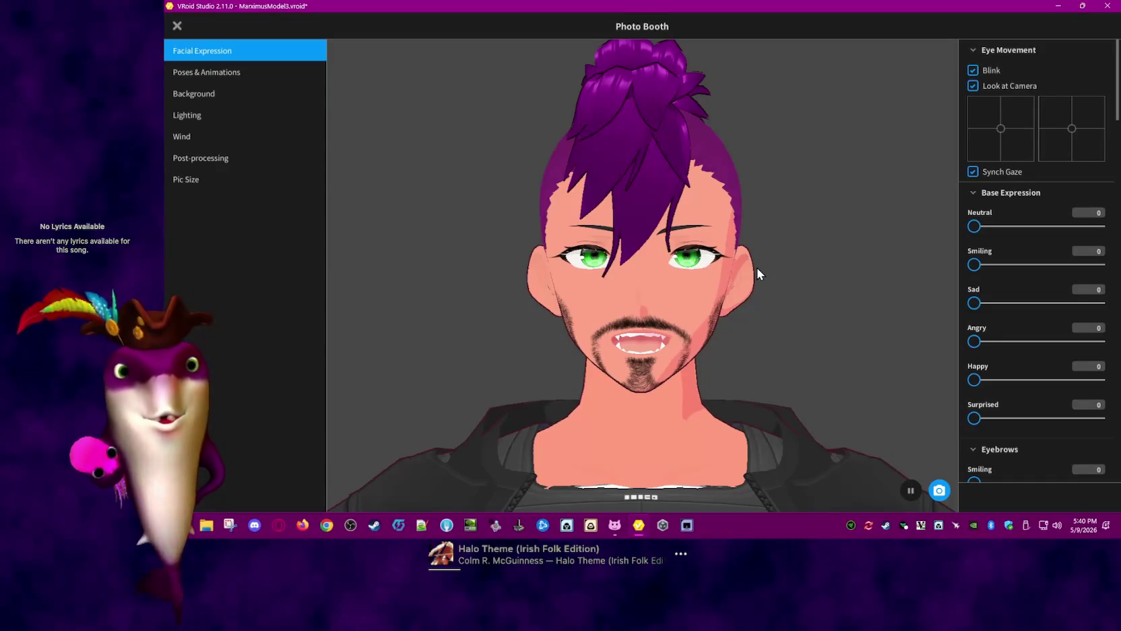
{"action": "left_click", "coordinate": [176, 27]}
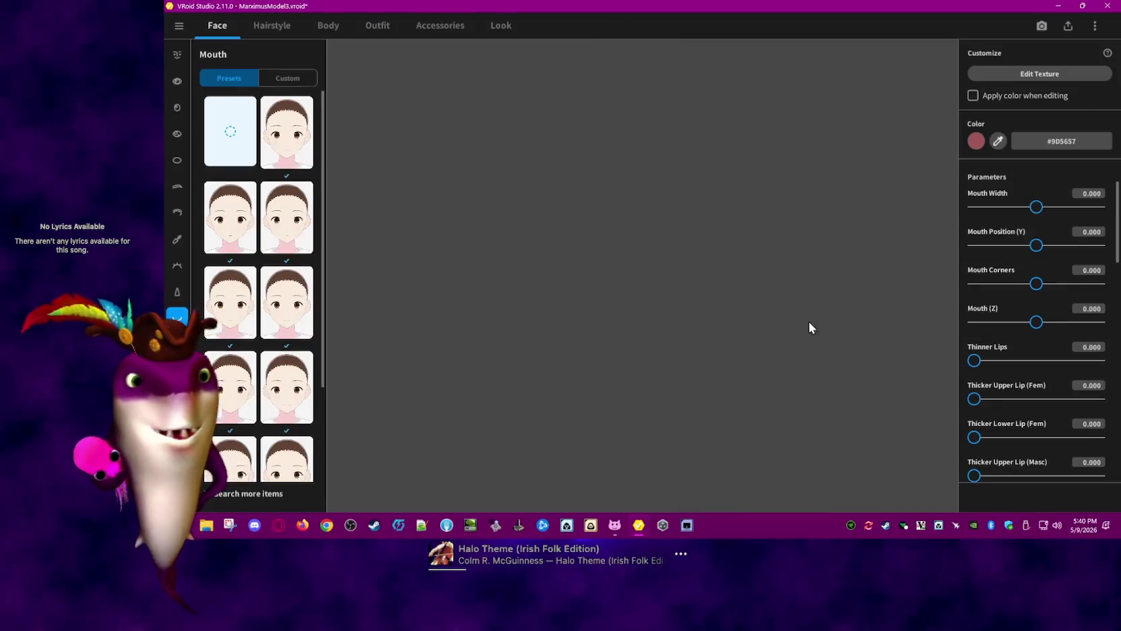
{"action": "scroll", "coordinate": [1078, 278], "scroll_direction": "down", "scroll_amount": 1}
{"action": "scroll", "coordinate": [1078, 278], "scroll_direction": "down", "scroll_amount": 2}
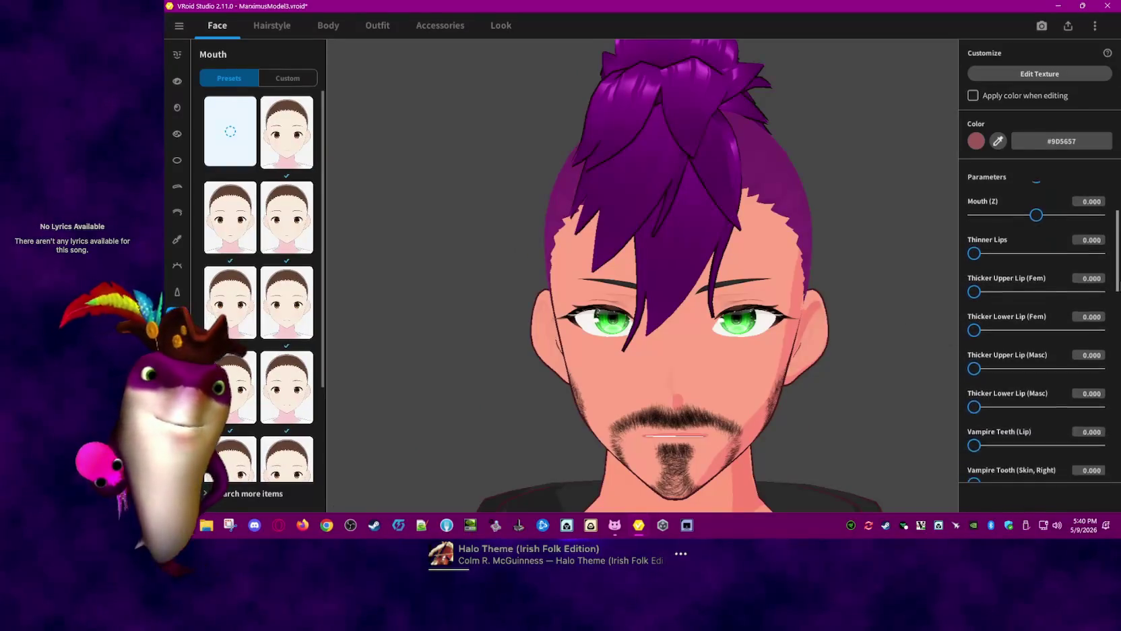
{"action": "left_click_drag", "start_coordinate": [1119, 273], "coordinate": [1118, 381]}
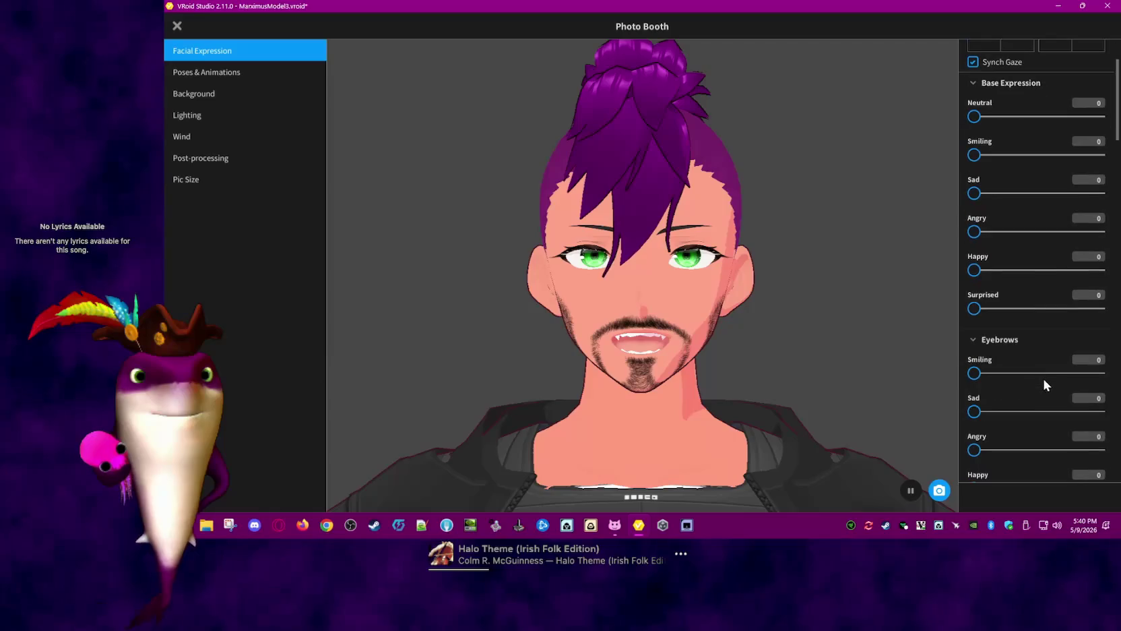
{"action": "scroll", "coordinate": [1107, 155], "scroll_direction": "down", "scroll_amount": 10}
{"action": "scroll", "coordinate": [1099, 337], "scroll_direction": "down", "scroll_amount": 10}
{"action": "scroll", "coordinate": [1098, 438], "scroll_direction": "up", "scroll_amount": 5}
{"action": "scroll", "coordinate": [1103, 400], "scroll_direction": "up", "scroll_amount": 3}
{"action": "scroll", "coordinate": [1111, 337], "scroll_direction": "up", "scroll_amount": 3}
{"action": "scroll", "coordinate": [1111, 337], "scroll_direction": "up", "scroll_amount": 5}
{"action": "scroll", "coordinate": [1115, 343], "scroll_direction": "down", "scroll_amount": 6}
{"action": "scroll", "coordinate": [1120, 346], "scroll_direction": "down", "scroll_amount": 2}
{"action": "scroll", "coordinate": [1120, 346], "scroll_direction": "down", "scroll_amount": 1}
{"action": "scroll", "coordinate": [1120, 345], "scroll_direction": "down", "scroll_amount": 3}
{"action": "scroll", "coordinate": [1120, 346], "scroll_direction": "down", "scroll_amount": 2}
{"action": "scroll", "coordinate": [1119, 405], "scroll_direction": "up", "scroll_amount": 3}
{"action": "scroll", "coordinate": [1119, 411], "scroll_direction": "up", "scroll_amount": 1}
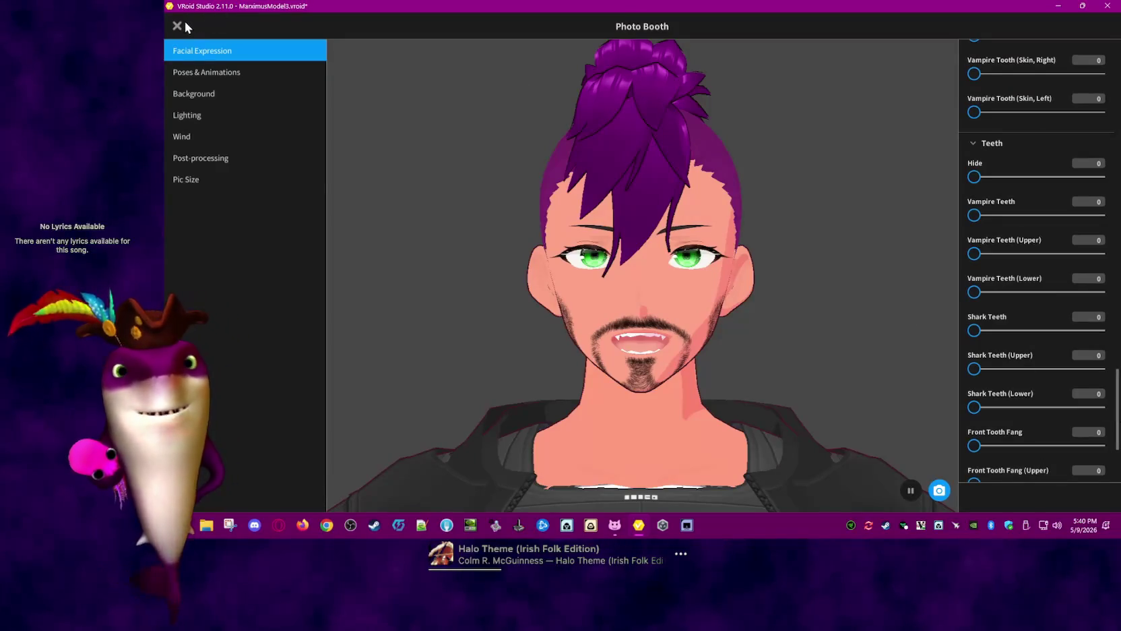
{"action": "key", "text": "Escape"}
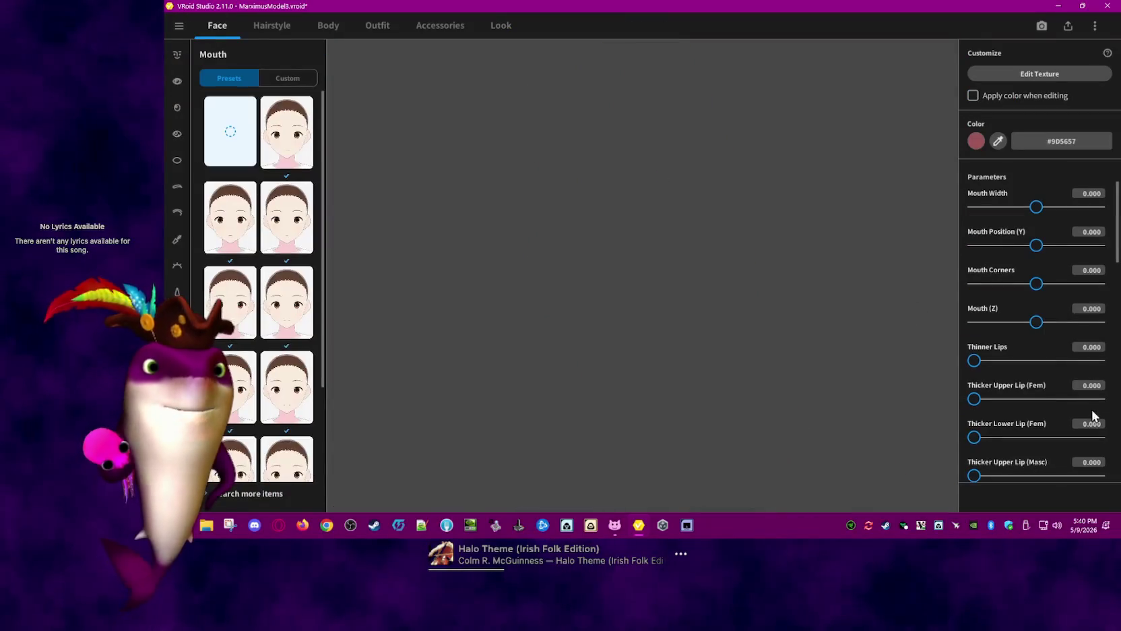
Enter 46 for lower vampire teeth, then type new shark teeth values
{"action": "scroll", "coordinate": [1118, 364], "scroll_direction": "down", "scroll_amount": 4}
{"action": "scroll", "coordinate": [1118, 380], "scroll_direction": "down", "scroll_amount": 4}
{"action": "scroll", "coordinate": [1118, 398], "scroll_direction": "down", "scroll_amount": 4}
{"action": "left_click_drag", "start_coordinate": [1118, 406], "coordinate": [1115, 375]}
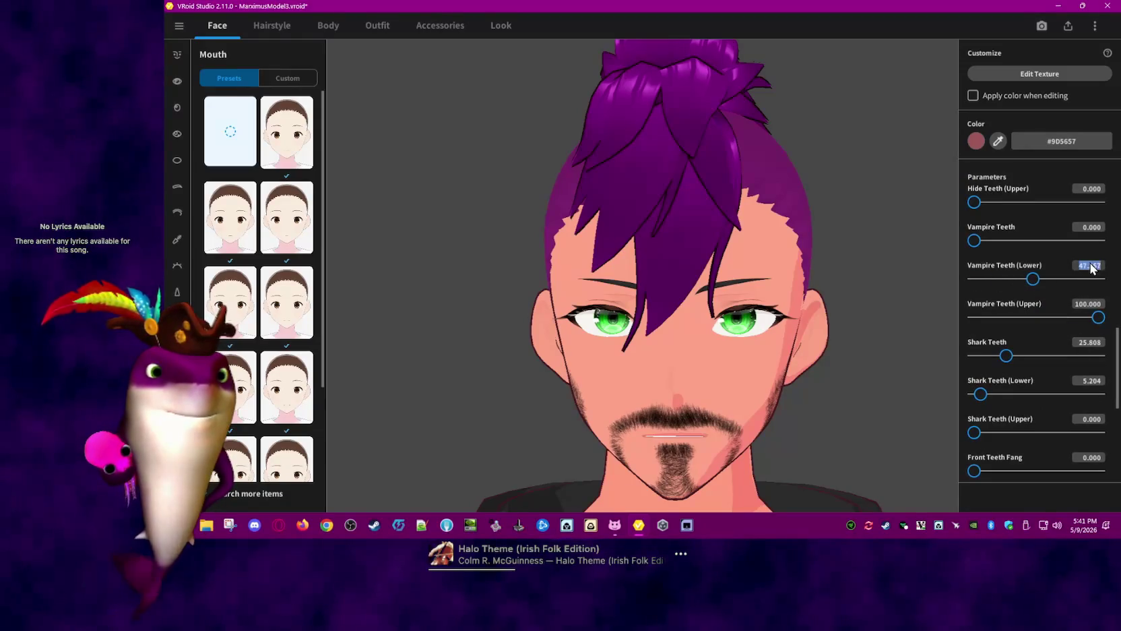
{"action": "type", "text": "46"}
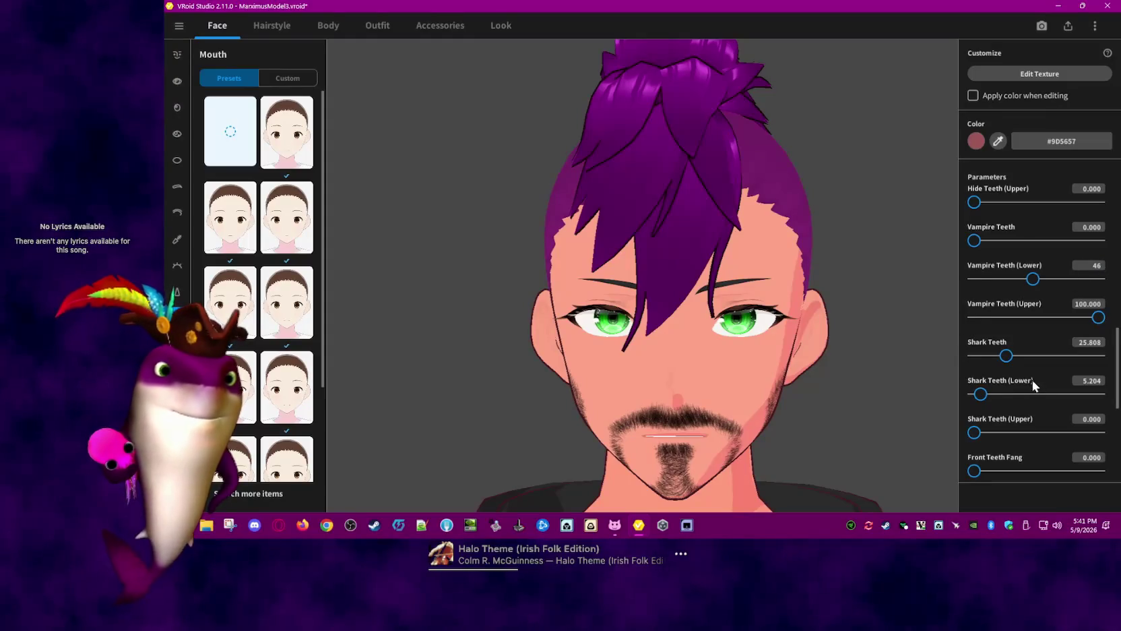
{"action": "left_click", "coordinate": [1043, 370]}
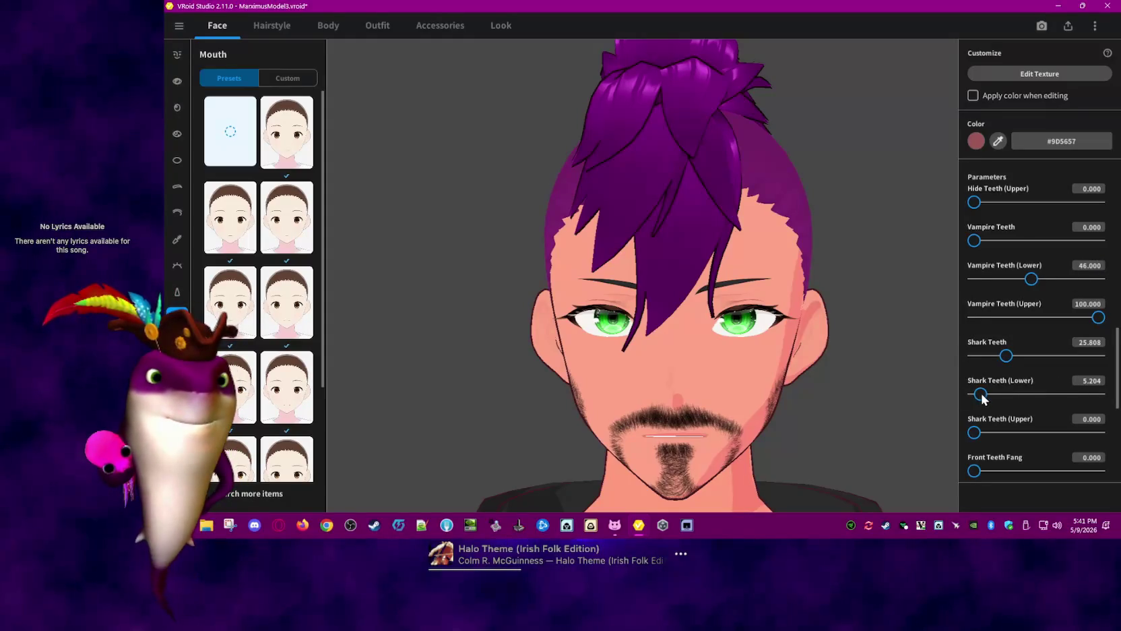
{"action": "type", "text": "2"}
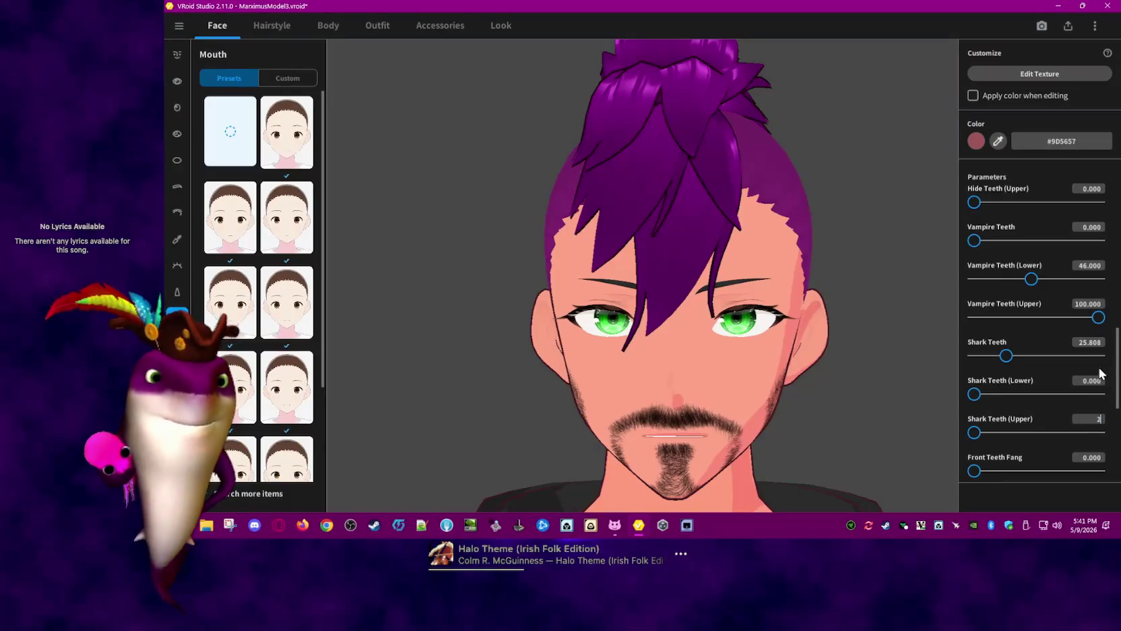
{"action": "type", "text": "19"}
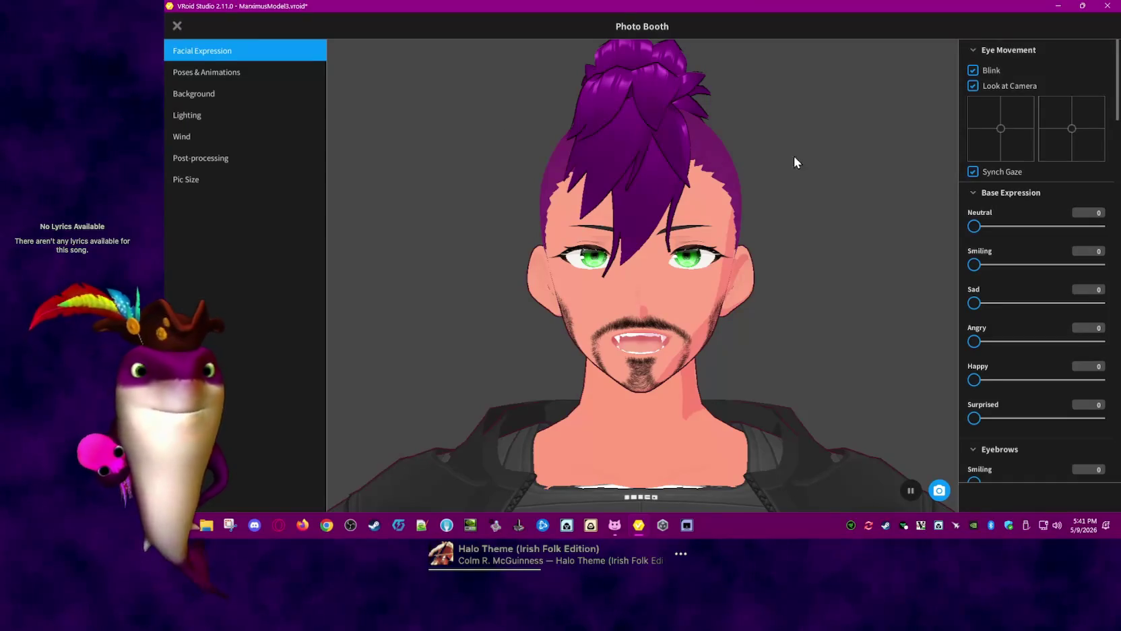
Exit the Photo Booth preview back to the Face mouth editor
{"action": "key", "text": "Escape"}
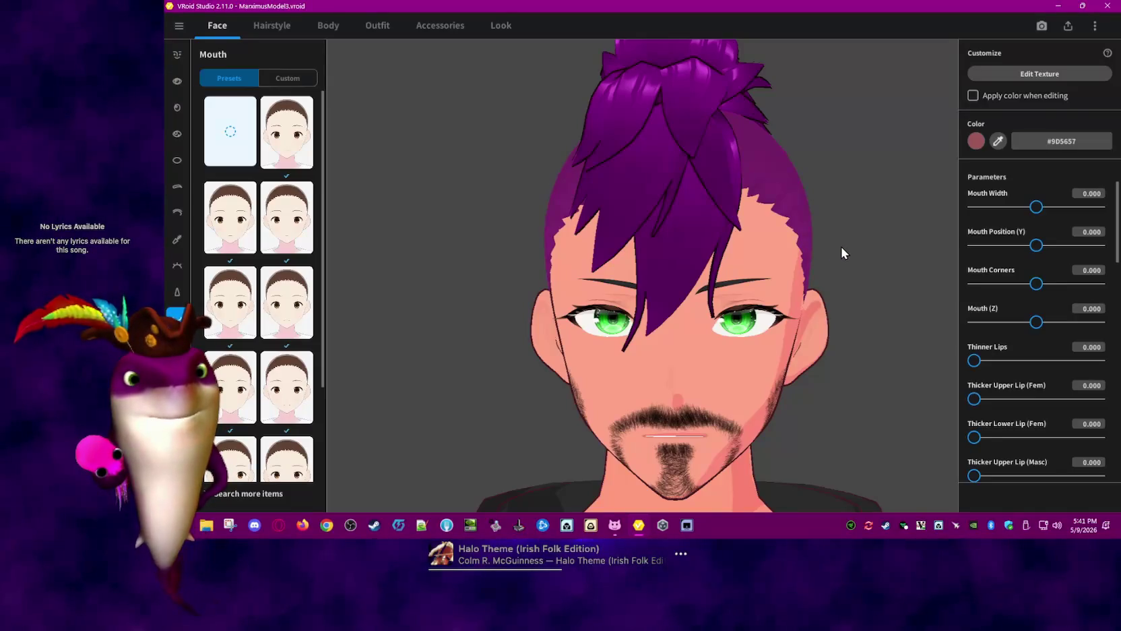
Reposition the camera on the avatar and switch to the Outfit section
{"action": "middle_click_drag", "start_coordinate": [791, 201], "coordinate": [786, 204]}
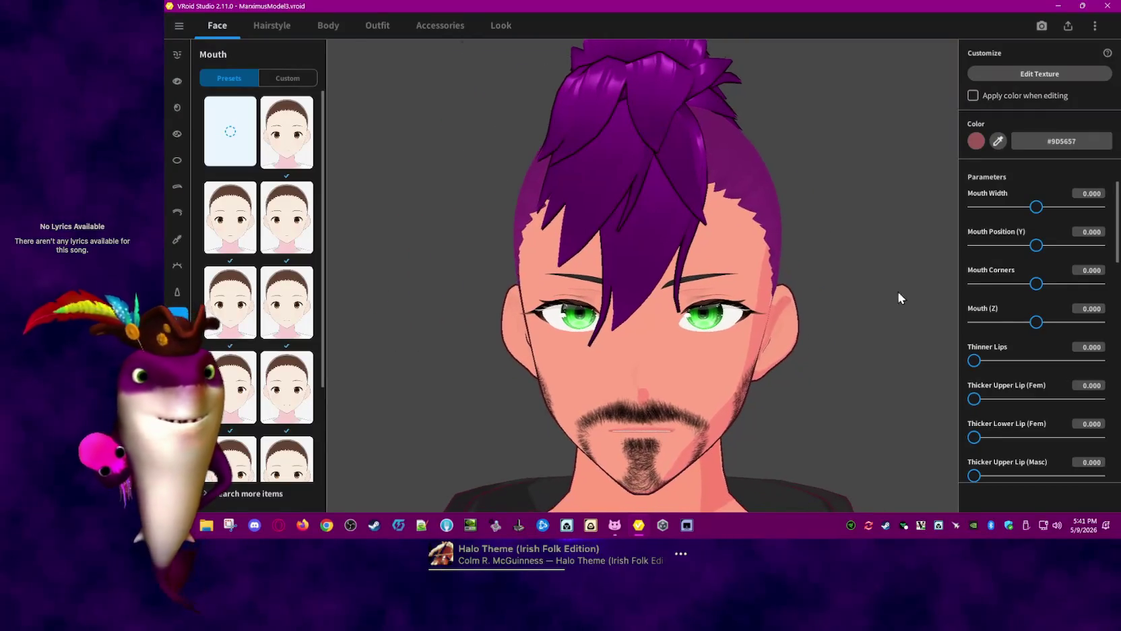
{"action": "mouse_move", "coordinate": [627, 398]}
{"action": "left_mouse_down"}
{"action": "mouse_move", "coordinate": [578, 432]}
{"action": "mouse_move", "coordinate": [622, 403]}
{"action": "mouse_move", "coordinate": [616, 354]}
{"action": "mouse_move", "coordinate": [613, 382]}
{"action": "mouse_move", "coordinate": [631, 388]}
{"action": "mouse_move", "coordinate": [690, 353]}
{"action": "mouse_move", "coordinate": [611, 357]}
{"action": "mouse_move", "coordinate": [620, 369]}
{"action": "left_mouse_up"}
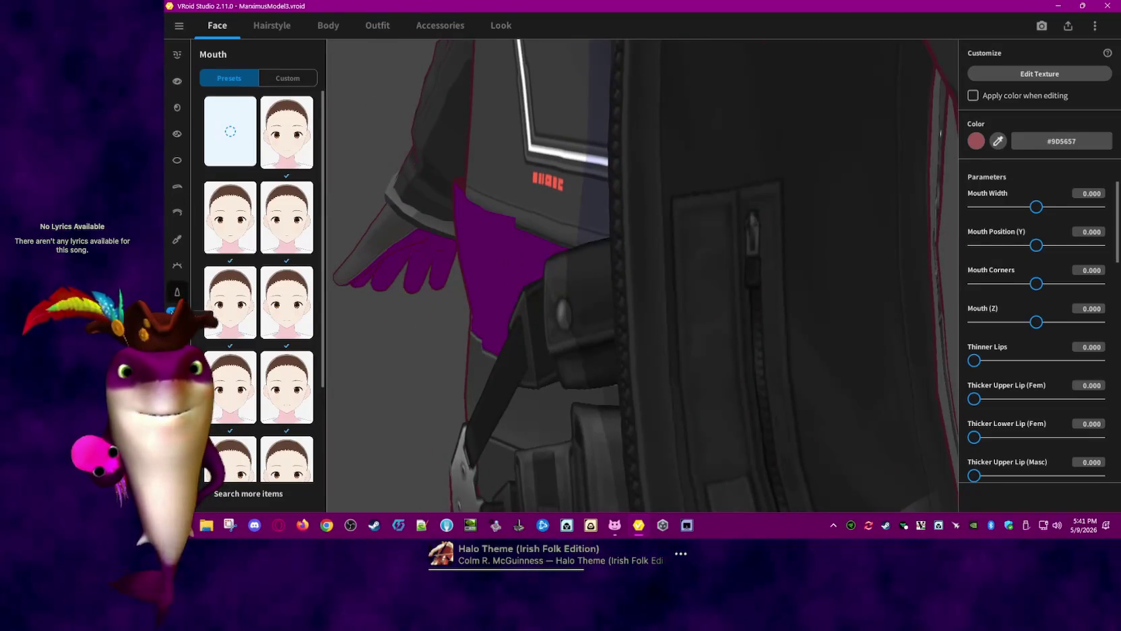
{"action": "left_click", "coordinate": [380, 29]}
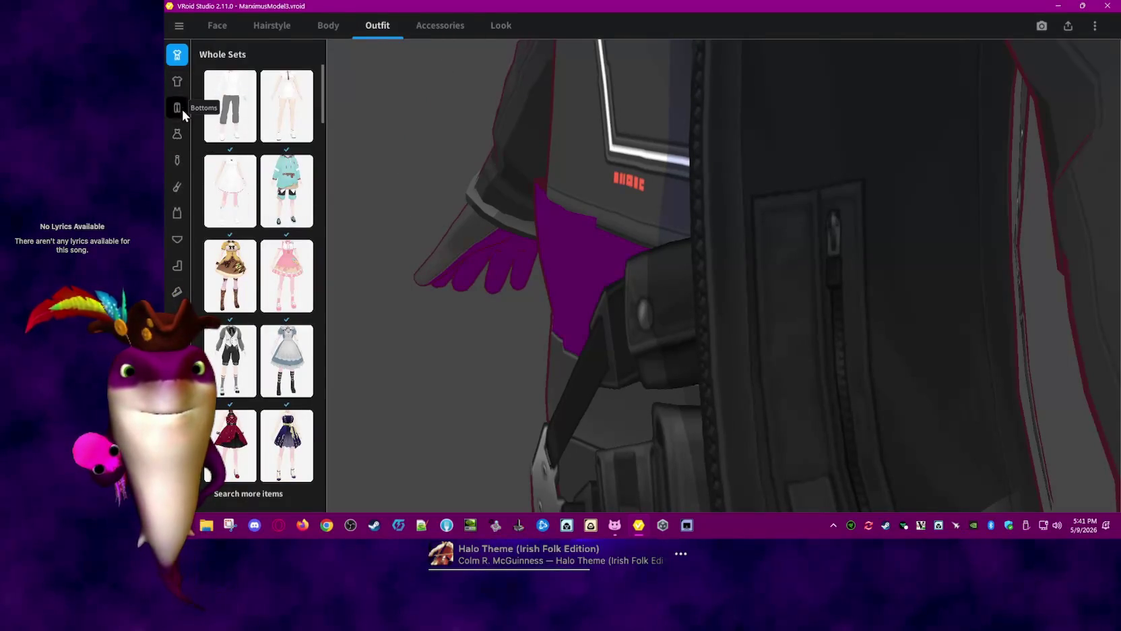
Open the Inner Top category and inspect its saved items' option menus
{"action": "left_click", "coordinate": [179, 82]}
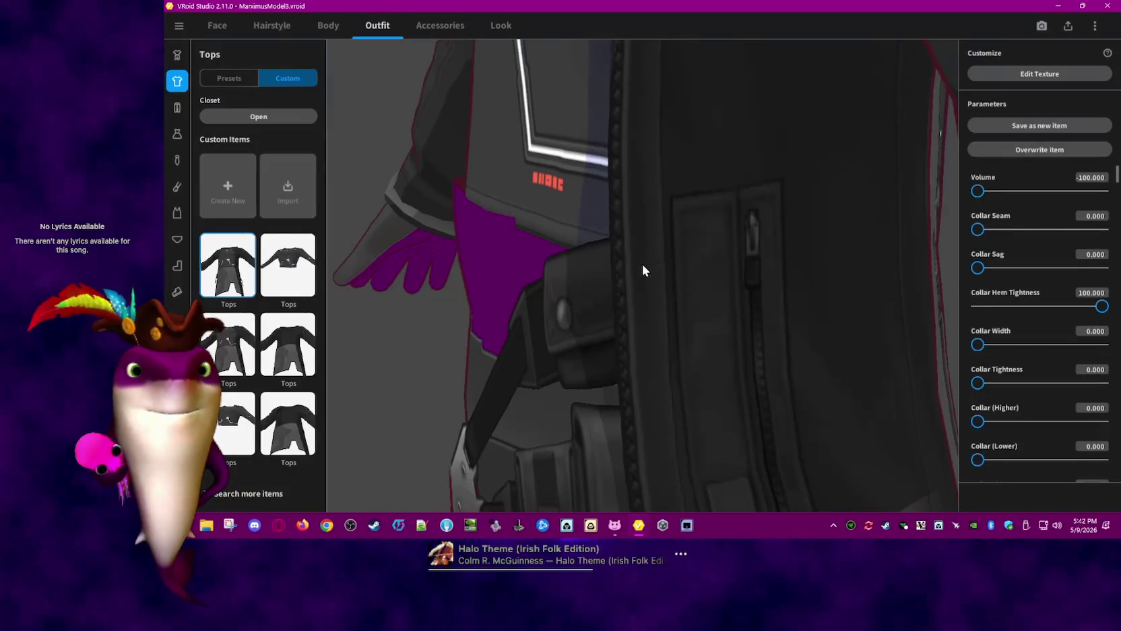
{"action": "left_click", "coordinate": [182, 211]}
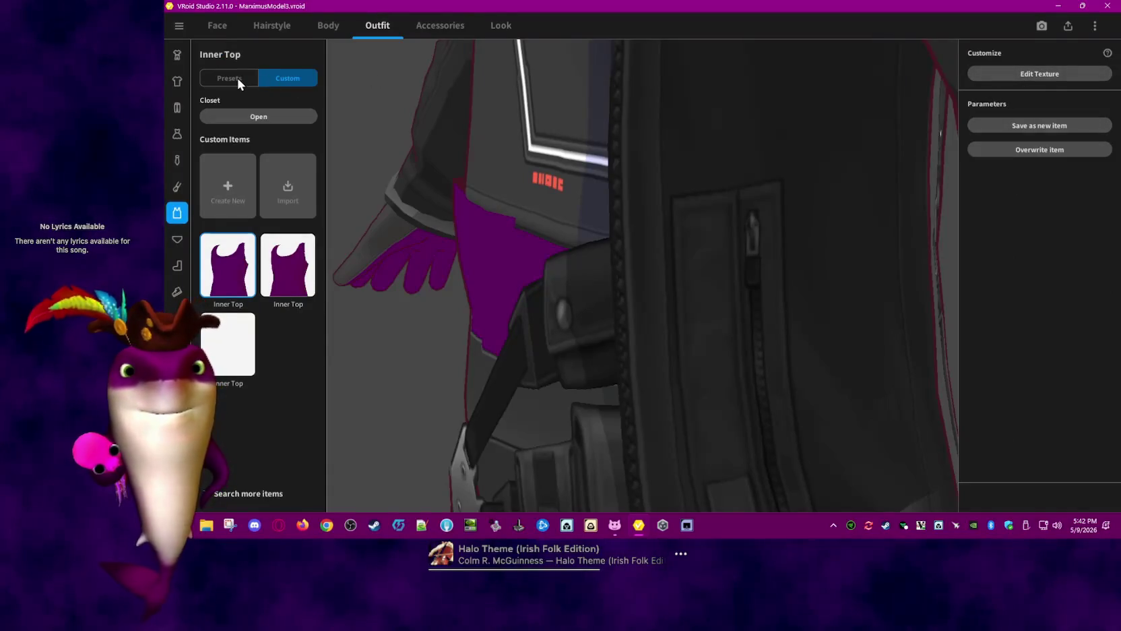
{"action": "right_click", "coordinate": [227, 340]}
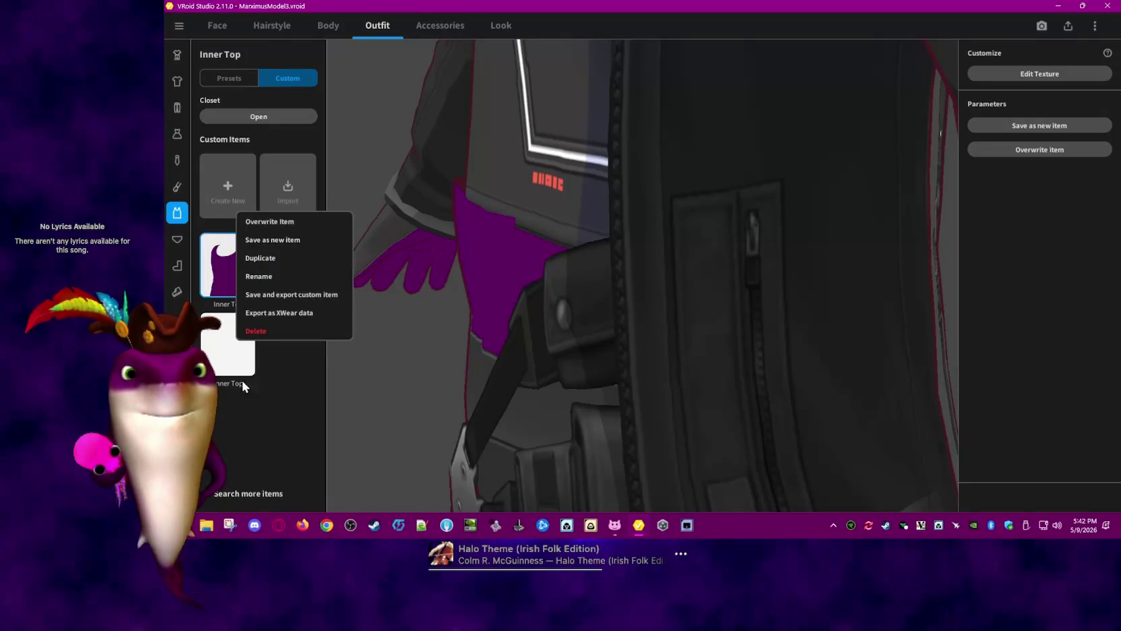
{"action": "left_click", "coordinate": [910, 356]}
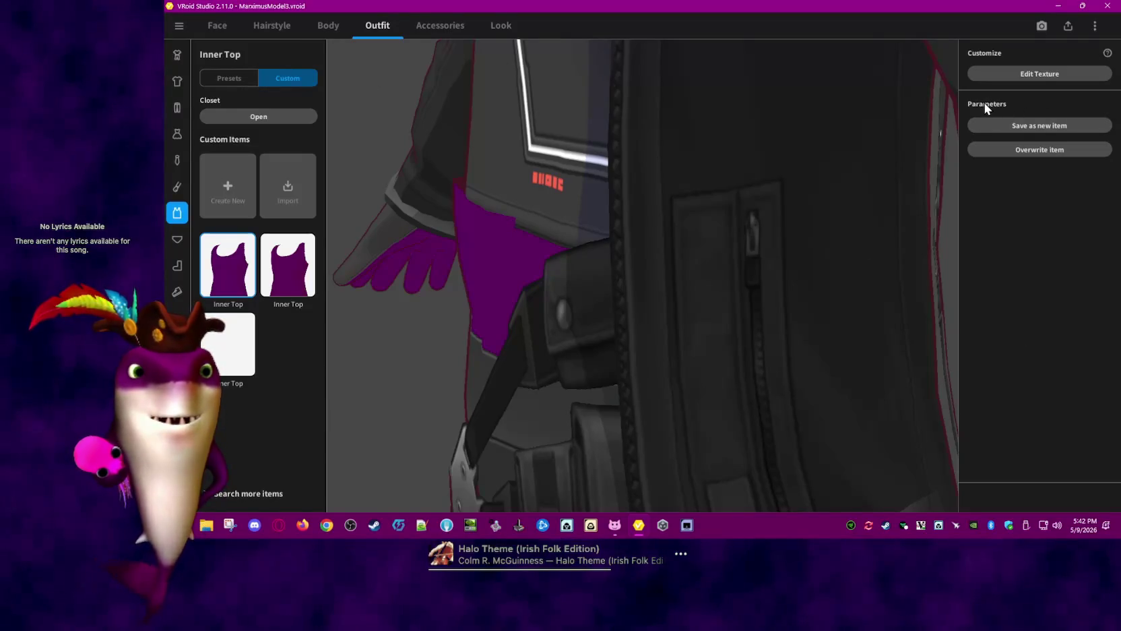
{"action": "scroll", "coordinate": [454, 260], "scroll_direction": "up", "scroll_amount": 3}
{"action": "scroll", "coordinate": [445, 256], "scroll_direction": "down", "scroll_amount": 3}
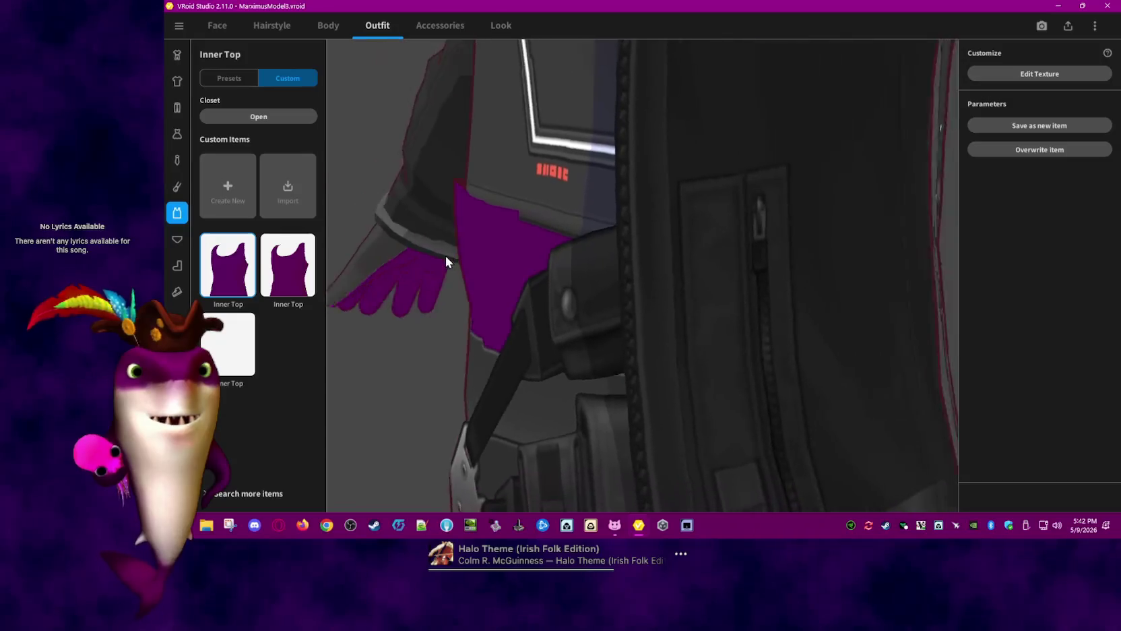
{"action": "scroll", "coordinate": [438, 253], "scroll_direction": "up", "scroll_amount": 5}
{"action": "scroll", "coordinate": [438, 260], "scroll_direction": "down", "scroll_amount": 3}
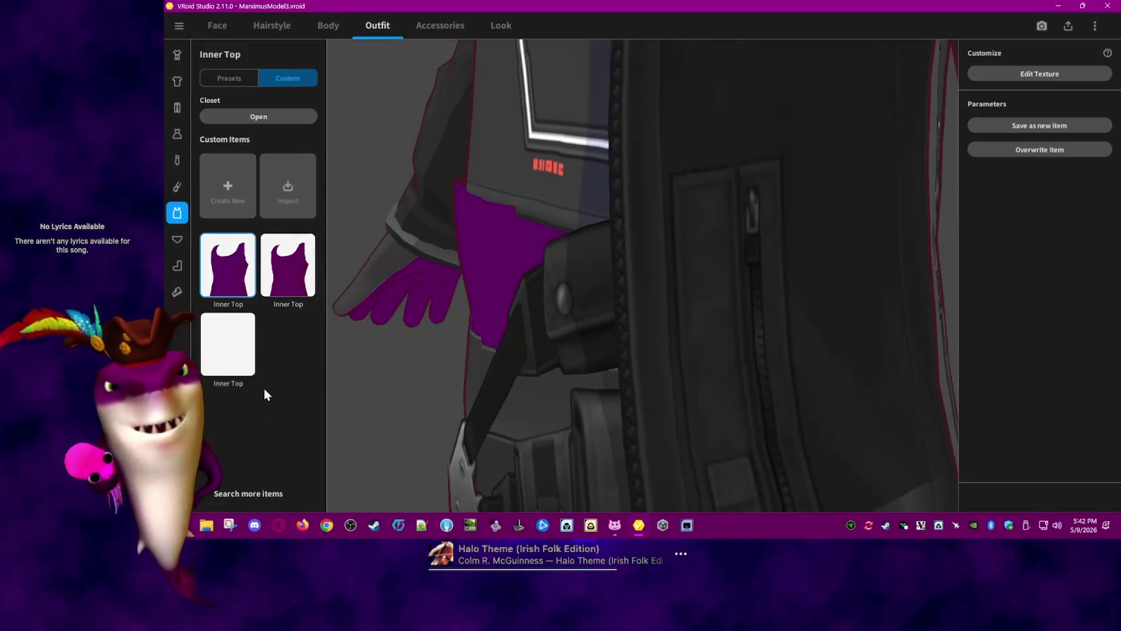
{"action": "right_click", "coordinate": [236, 288]}
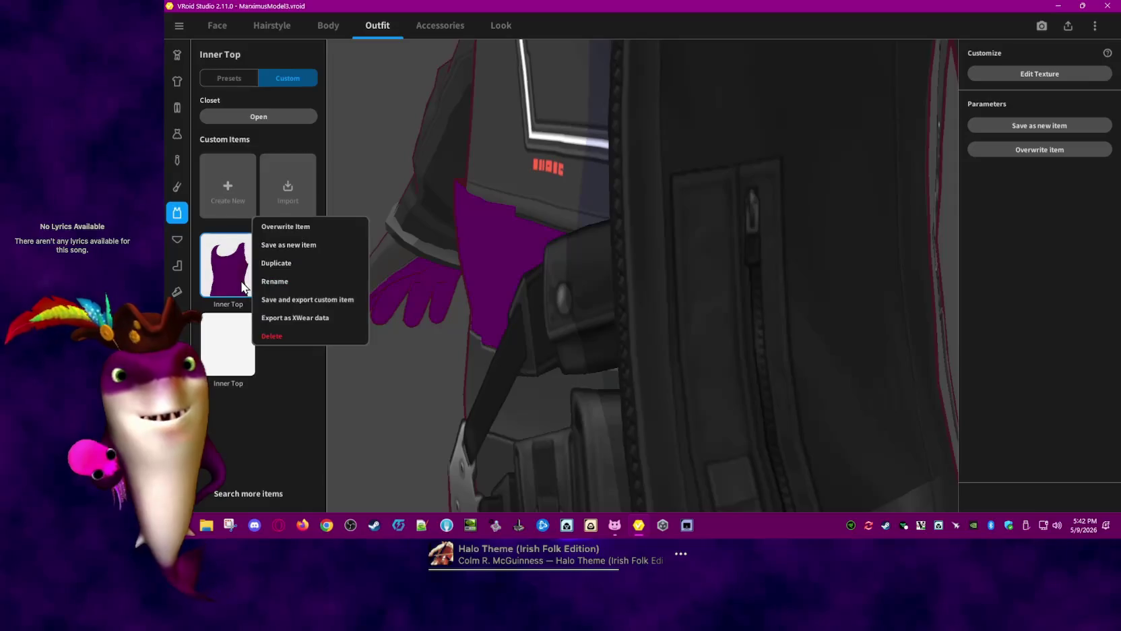
{"action": "left_click", "coordinate": [278, 245]}
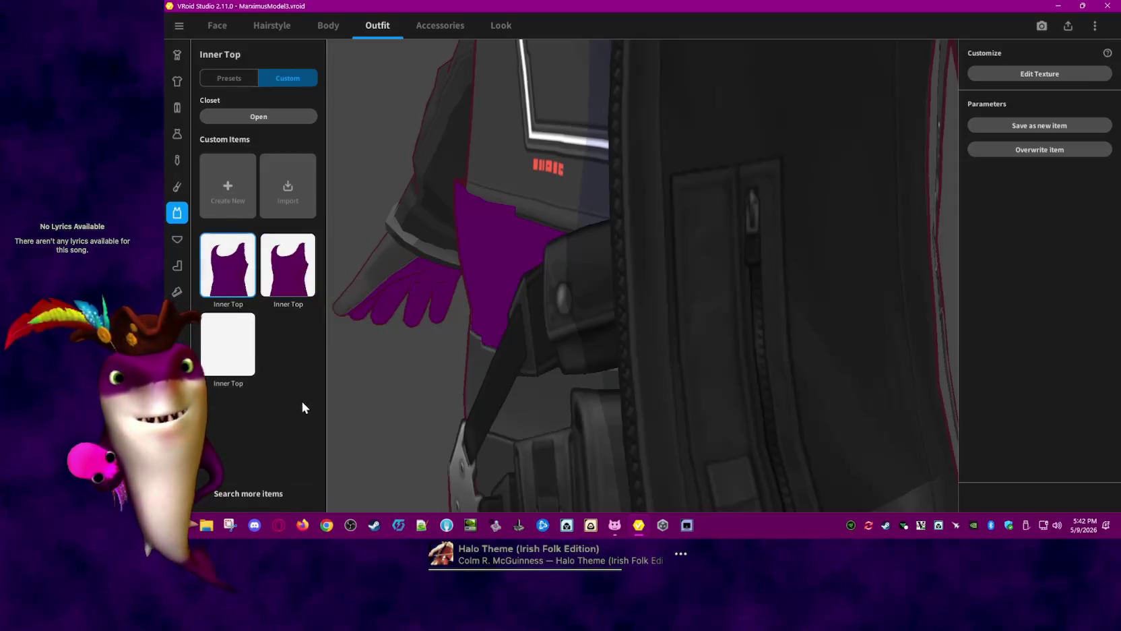
Browse Dresses and Tops, return to Inner Top, and open its texture editor
{"action": "left_click", "coordinate": [178, 132]}
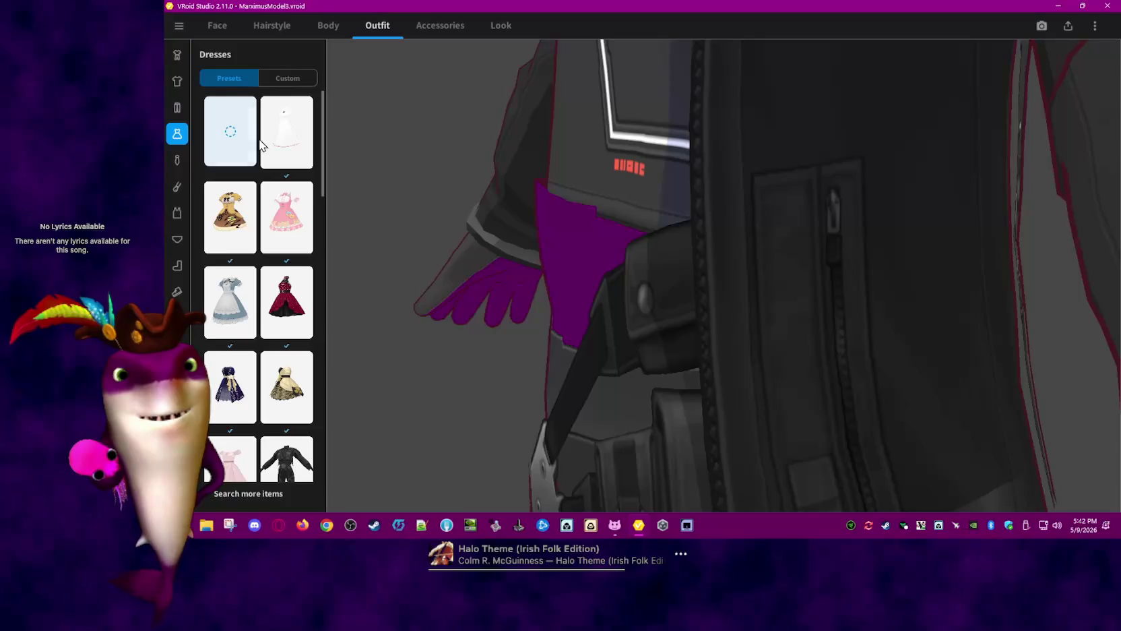
{"action": "left_click", "coordinate": [177, 80]}
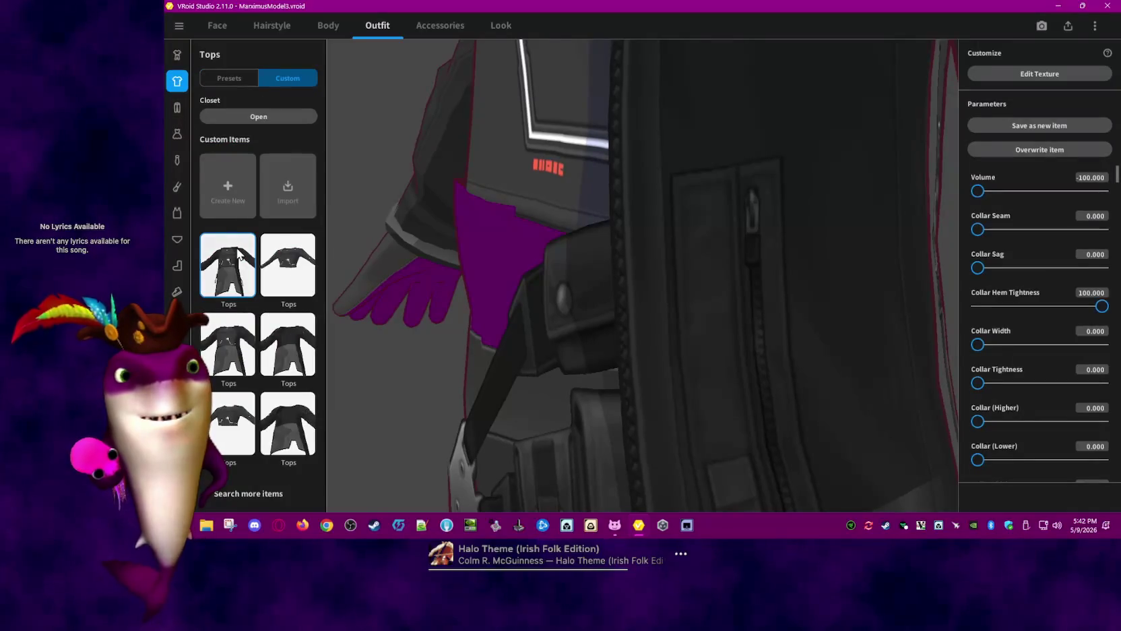
{"action": "left_click", "coordinate": [177, 214]}
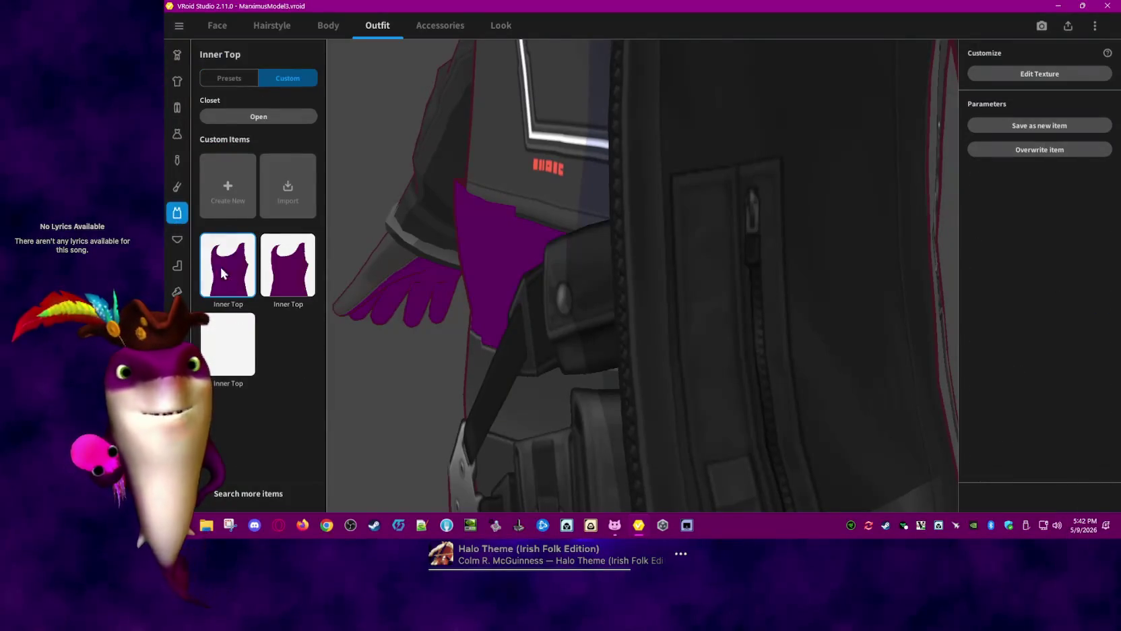
{"action": "left_click", "coordinate": [1054, 76]}
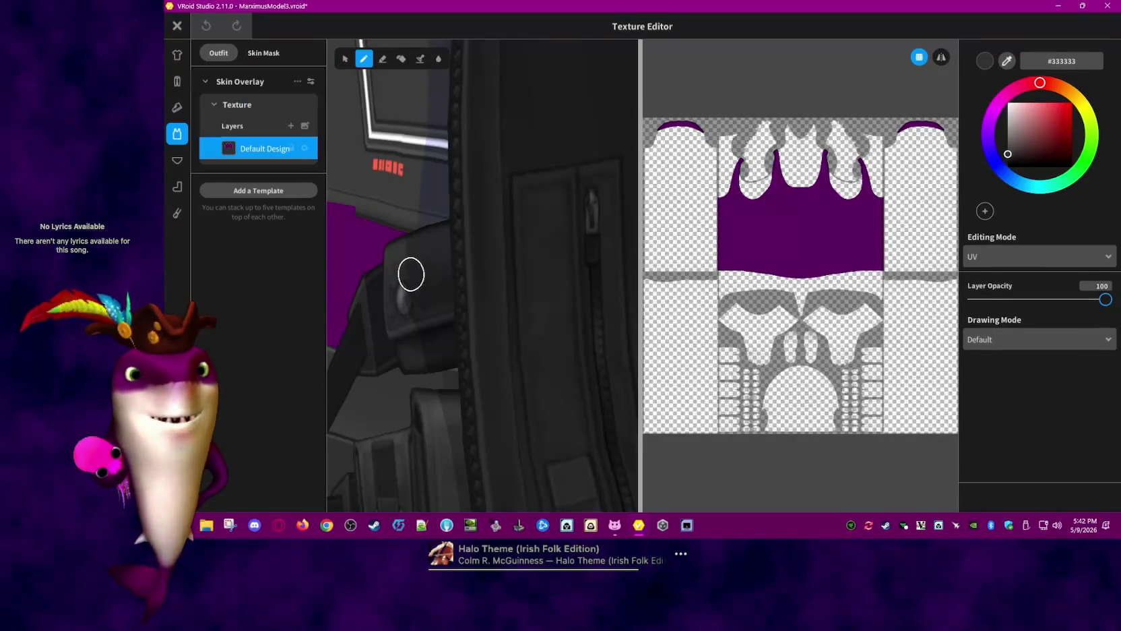
Orbit to the purple band, erase a vertical stripe through it, and undo
{"action": "mouse_move", "coordinate": [408, 270]}
{"action": "right_mouse_down"}
{"action": "mouse_move", "coordinate": [631, 291]}
{"action": "mouse_move", "coordinate": [494, 301]}
{"action": "right_mouse_up"}
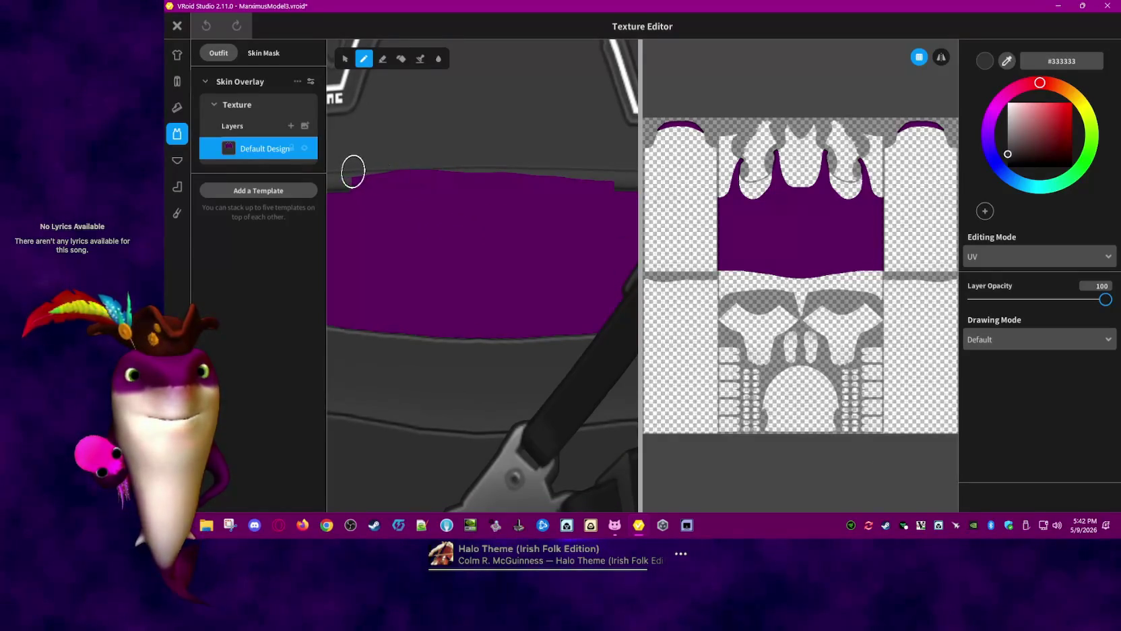
{"action": "mouse_move", "coordinate": [480, 183]}
{"action": "right_mouse_down"}
{"action": "mouse_move", "coordinate": [362, 237]}
{"action": "mouse_move", "coordinate": [546, 235]}
{"action": "right_mouse_up"}
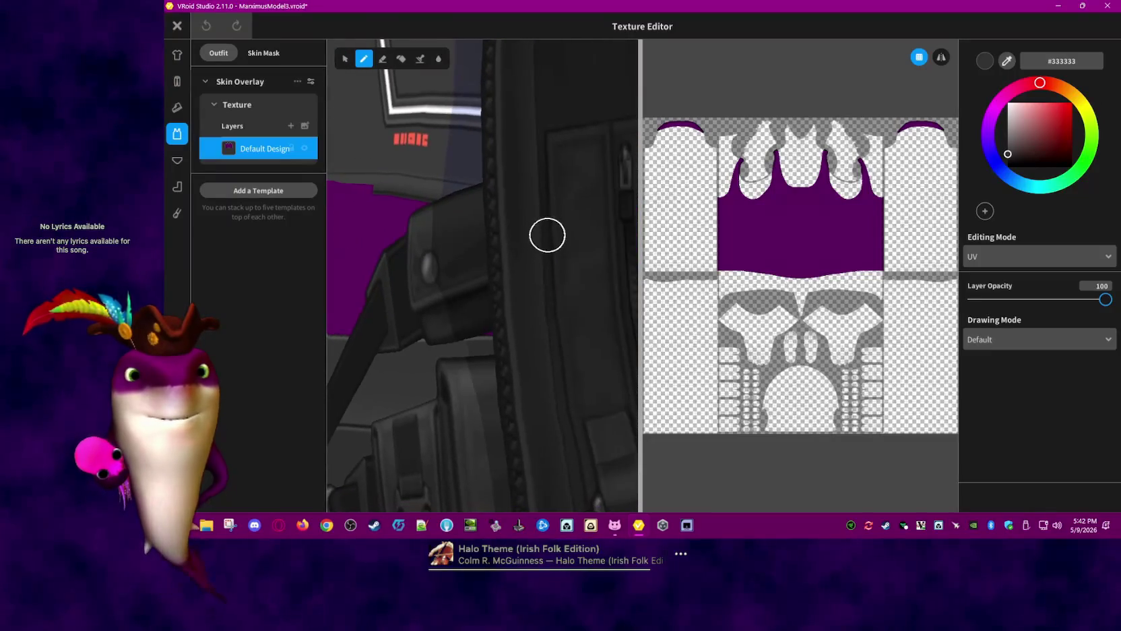
{"action": "mouse_move", "coordinate": [429, 234]}
{"action": "right_mouse_down"}
{"action": "mouse_move", "coordinate": [401, 258]}
{"action": "mouse_move", "coordinate": [584, 268]}
{"action": "right_mouse_up"}
{"action": "mouse_move", "coordinate": [582, 248]}
{"action": "right_mouse_down"}
{"action": "mouse_move", "coordinate": [619, 229]}
{"action": "mouse_move", "coordinate": [535, 232]}
{"action": "right_mouse_up"}
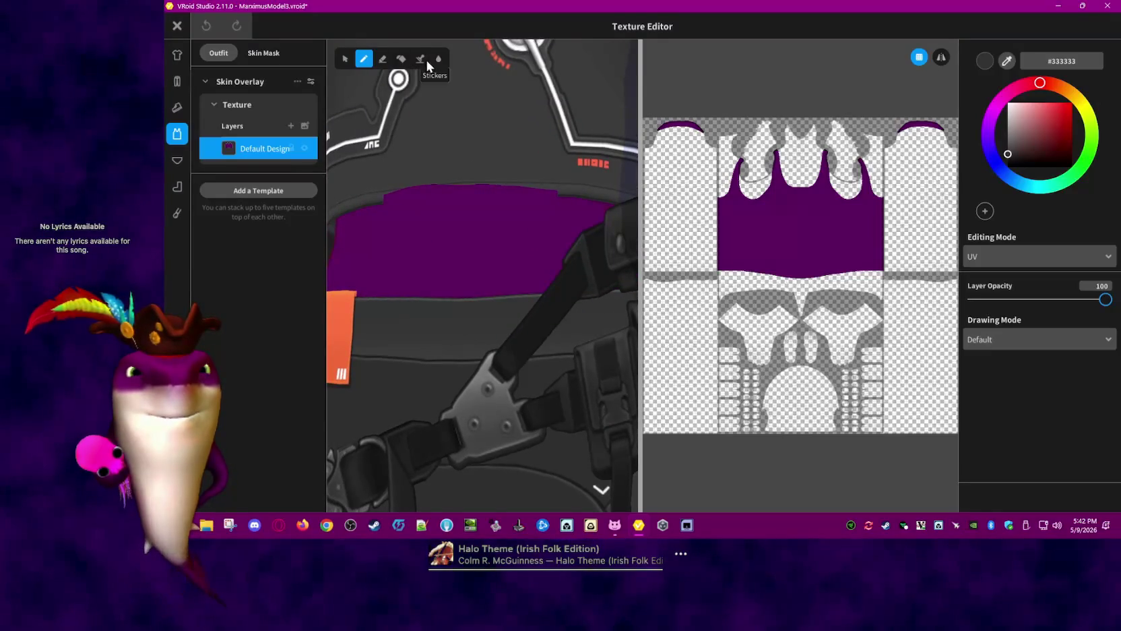
{"action": "left_click", "coordinate": [382, 58]}
{"action": "left_click_drag", "start_coordinate": [457, 188], "coordinate": [458, 296]}
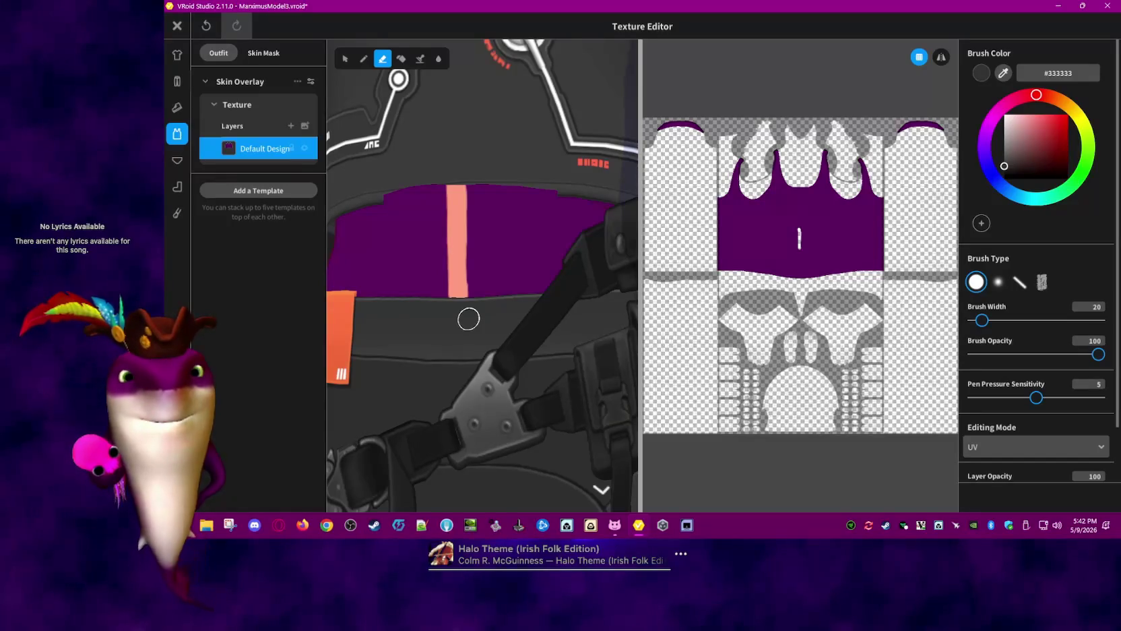
{"action": "key", "text": "ctrl+z"}
Erase a looping stroke across the band, undo it, and begin closing the editor
{"action": "mouse_move", "coordinate": [568, 186]}
{"action": "left_mouse_down"}
{"action": "mouse_move", "coordinate": [387, 192]}
{"action": "mouse_move", "coordinate": [465, 296]}
{"action": "left_mouse_up"}
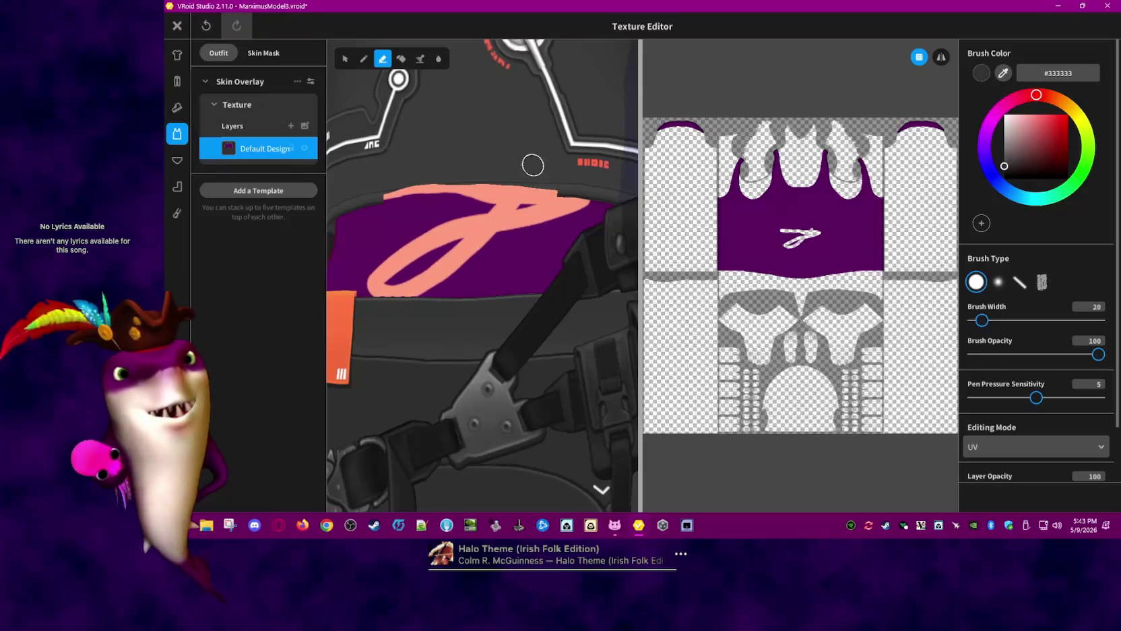
{"action": "key", "text": "ctrl+z"}
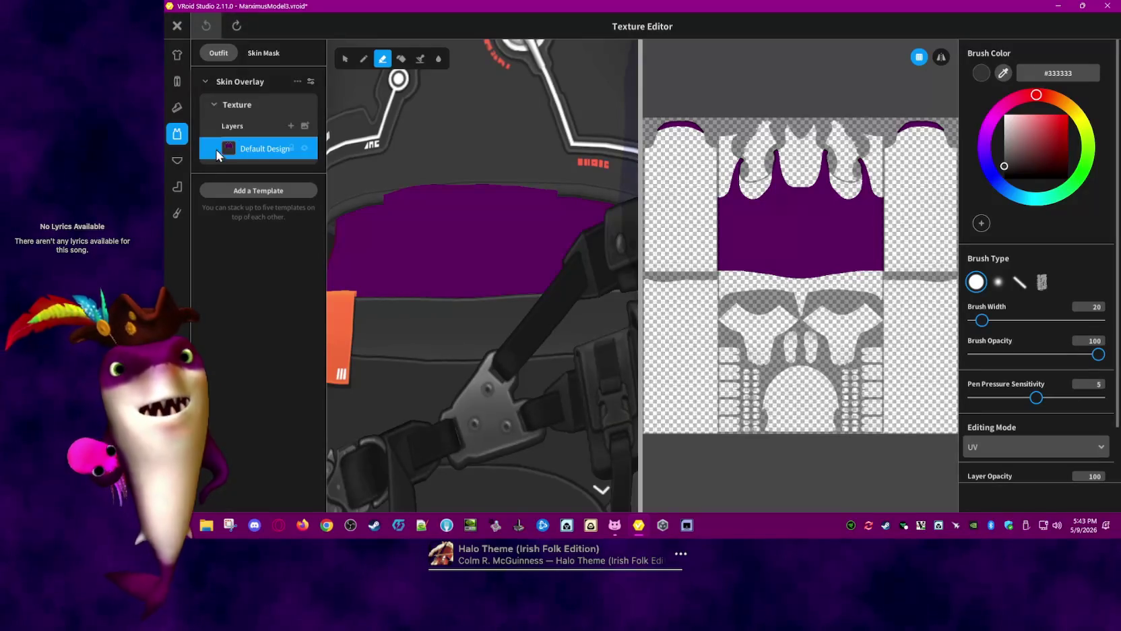
{"action": "left_click", "coordinate": [178, 27]}
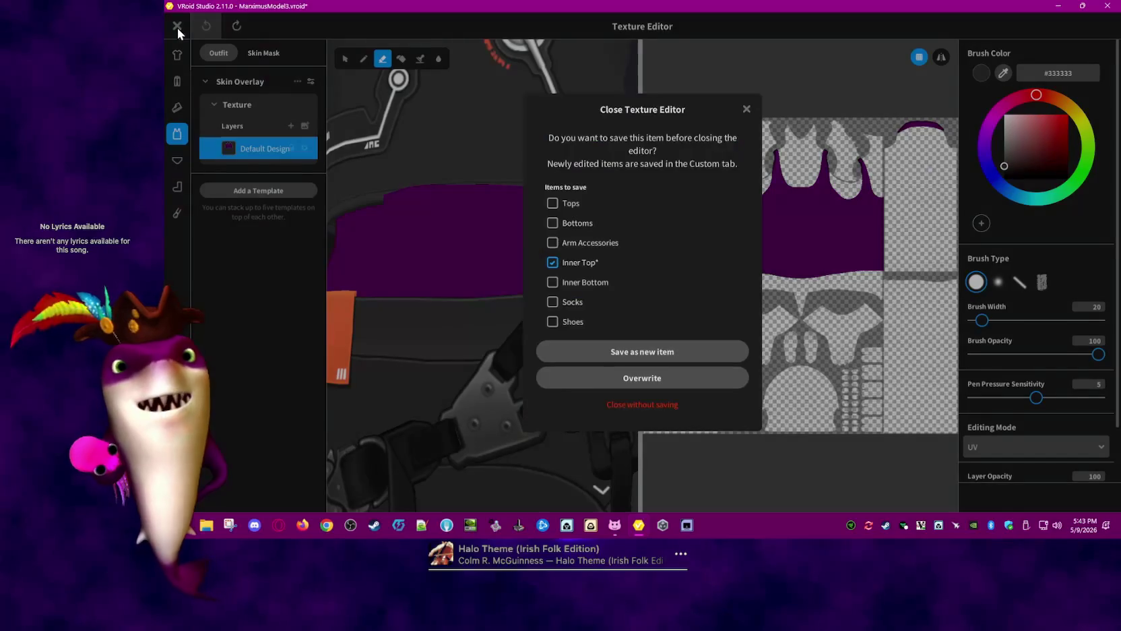
Close the inner top and skin texture editors unsaved, then reopen the inner top texture
{"action": "left_click", "coordinate": [662, 404]}
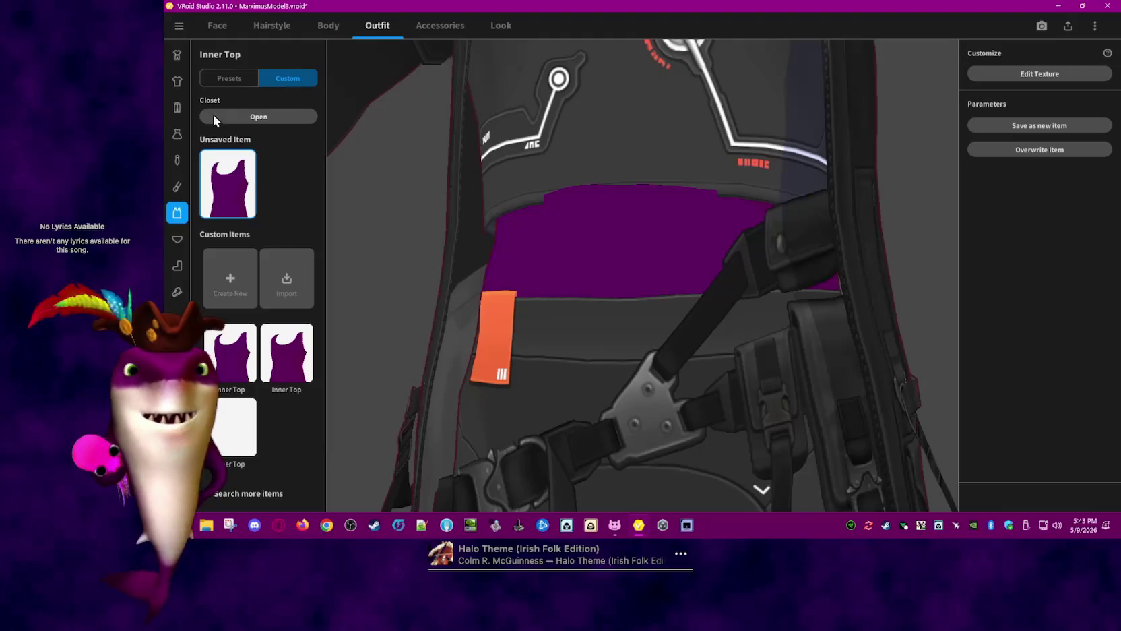
{"action": "left_click", "coordinate": [312, 27]}
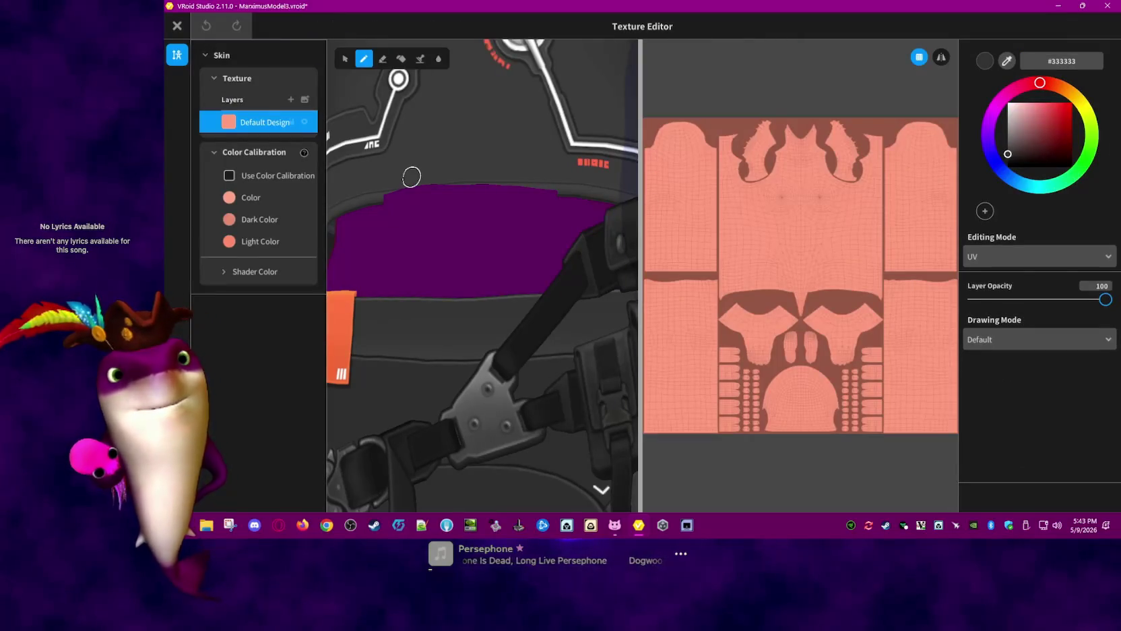
{"action": "left_click", "coordinate": [177, 26]}
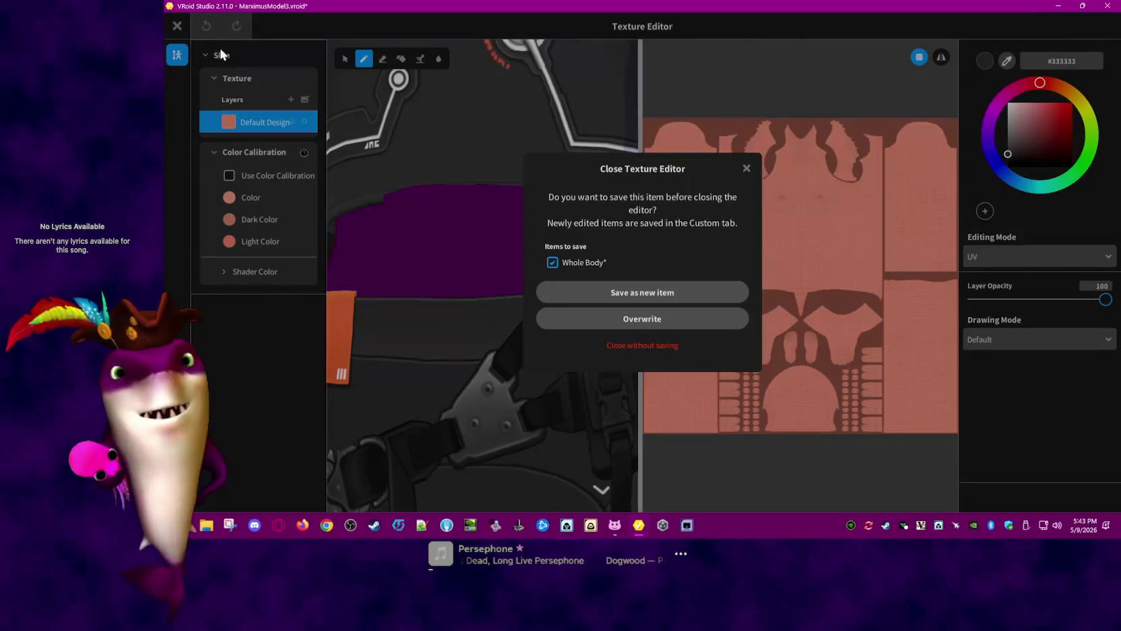
{"action": "left_click", "coordinate": [675, 349]}
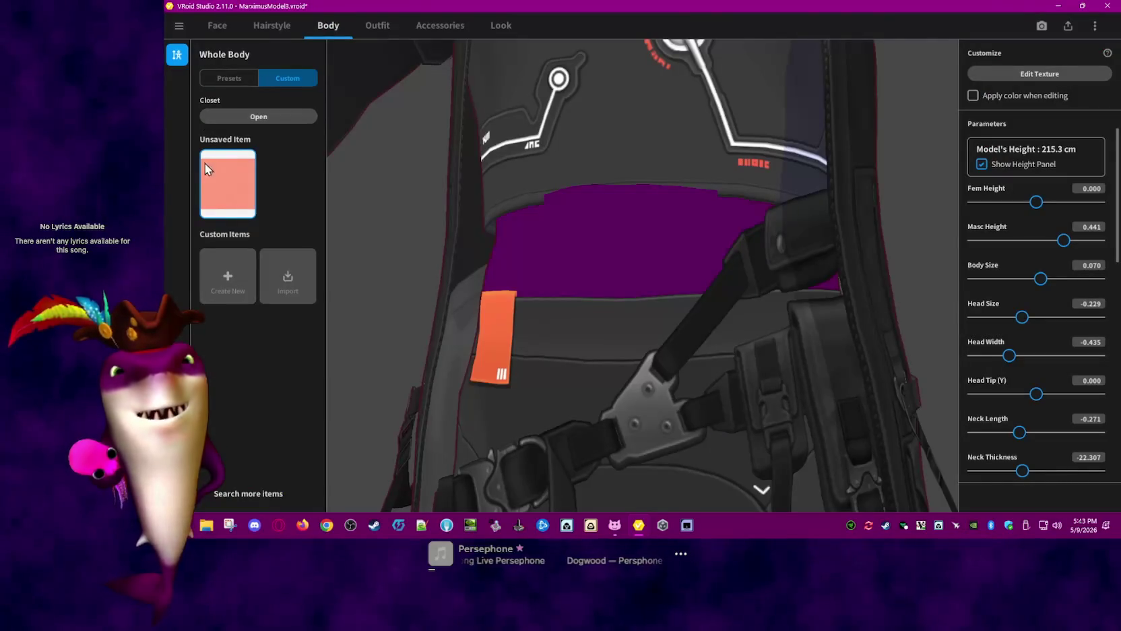
{"action": "left_click", "coordinate": [377, 25]}
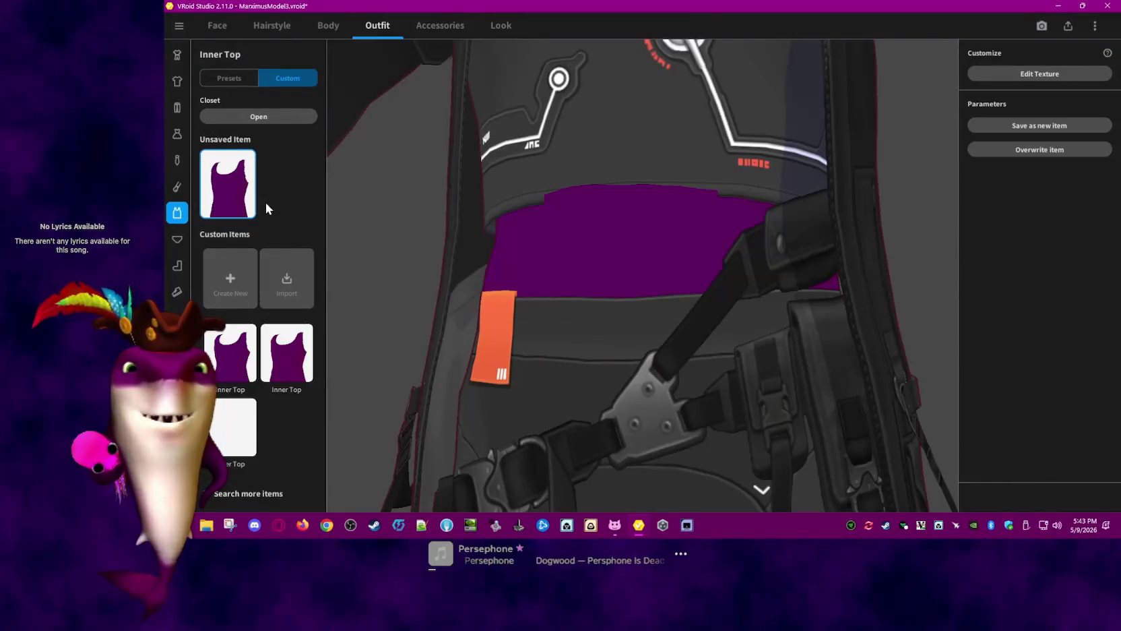
{"action": "left_click", "coordinate": [1062, 72]}
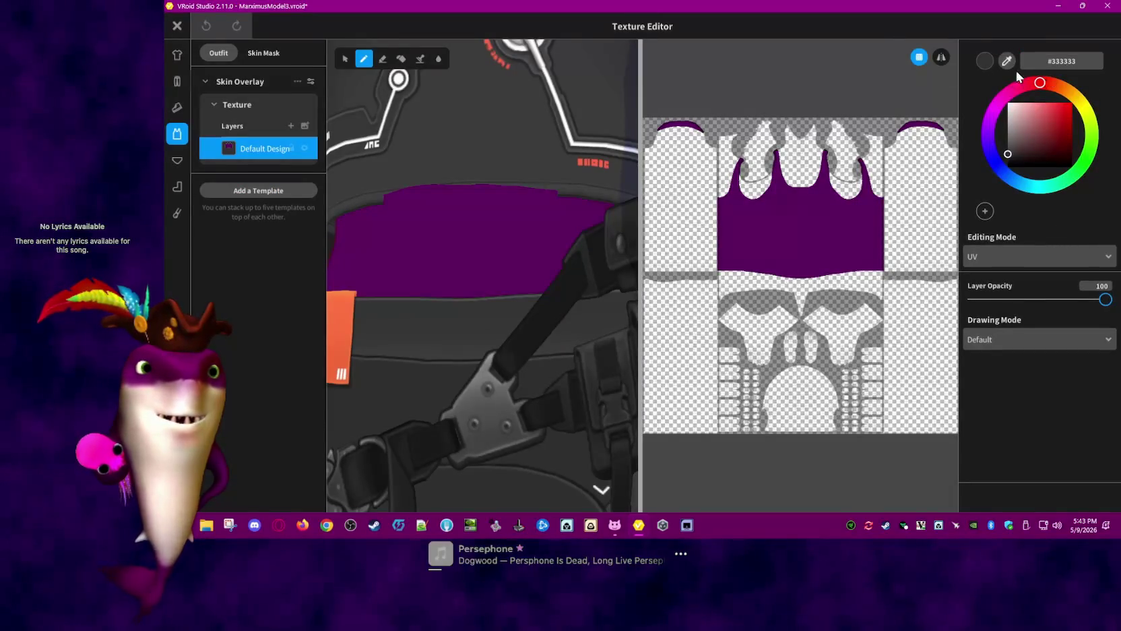
Paint a black test stroke on the skin mask's Default Design layer, then undo it
{"action": "right_click", "coordinate": [275, 152]}
{"action": "left_click", "coordinate": [273, 335]}
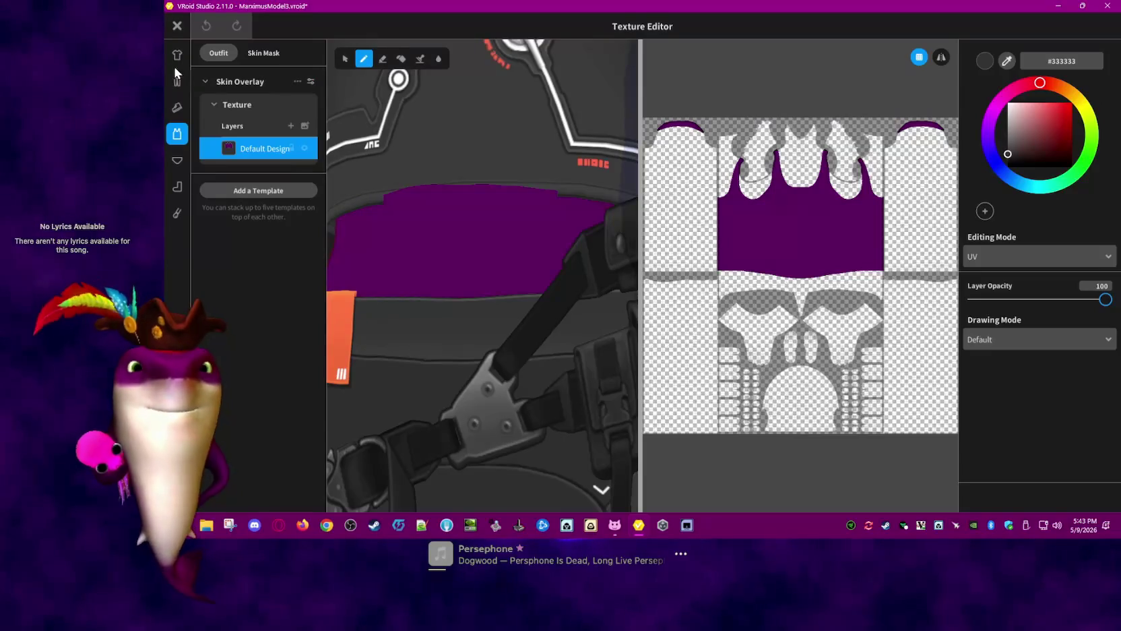
{"action": "left_click", "coordinate": [259, 52]}
{"action": "left_click", "coordinate": [254, 152]}
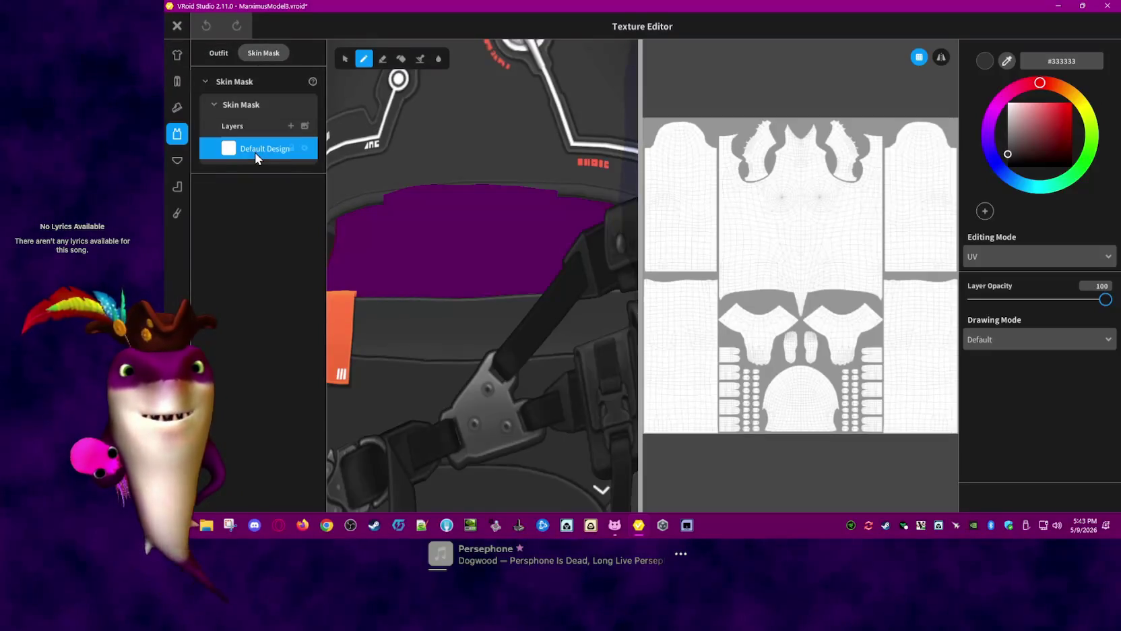
{"action": "mouse_move", "coordinate": [778, 187]}
{"action": "left_mouse_down"}
{"action": "mouse_move", "coordinate": [782, 128]}
{"action": "mouse_move", "coordinate": [824, 322]}
{"action": "left_mouse_up"}
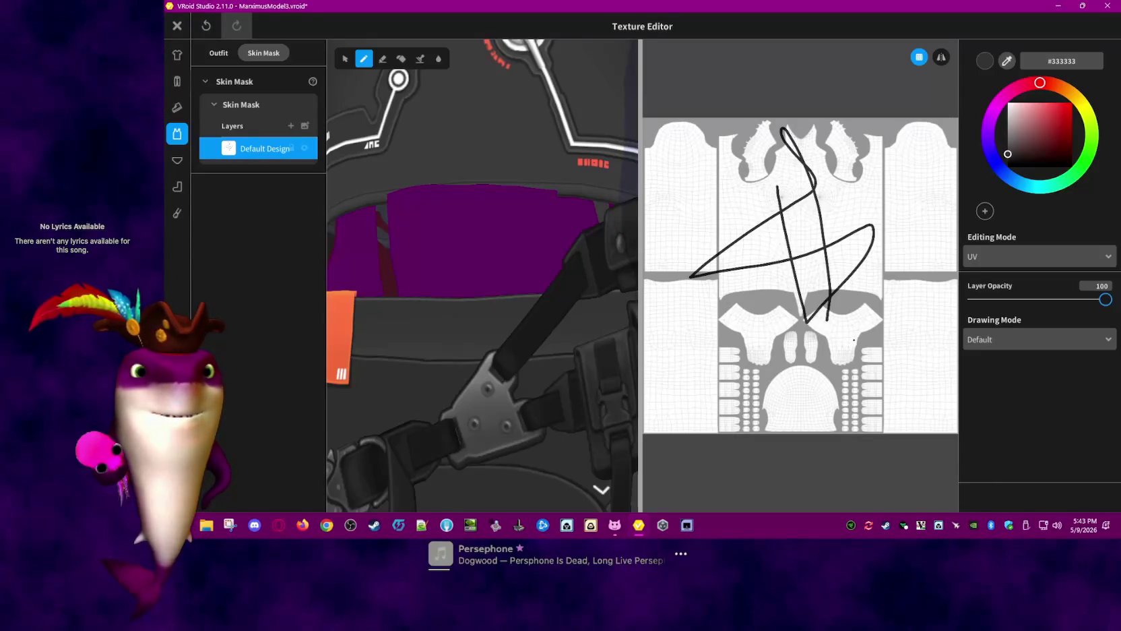
{"action": "left_click", "coordinate": [206, 25]}
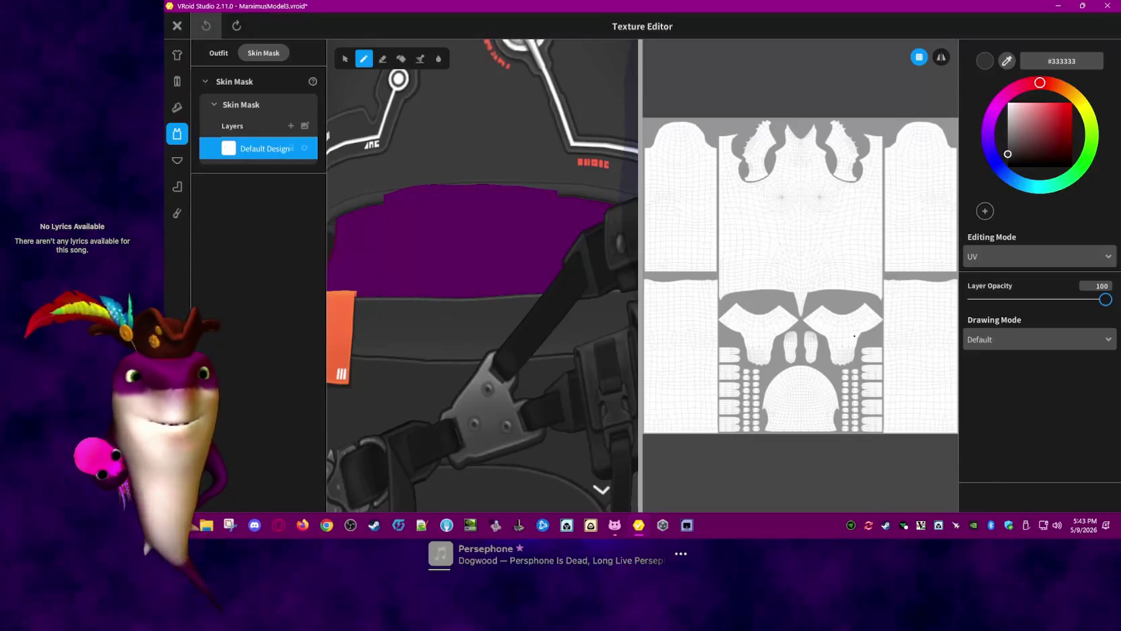
Close the Texture Editor without saving the edits
{"action": "right_click", "coordinate": [259, 149]}
{"action": "left_click", "coordinate": [237, 242]}
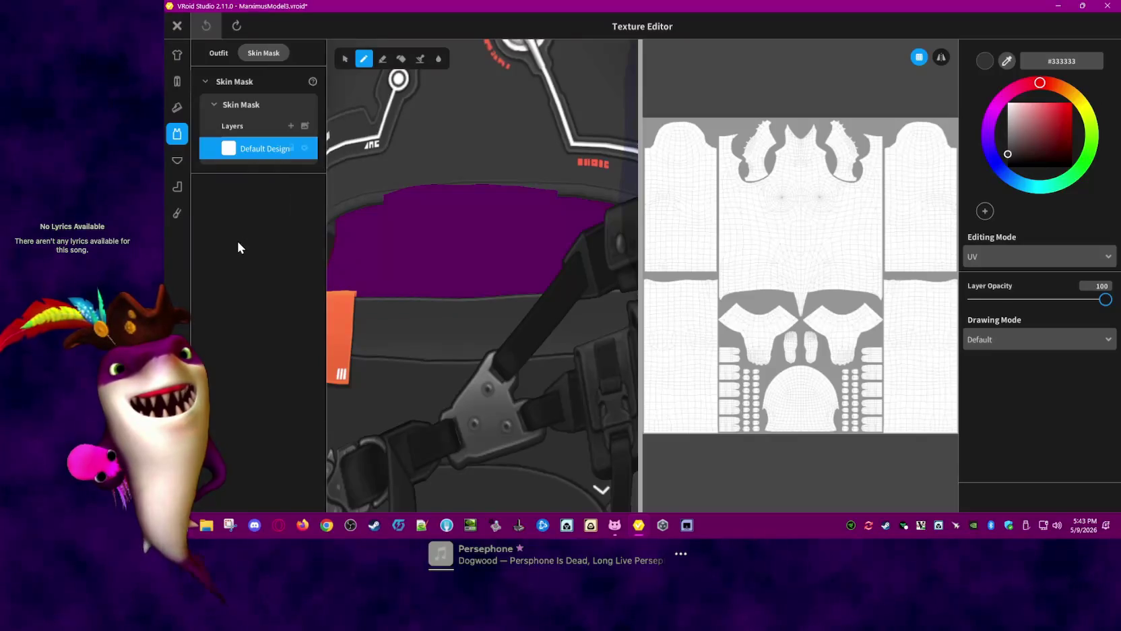
{"action": "left_click", "coordinate": [178, 27]}
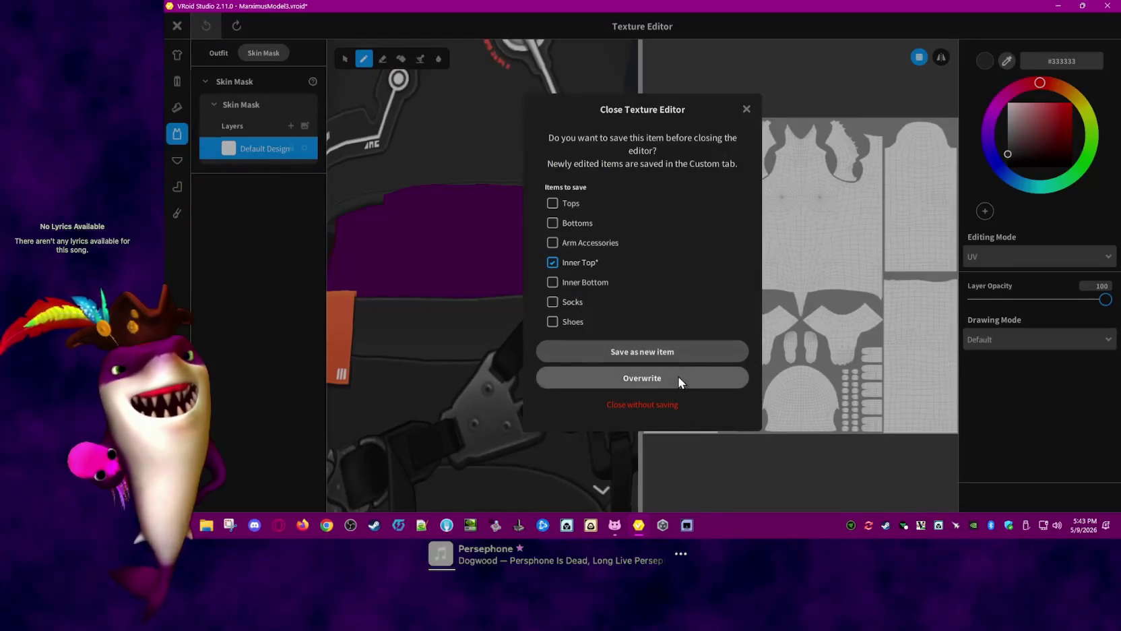
{"action": "left_click", "coordinate": [696, 406]}
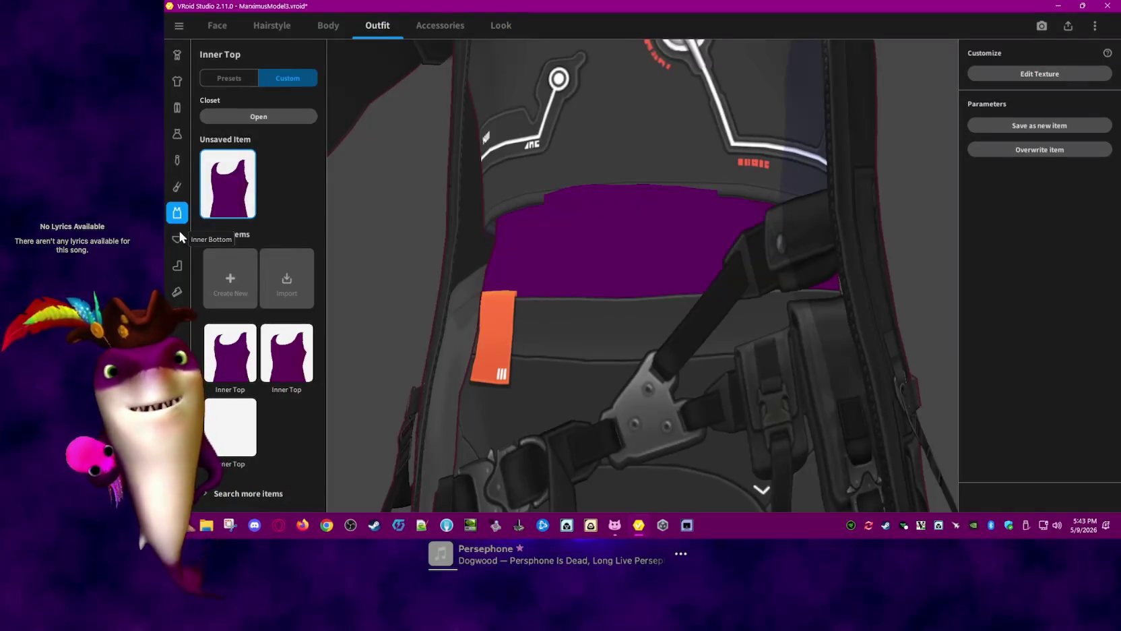
Select the Tops category and orbit to inspect the coat from the side and front
{"action": "left_click", "coordinate": [178, 82]}
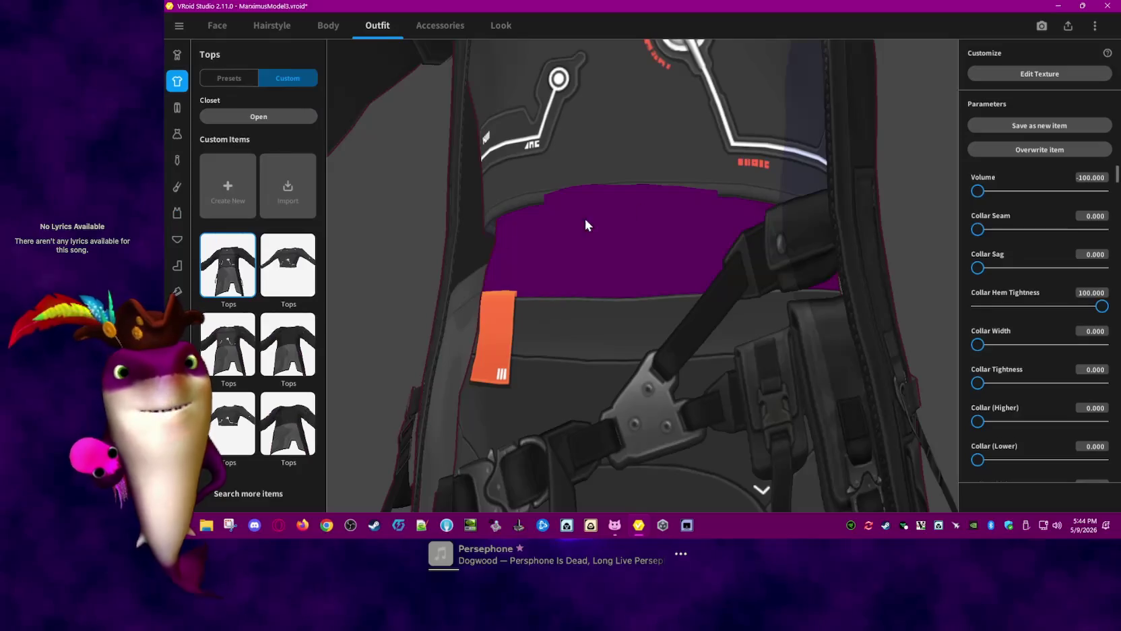
{"action": "right_click_drag", "start_coordinate": [697, 187], "coordinate": [716, 212]}
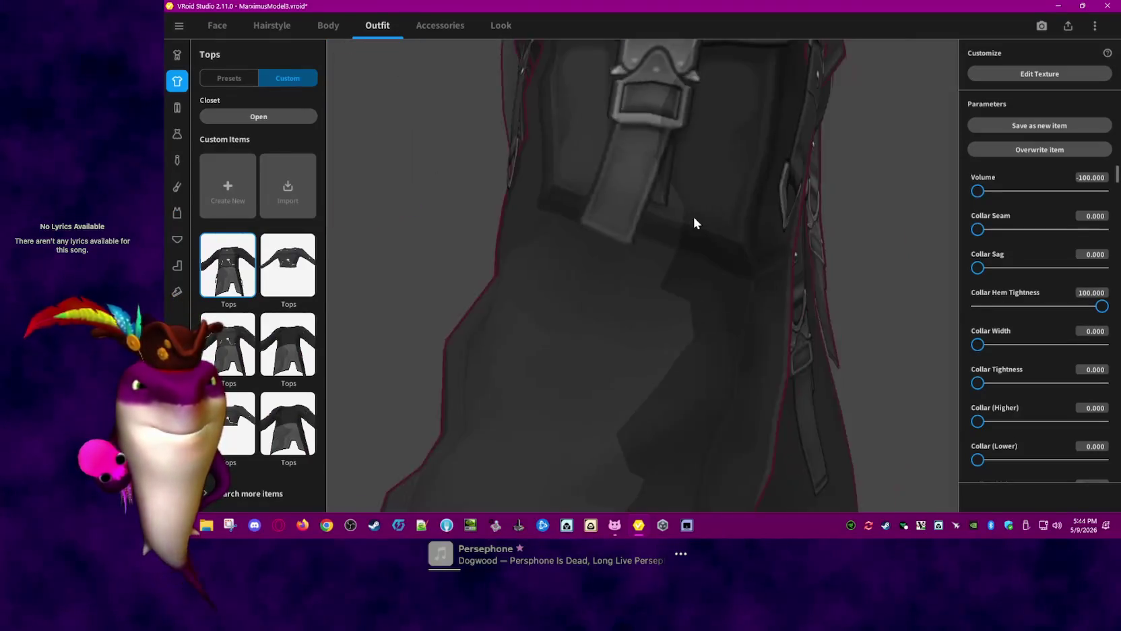
{"action": "mouse_move", "coordinate": [611, 304]}
{"action": "right_mouse_down"}
{"action": "mouse_move", "coordinate": [549, 291]}
{"action": "mouse_move", "coordinate": [585, 271]}
{"action": "mouse_move", "coordinate": [604, 286]}
{"action": "right_mouse_up"}
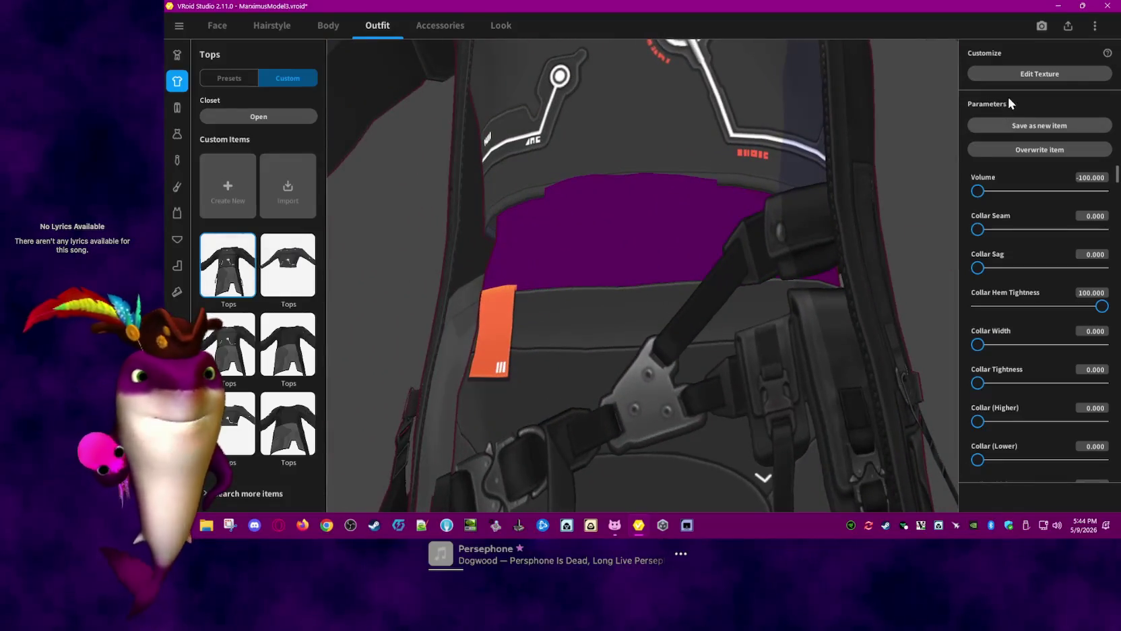
{"action": "left_click", "coordinate": [1022, 74]}
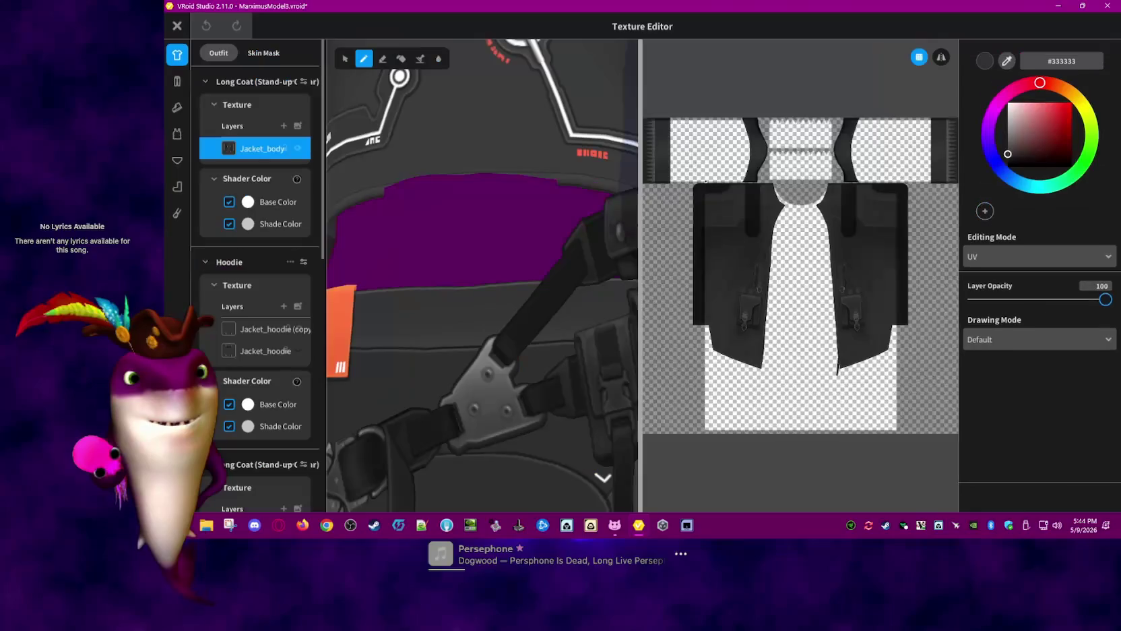
Switch the tops' texture to the Skin Mask and select Layer 1
{"action": "mouse_move", "coordinate": [550, 175]}
{"action": "right_mouse_down"}
{"action": "mouse_move", "coordinate": [419, 120]}
{"action": "mouse_move", "coordinate": [573, 168]}
{"action": "mouse_move", "coordinate": [581, 311]}
{"action": "right_mouse_up"}
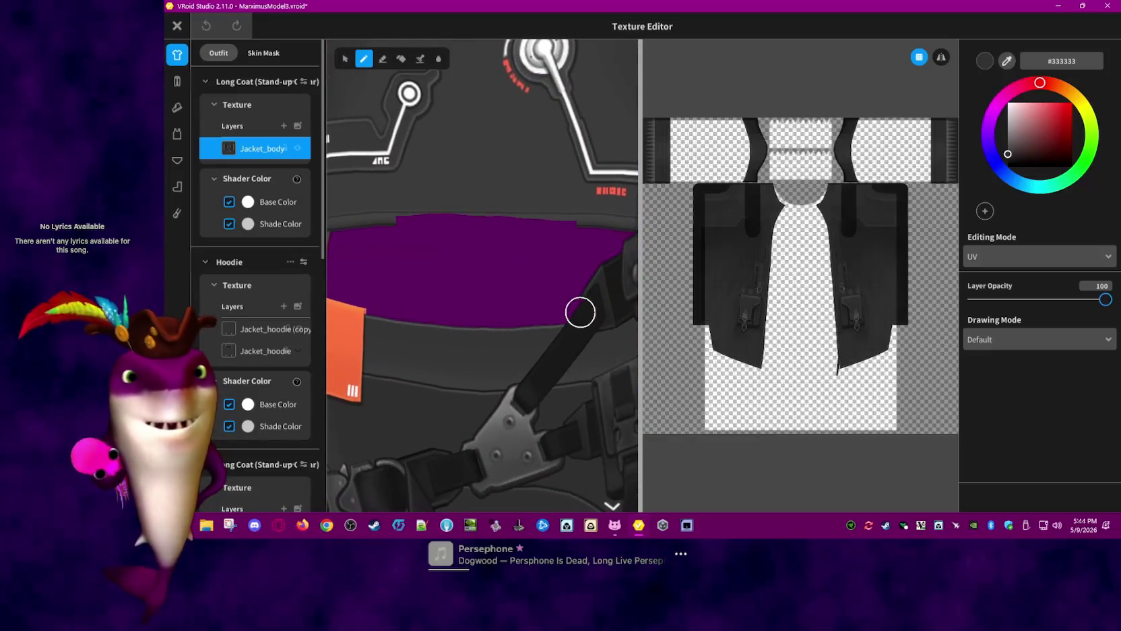
{"action": "left_click", "coordinate": [266, 53]}
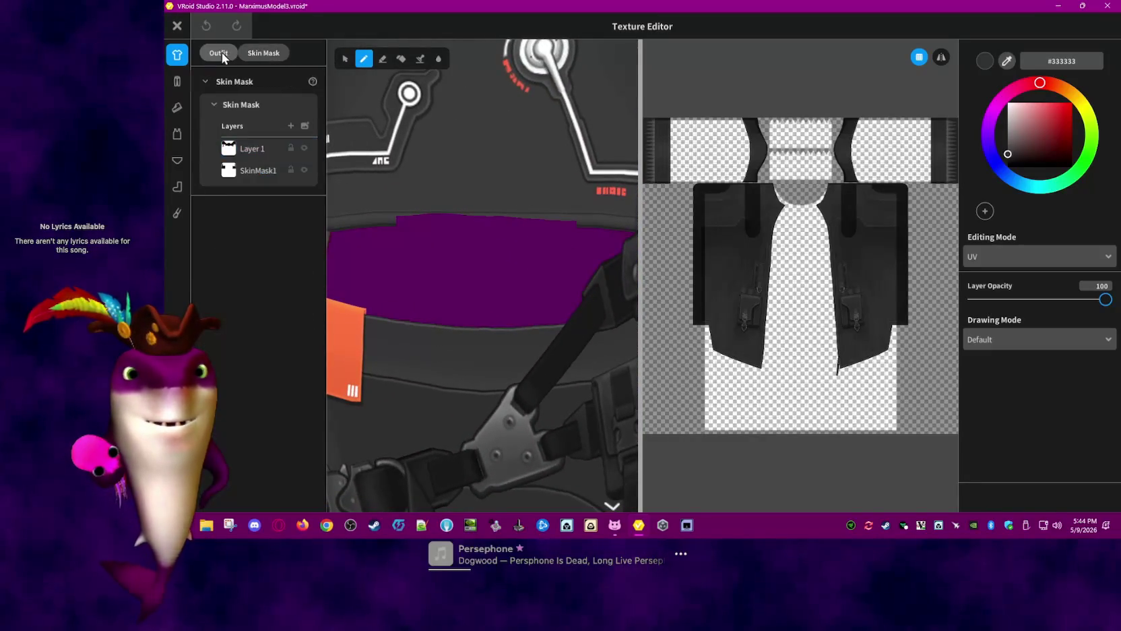
{"action": "left_click", "coordinate": [254, 151]}
{"action": "left_click", "coordinate": [256, 174]}
{"action": "left_click", "coordinate": [258, 151]}
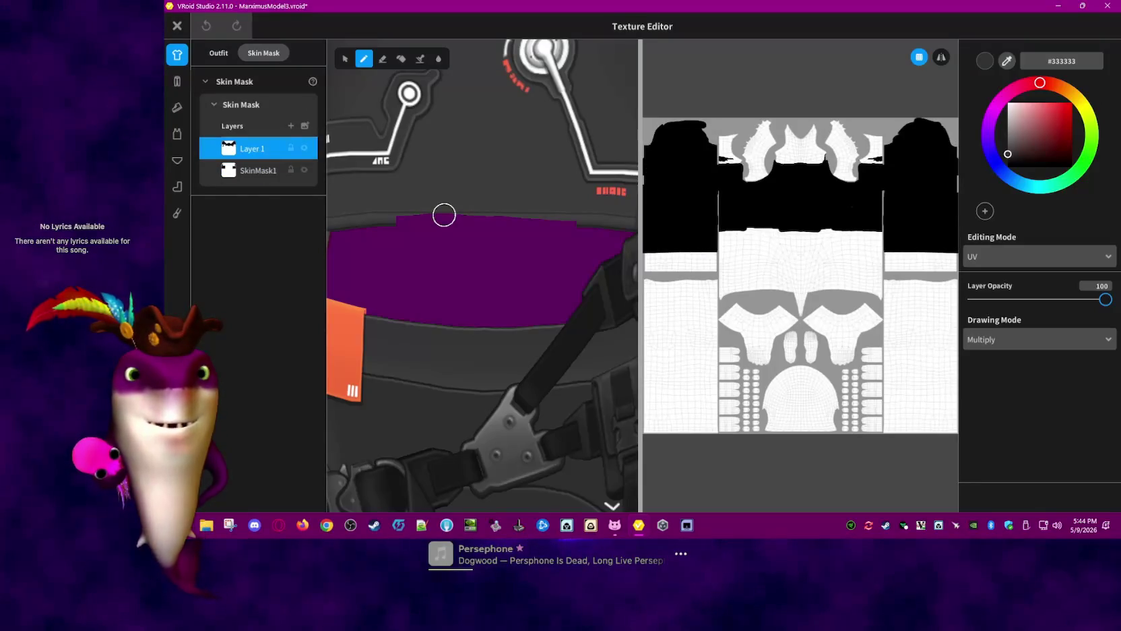
Erase, then repaint, along the purple band's upper edge on Layer 1
{"action": "left_click", "coordinate": [401, 59]}
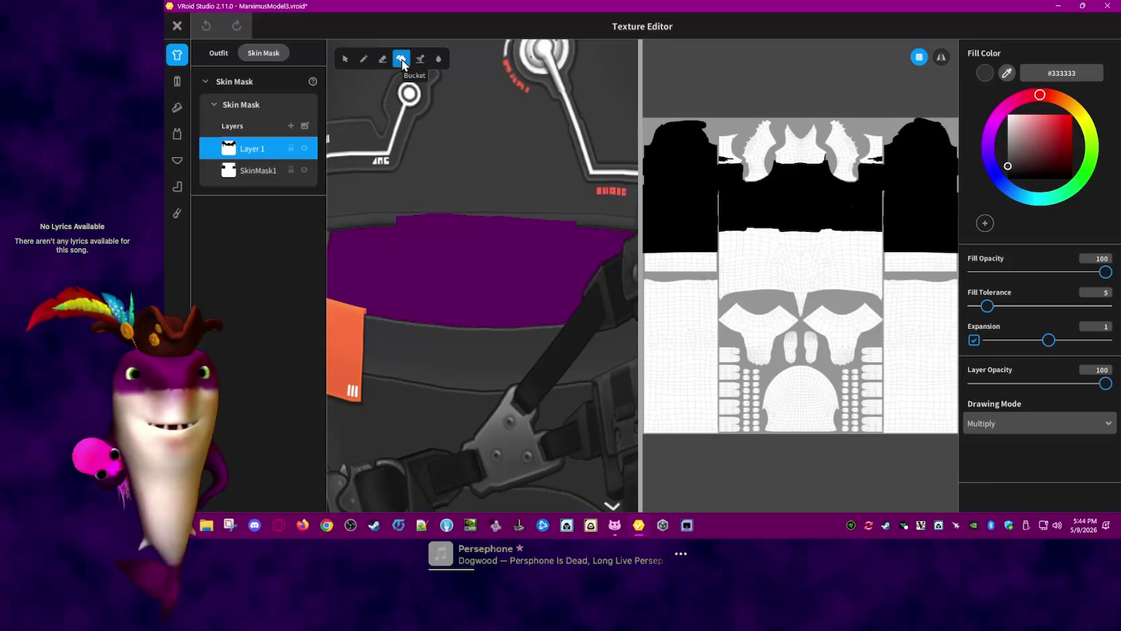
{"action": "left_click", "coordinate": [362, 59]}
{"action": "left_click_drag", "start_coordinate": [396, 199], "coordinate": [596, 212]}
{"action": "mouse_move", "coordinate": [596, 213]}
{"action": "right_mouse_down"}
{"action": "mouse_move", "coordinate": [492, 282]}
{"action": "mouse_move", "coordinate": [550, 235]}
{"action": "right_mouse_up"}
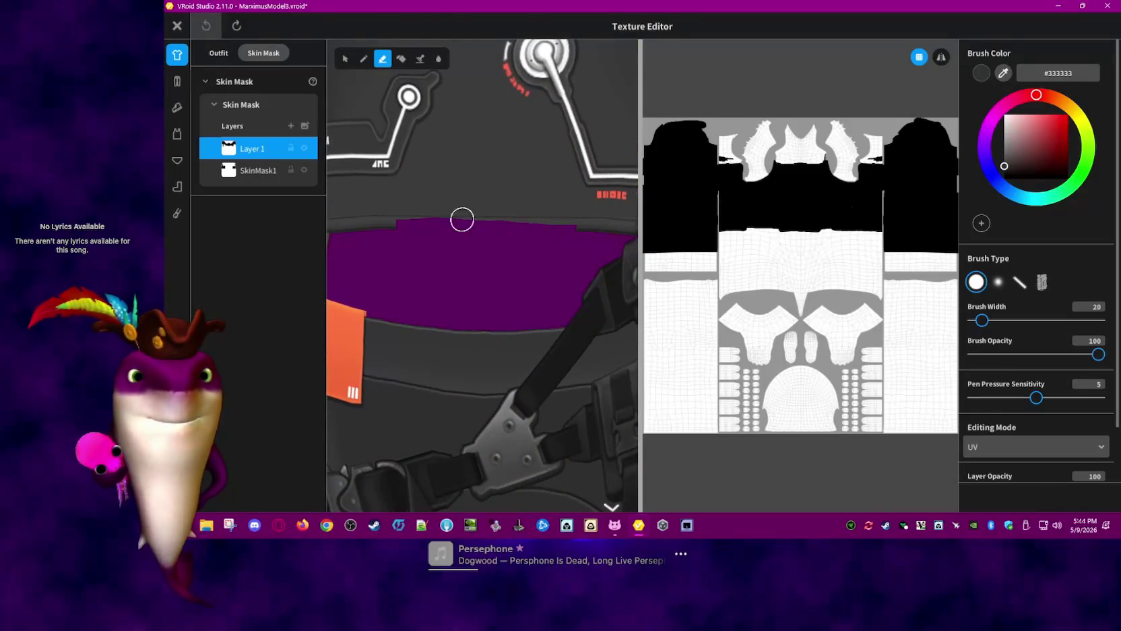
{"action": "left_click", "coordinate": [364, 59]}
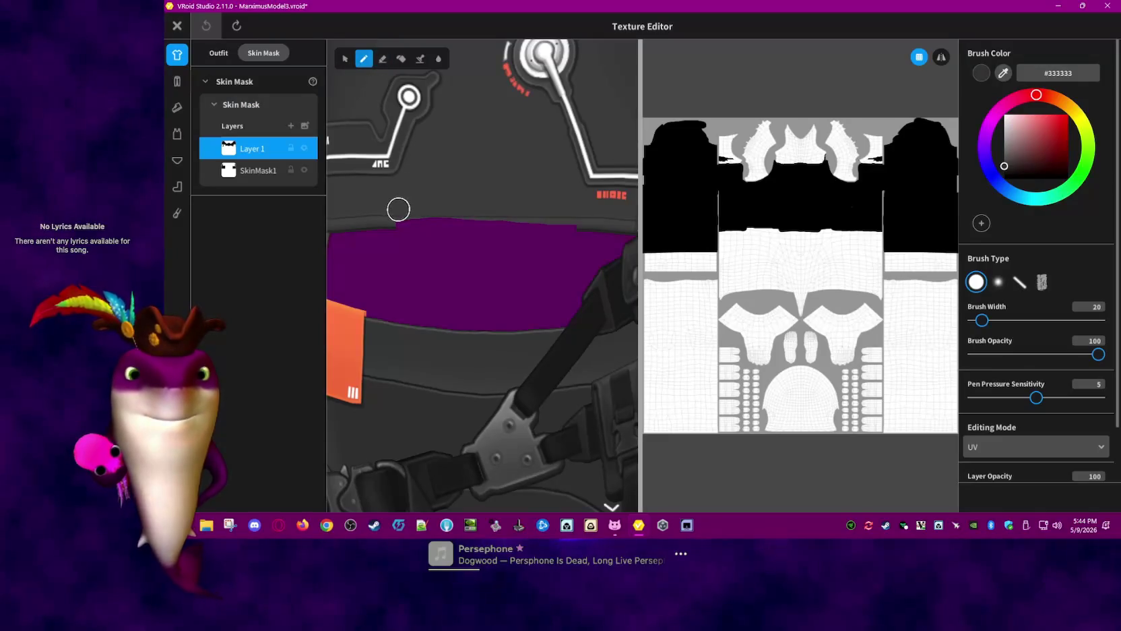
{"action": "left_click_drag", "start_coordinate": [396, 207], "coordinate": [414, 216]}
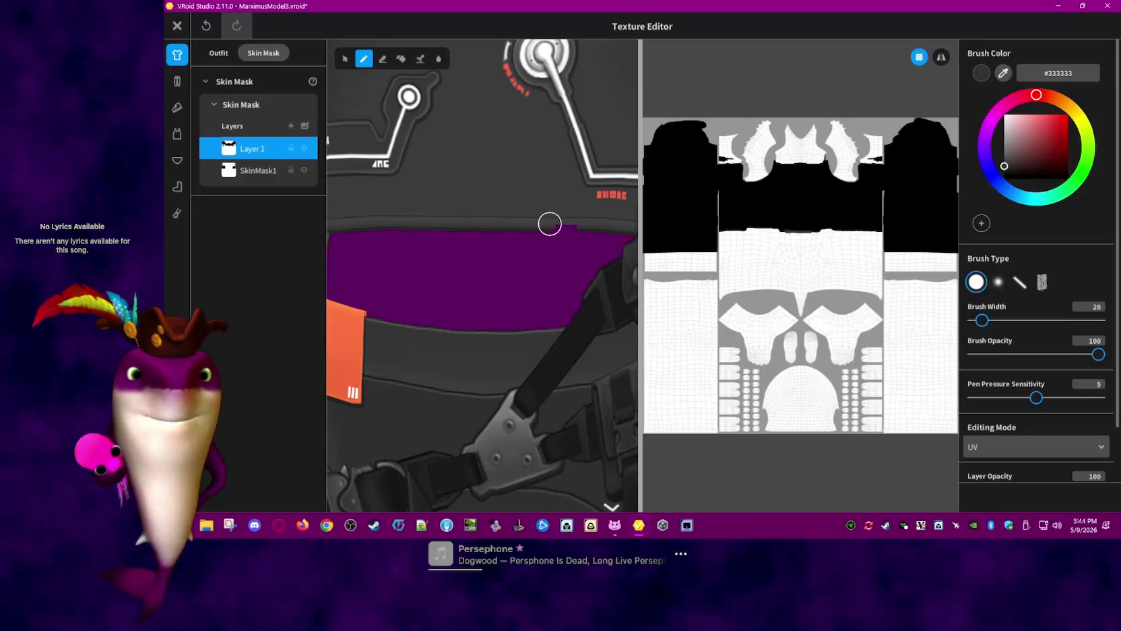
{"action": "left_click_drag", "start_coordinate": [583, 224], "coordinate": [584, 277]}
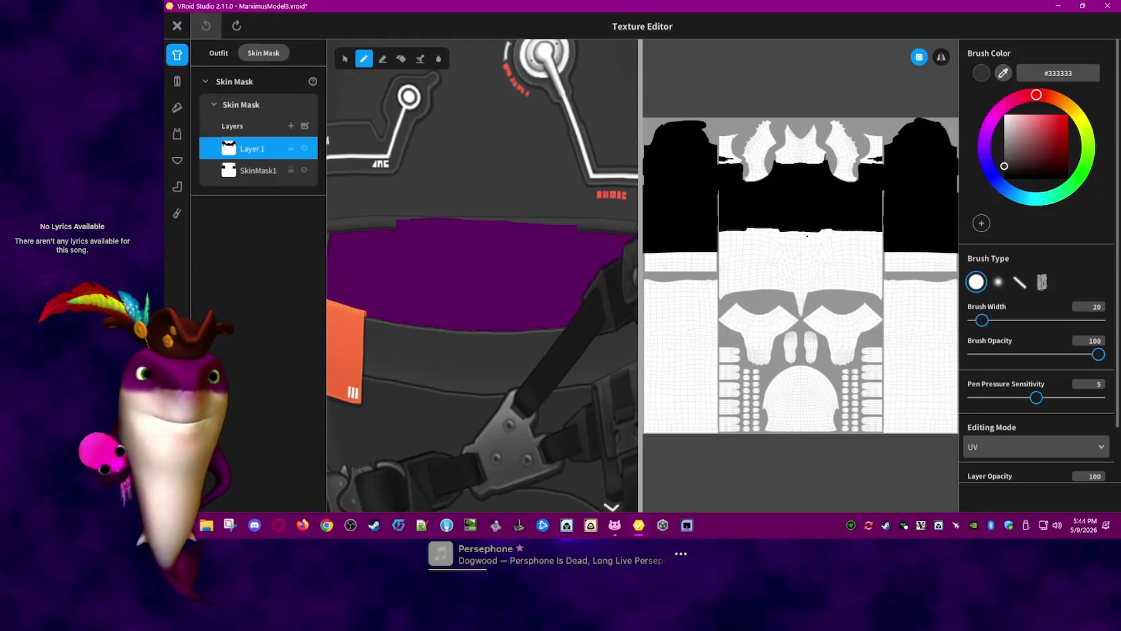
Undo the stray blob and paint pure black #000000 along the black-white mask boundary
{"action": "scroll", "coordinate": [807, 237], "scroll_direction": "up", "scroll_amount": 2}
{"action": "scroll", "coordinate": [806, 222], "scroll_direction": "up", "scroll_amount": 2}
{"action": "scroll", "coordinate": [806, 202], "scroll_direction": "up", "scroll_amount": 2}
{"action": "scroll", "coordinate": [805, 182], "scroll_direction": "up", "scroll_amount": 2}
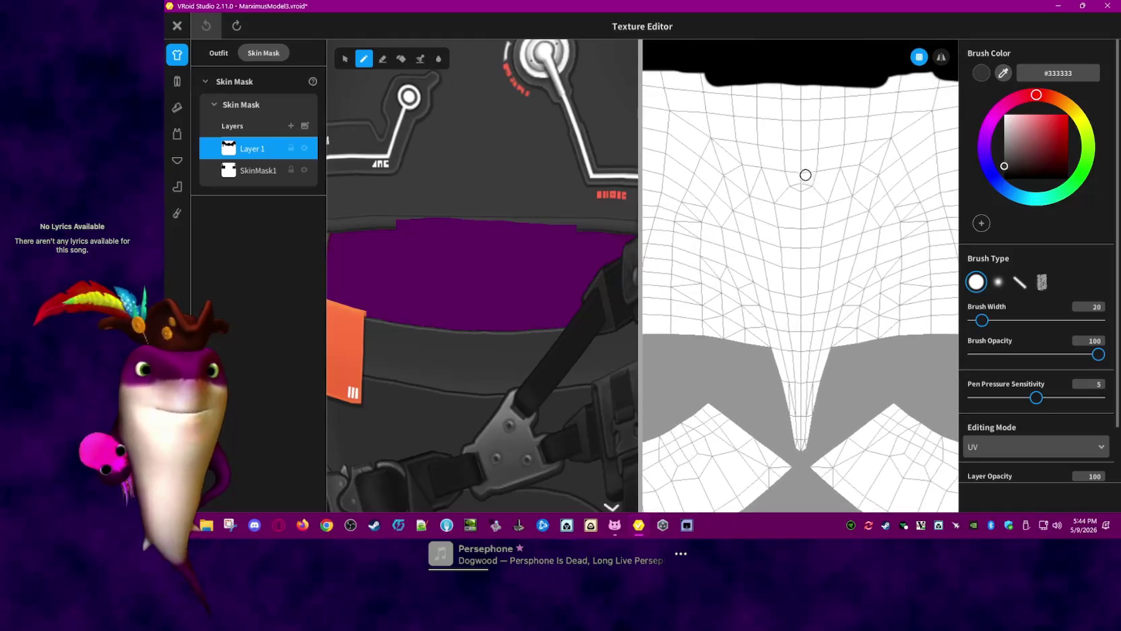
{"action": "right_click_drag", "start_coordinate": [808, 160], "coordinate": [794, 293]}
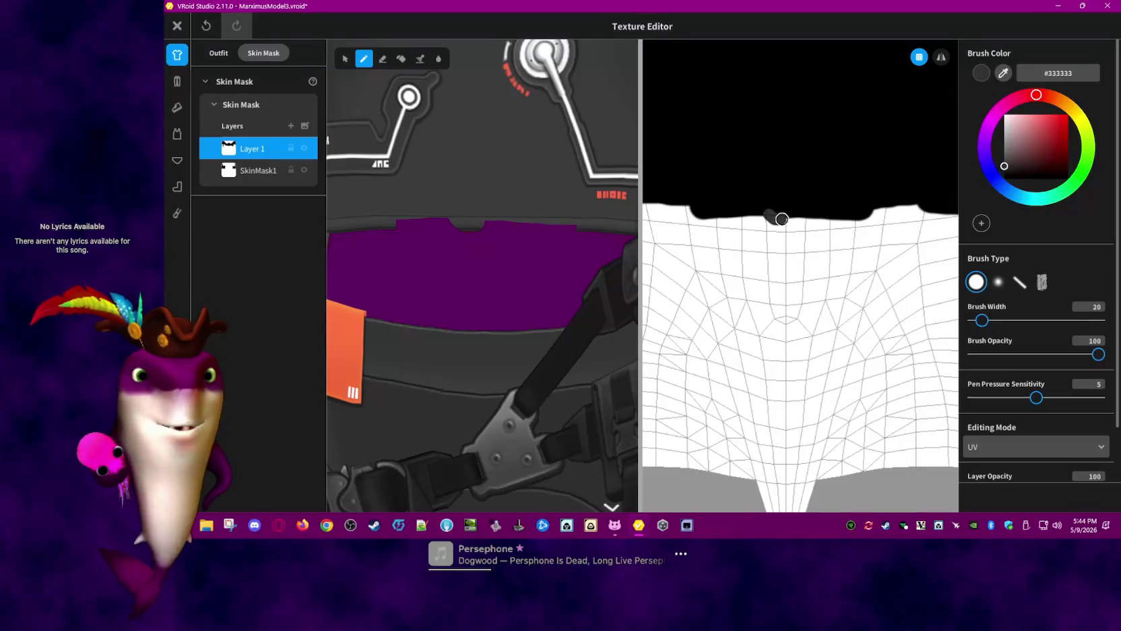
{"action": "key", "text": "ctrl+z"}
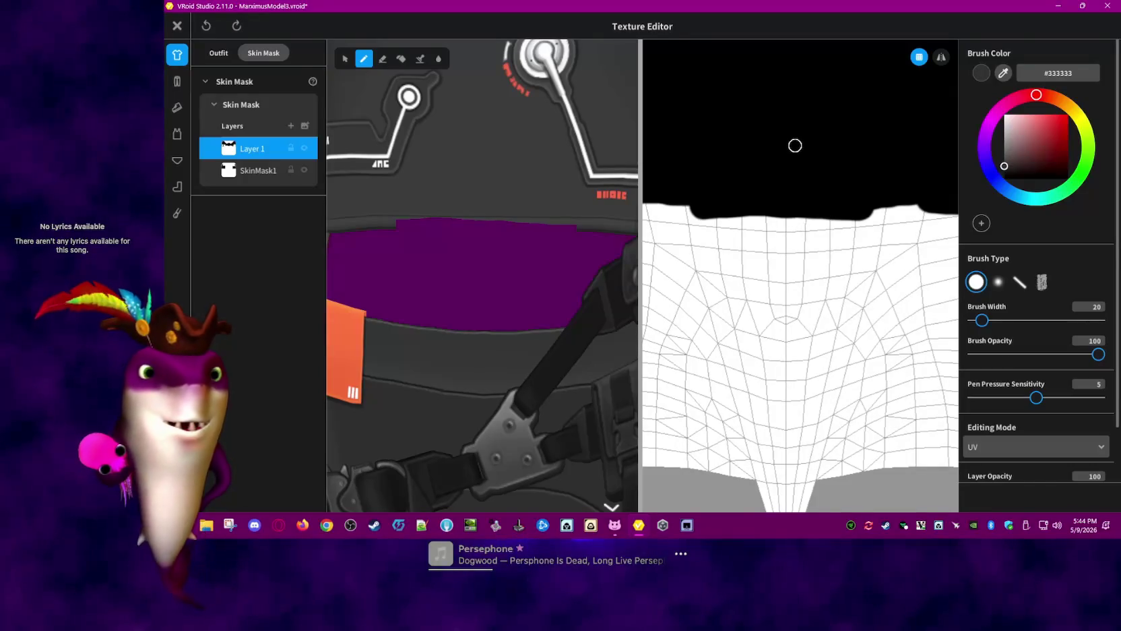
{"action": "left_click", "coordinate": [1003, 73]}
{"action": "left_click", "coordinate": [826, 127]}
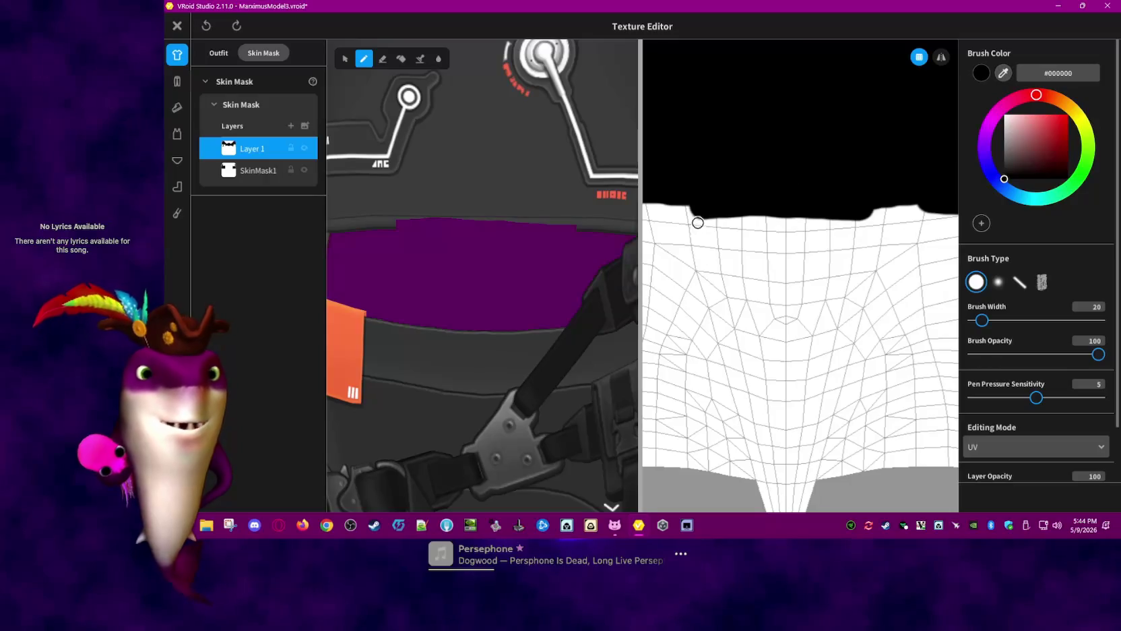
{"action": "left_click_drag", "start_coordinate": [706, 217], "coordinate": [781, 218]}
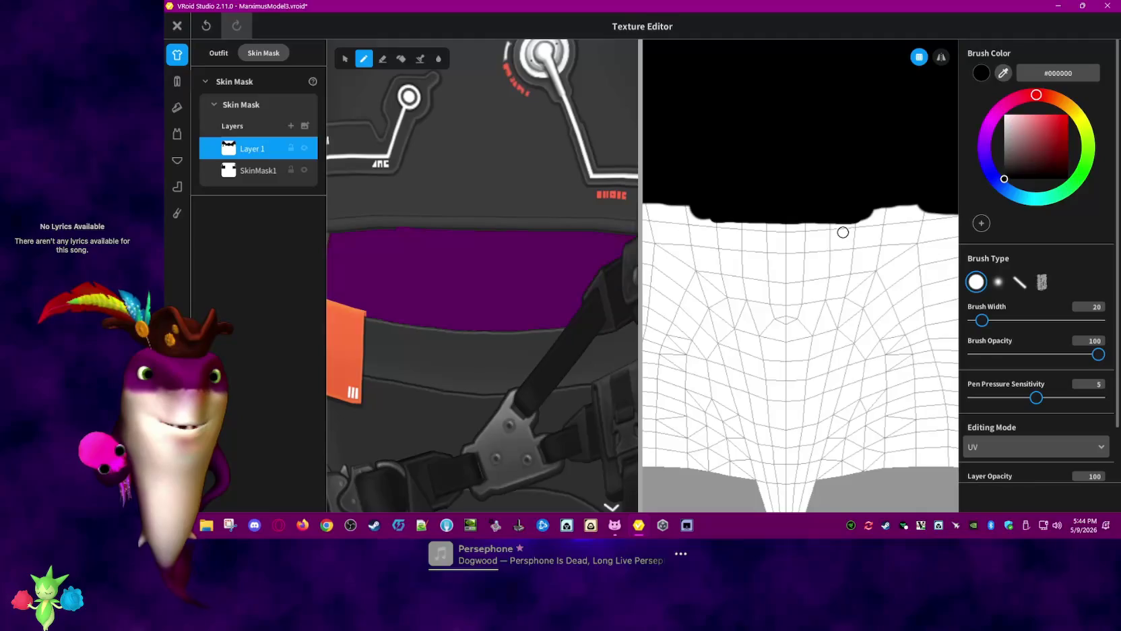
Set the brush width to 6 and undo the last stroke
{"action": "scroll", "coordinate": [834, 219], "scroll_direction": "up", "scroll_amount": 2}
{"action": "scroll", "coordinate": [833, 221], "scroll_direction": "up", "scroll_amount": 1}
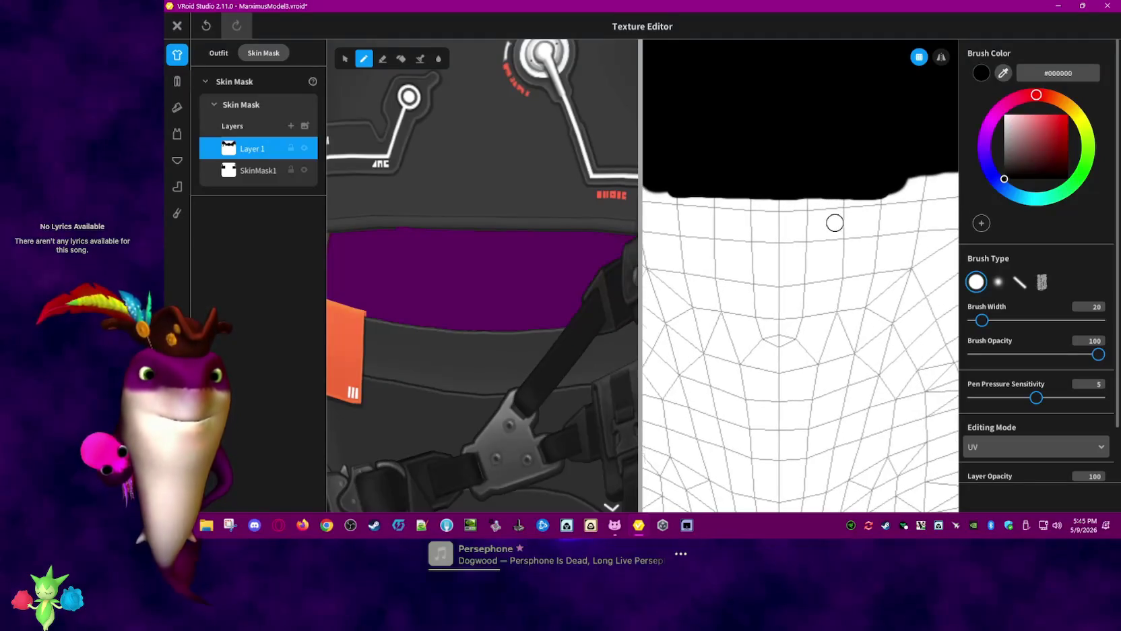
{"action": "scroll", "coordinate": [834, 222], "scroll_direction": "up", "scroll_amount": 1}
{"action": "scroll", "coordinate": [834, 222], "scroll_direction": "up", "scroll_amount": 1}
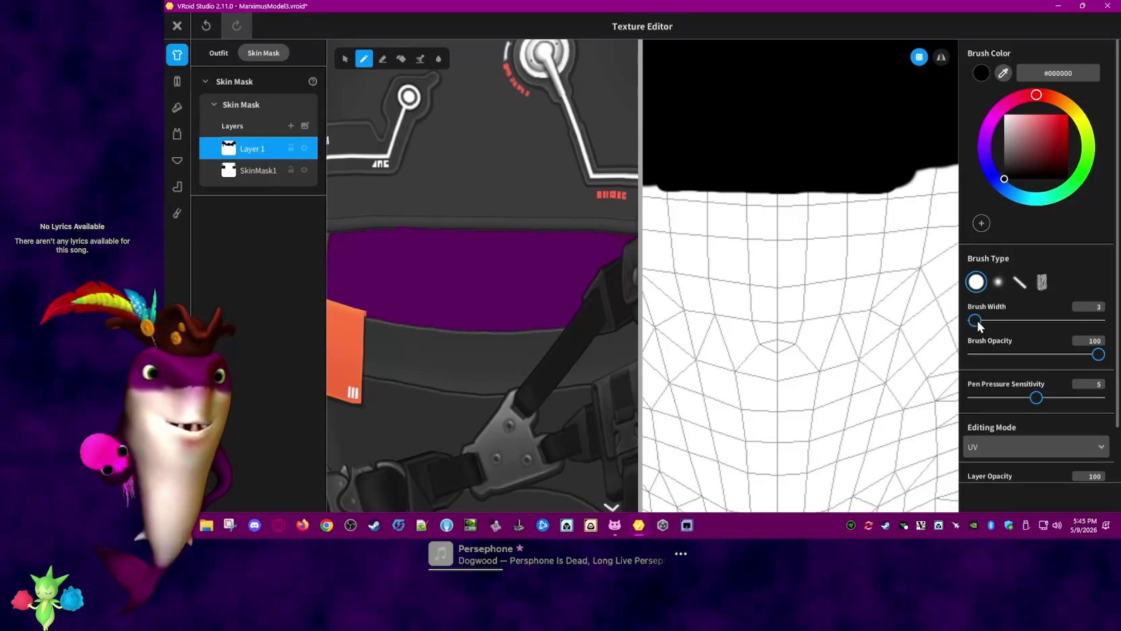
{"action": "left_click_drag", "start_coordinate": [977, 320], "coordinate": [979, 320]}
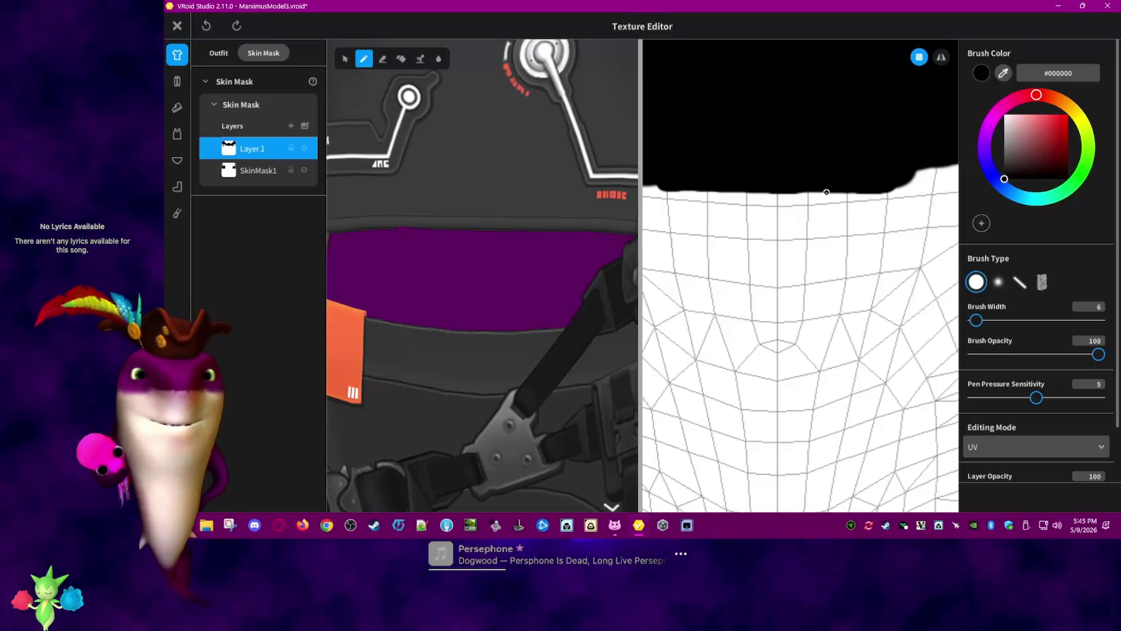
{"action": "key", "text": "ctrl+z"}
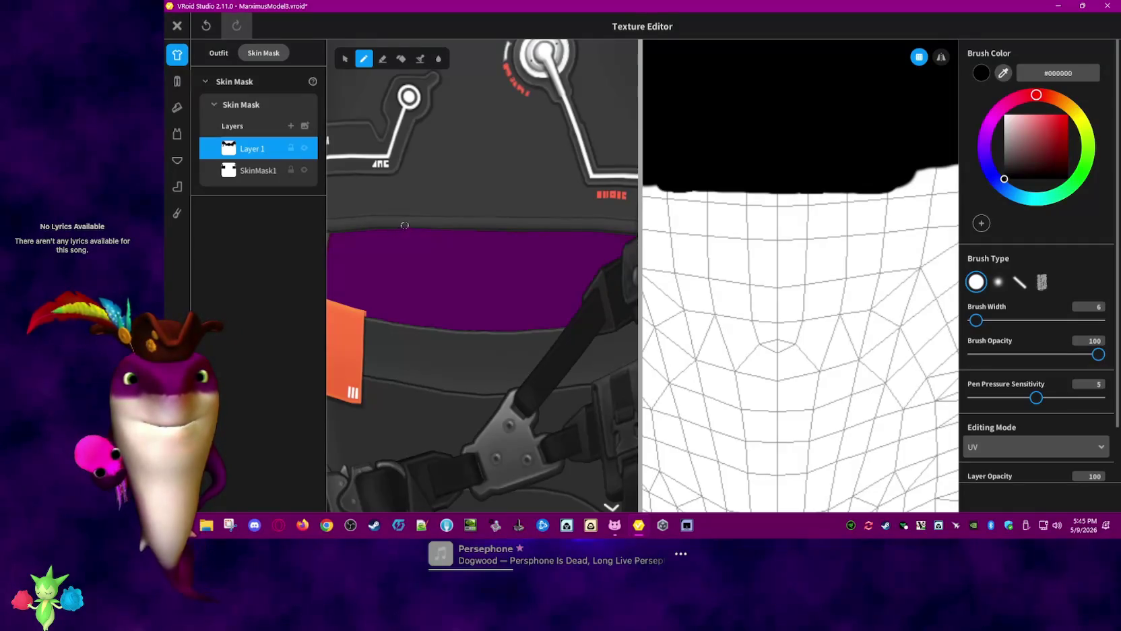
Orbit and zoom out to check the purple band on the whole avatar
{"action": "mouse_move", "coordinate": [453, 224]}
{"action": "right_mouse_down"}
{"action": "mouse_move", "coordinate": [579, 226]}
{"action": "mouse_move", "coordinate": [625, 456]}
{"action": "mouse_move", "coordinate": [548, 257]}
{"action": "right_mouse_up"}
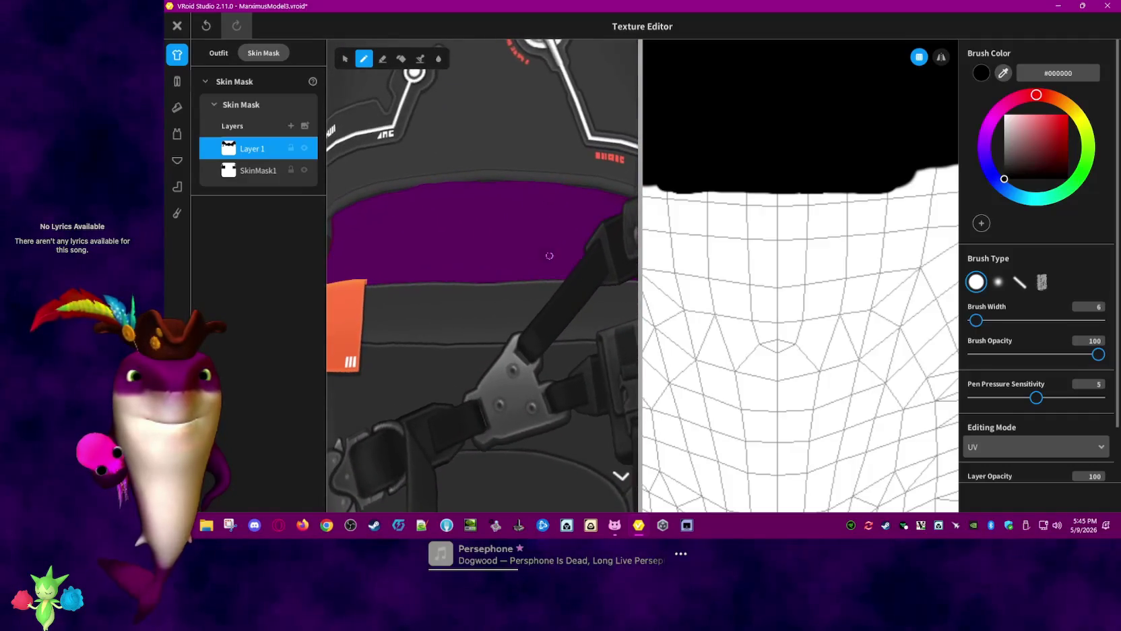
{"action": "scroll", "coordinate": [548, 257], "scroll_direction": "down", "scroll_amount": 3}
{"action": "scroll", "coordinate": [586, 169], "scroll_direction": "up", "scroll_amount": 3}
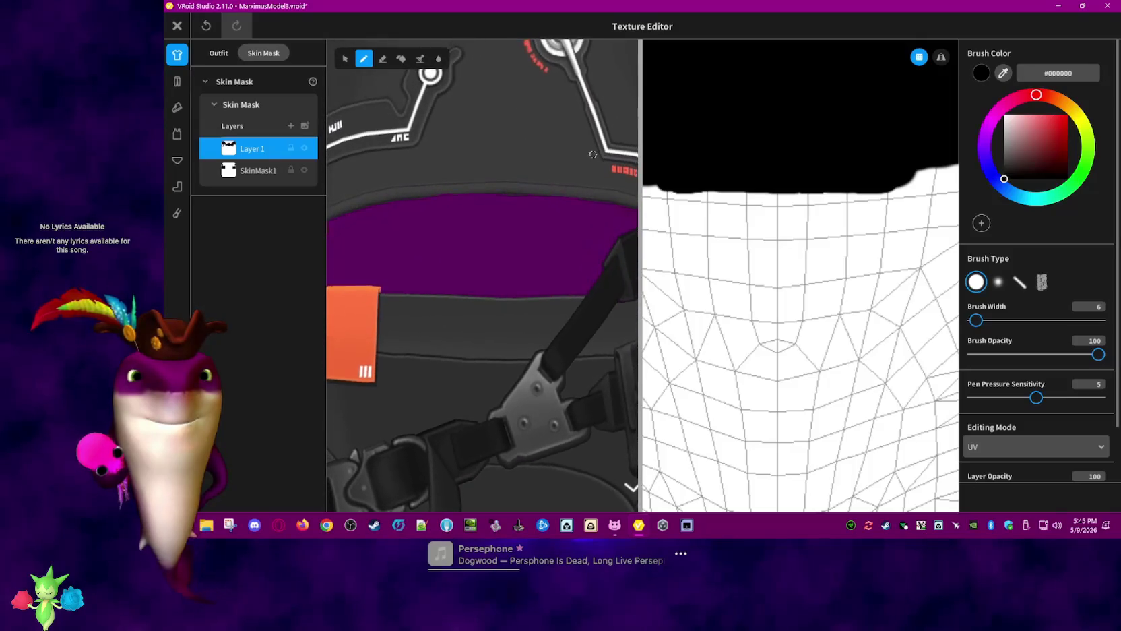
{"action": "mouse_move", "coordinate": [593, 154]}
{"action": "right_mouse_down"}
{"action": "mouse_move", "coordinate": [577, 242]}
{"action": "mouse_move", "coordinate": [466, 226]}
{"action": "mouse_move", "coordinate": [635, 320]}
{"action": "mouse_move", "coordinate": [564, 220]}
{"action": "mouse_move", "coordinate": [526, 356]}
{"action": "right_mouse_up"}
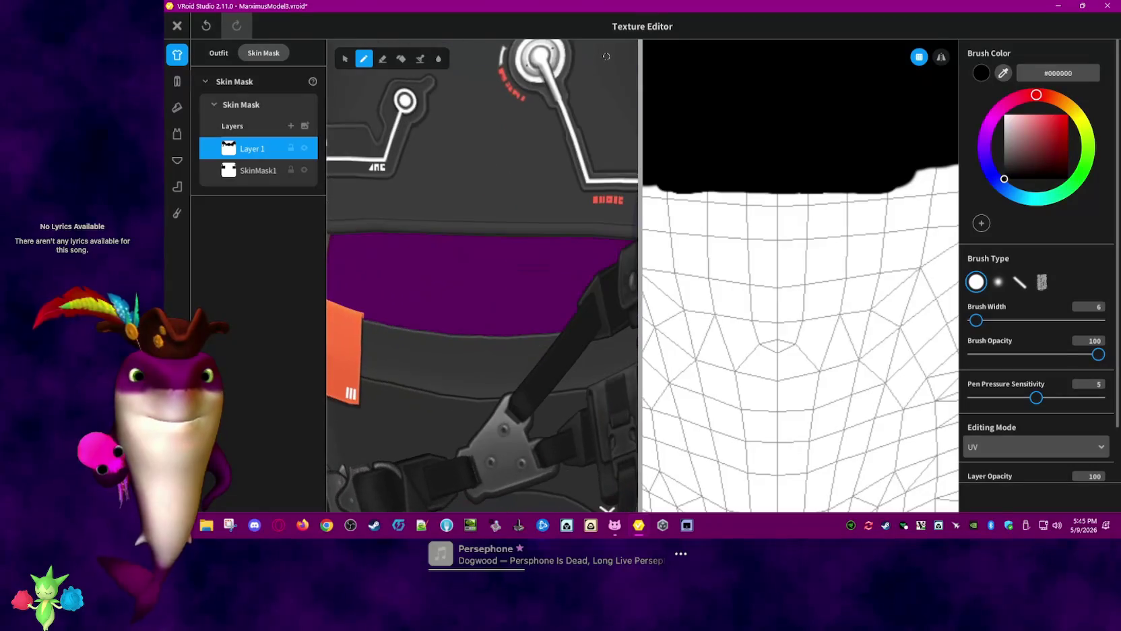
{"action": "scroll", "coordinate": [525, 356], "scroll_direction": "down", "scroll_amount": 2}
{"action": "scroll", "coordinate": [525, 356], "scroll_direction": "down", "scroll_amount": 2}
{"action": "scroll", "coordinate": [526, 355], "scroll_direction": "down", "scroll_amount": 2}
{"action": "scroll", "coordinate": [545, 254], "scroll_direction": "down", "scroll_amount": 3}
{"action": "scroll", "coordinate": [547, 254], "scroll_direction": "down", "scroll_amount": 2}
{"action": "scroll", "coordinate": [547, 263], "scroll_direction": "down", "scroll_amount": 1}
{"action": "right_click_drag", "start_coordinate": [547, 269], "coordinate": [552, 269]}
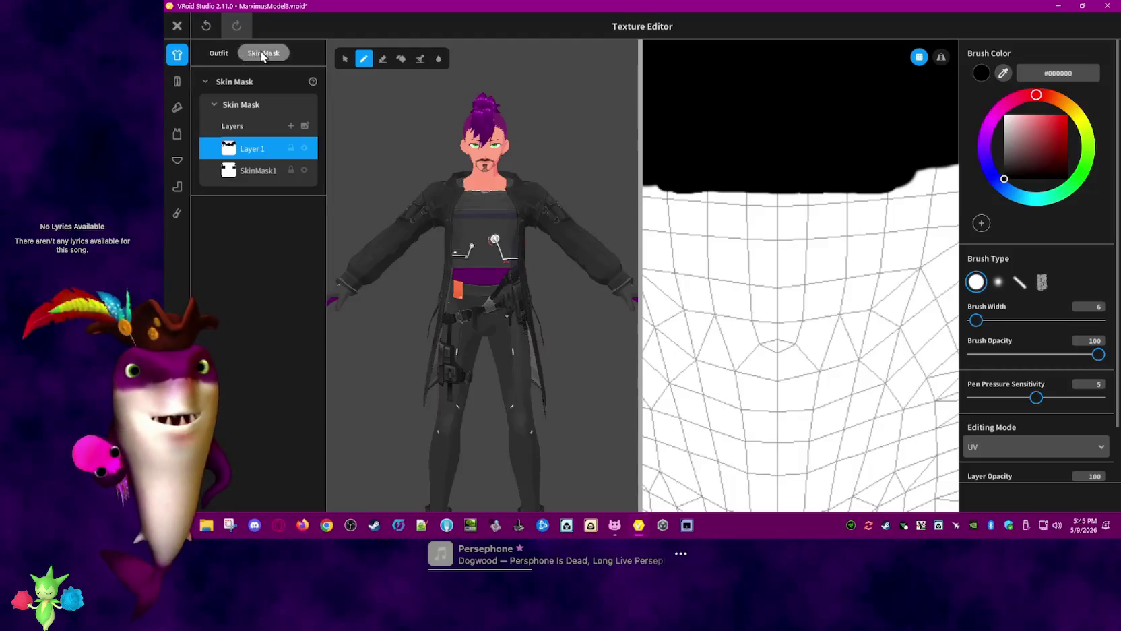
{"action": "left_click", "coordinate": [178, 26]}
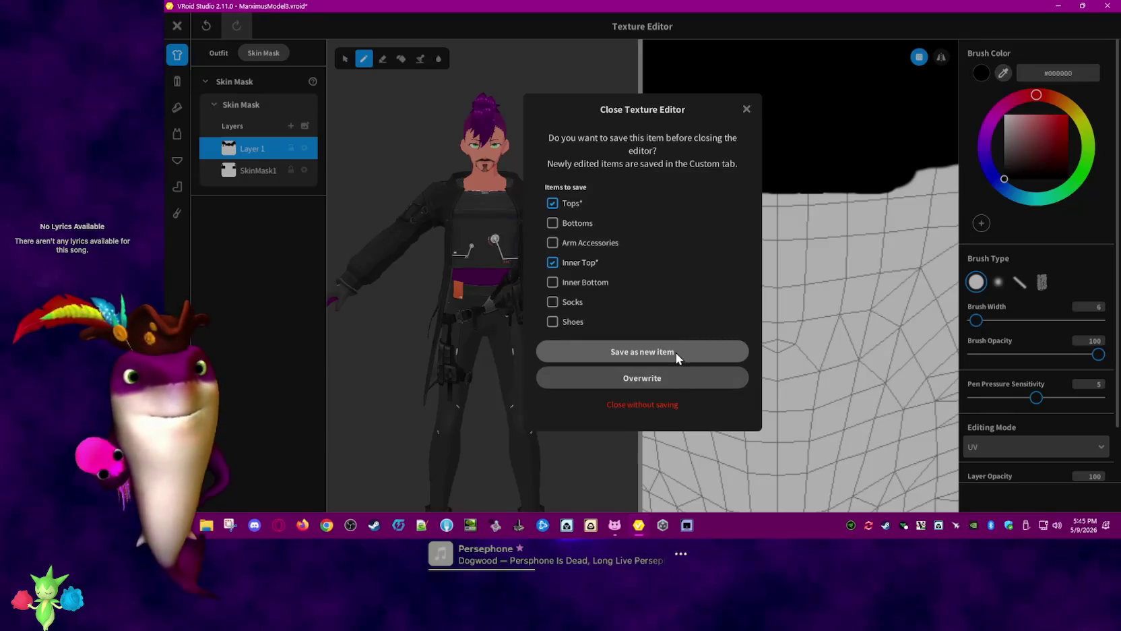
Overwrite the edited Tops and Inner Top textures and save the project
{"action": "left_click", "coordinate": [679, 379]}
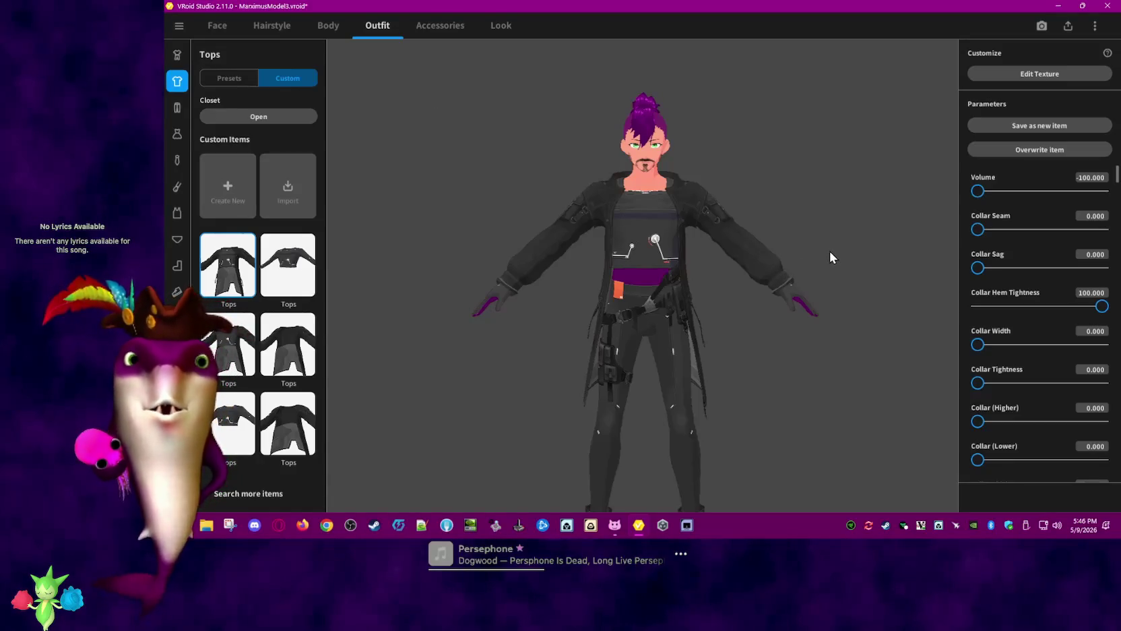
{"action": "key", "text": "ctrl+s"}
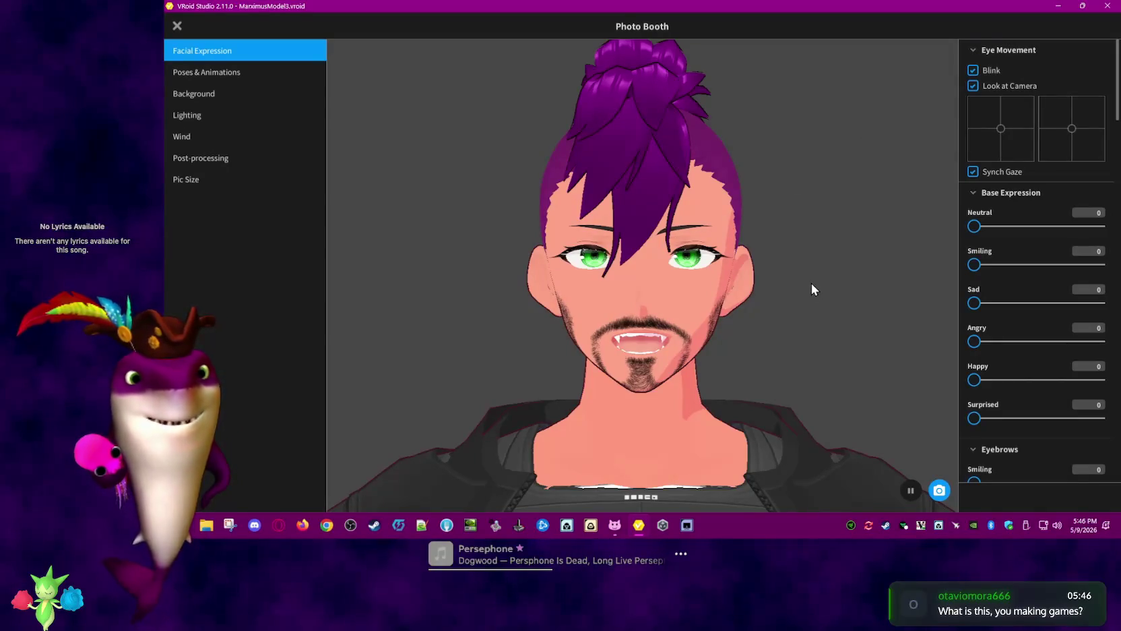
Switch the Poses & Animations set to Animations 2
{"action": "left_click", "coordinate": [249, 75]}
{"action": "left_click", "coordinate": [1072, 75]}
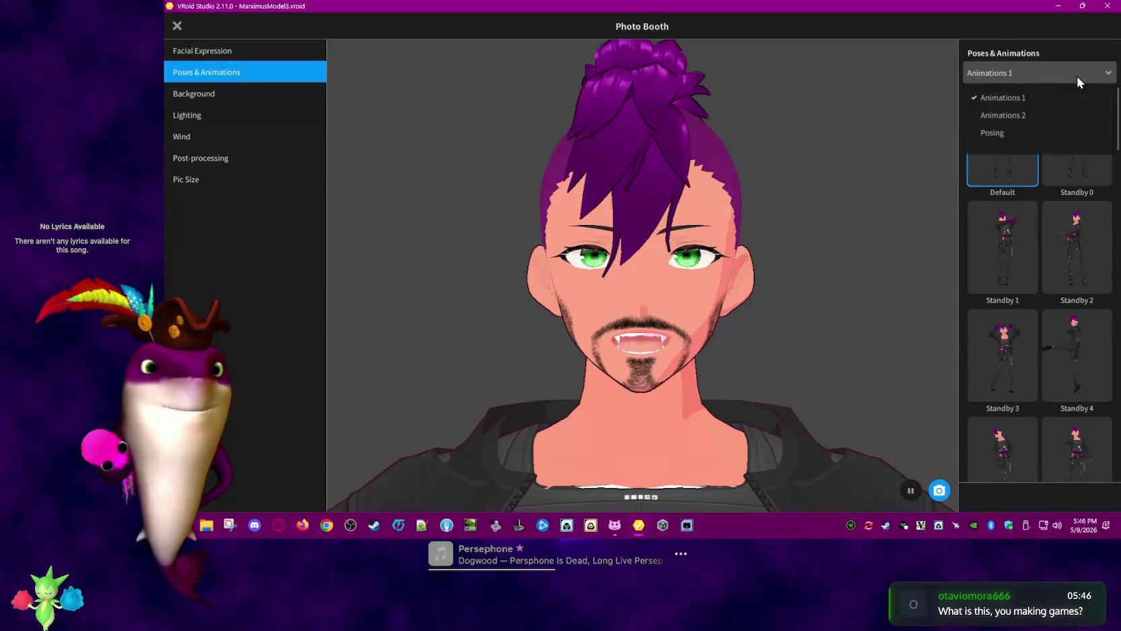
{"action": "left_click", "coordinate": [1031, 114]}
{"action": "left_click", "coordinate": [1045, 76]}
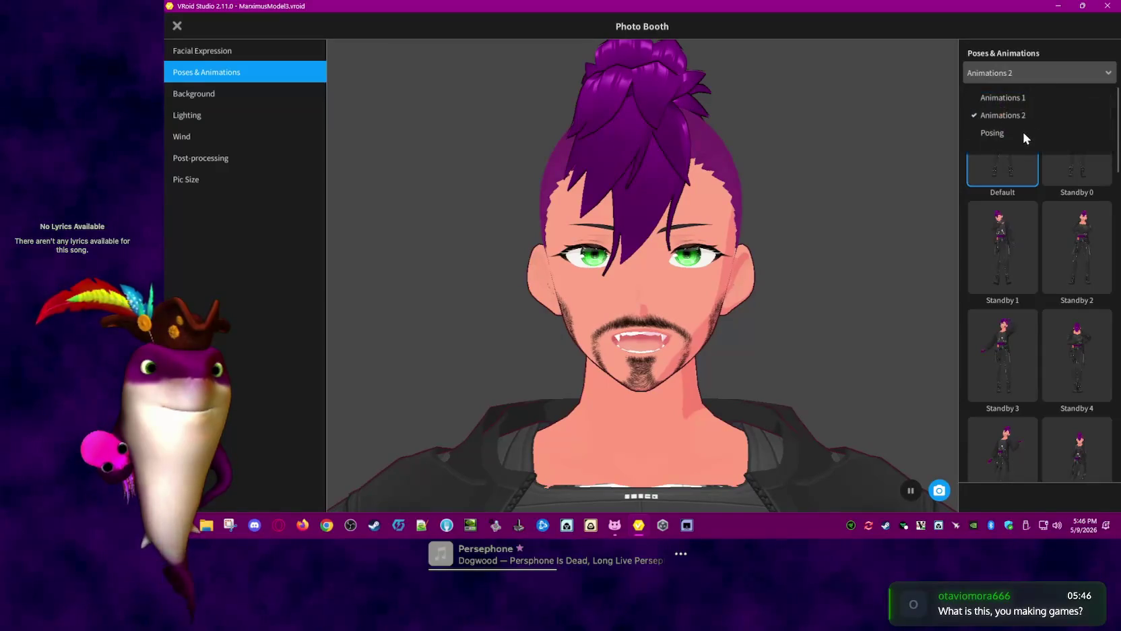
{"action": "left_click", "coordinate": [1023, 131]}
{"action": "left_click", "coordinate": [1057, 77]}
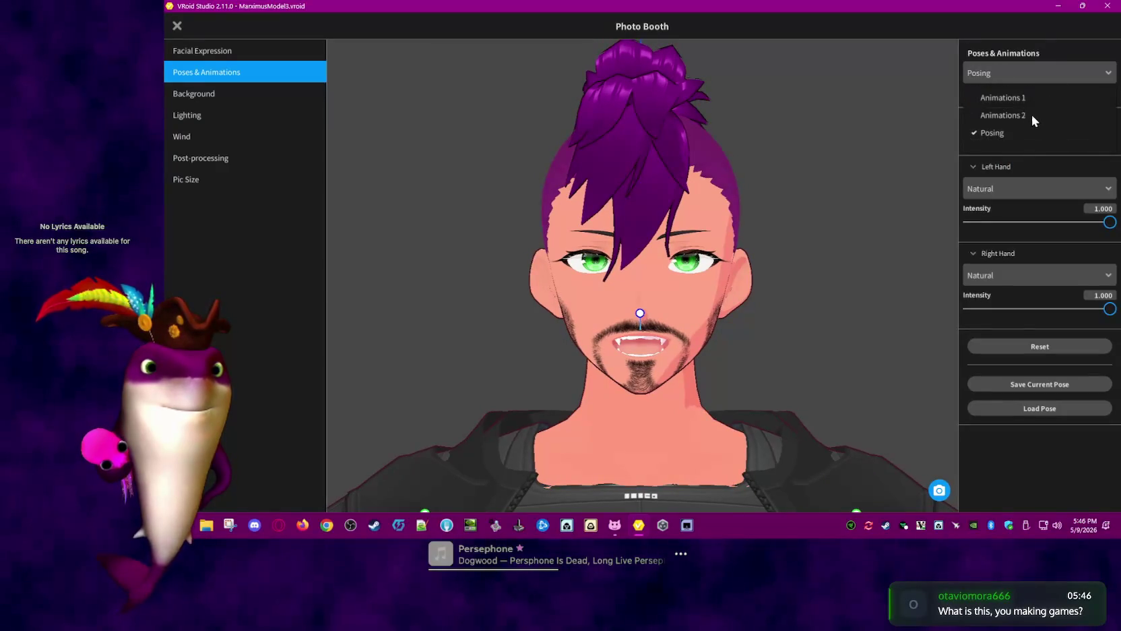
{"action": "left_click", "coordinate": [1030, 116]}
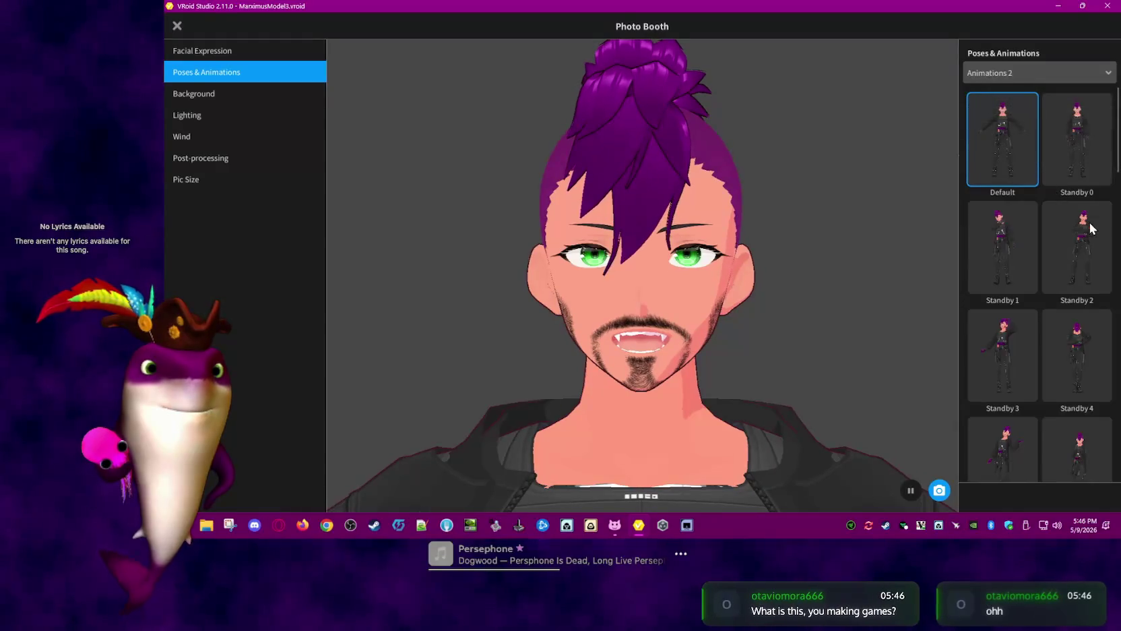
{"action": "scroll", "coordinate": [770, 359], "scroll_direction": "down", "scroll_amount": 3}
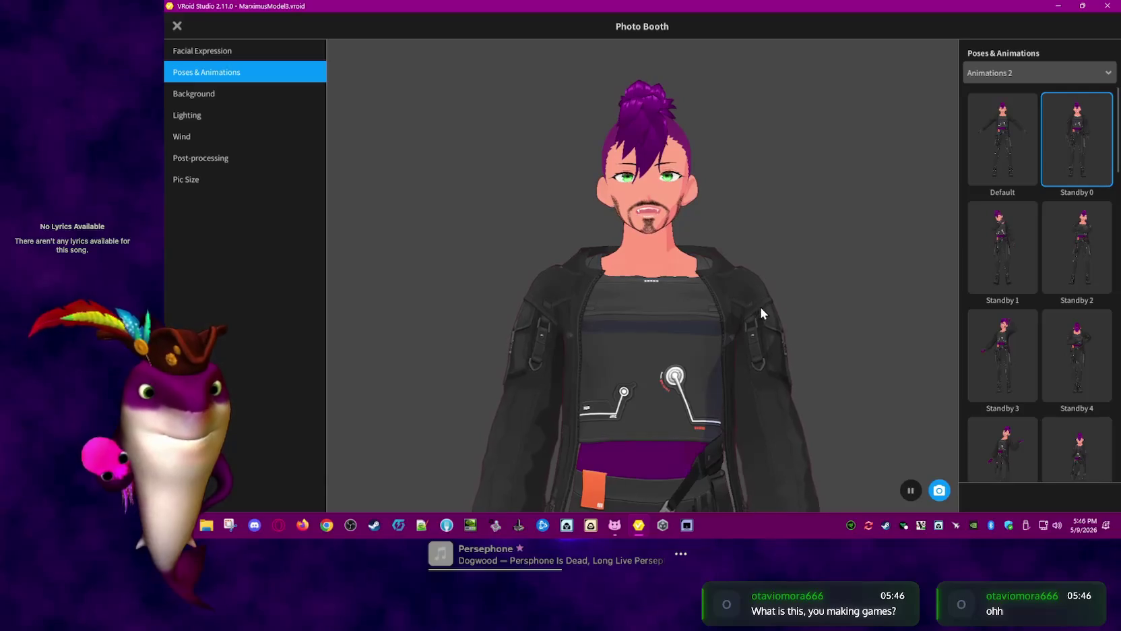
{"action": "mouse_move", "coordinate": [774, 318]}
{"action": "left_mouse_down"}
{"action": "mouse_move", "coordinate": [816, 314]}
{"action": "mouse_move", "coordinate": [742, 314]}
{"action": "mouse_move", "coordinate": [776, 311]}
{"action": "left_mouse_up"}
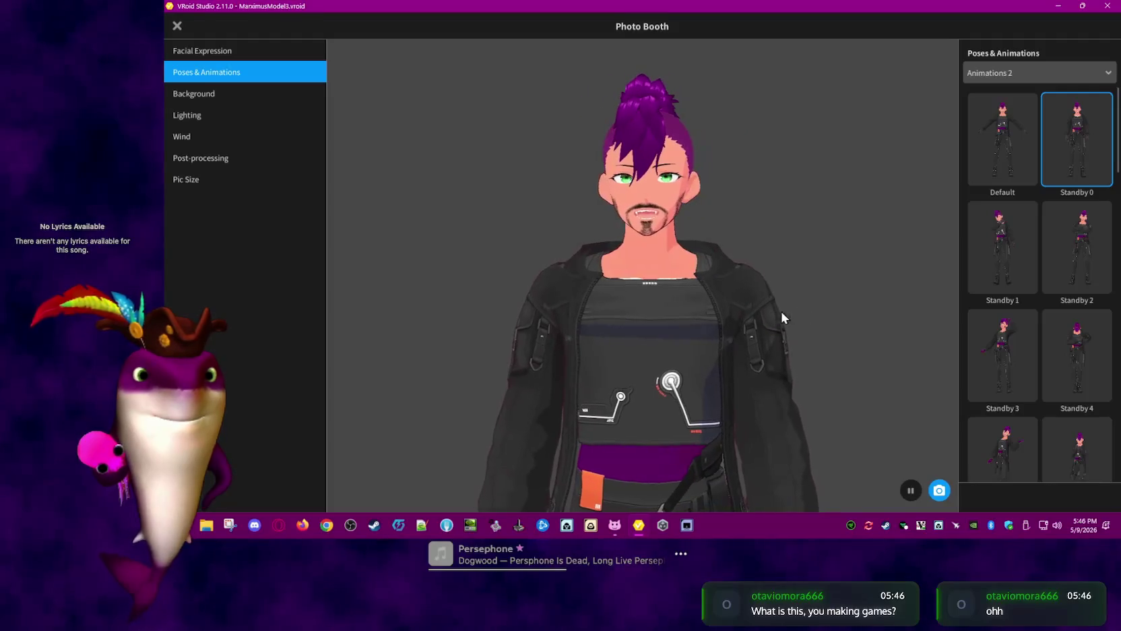
Preview Standby 2 through 5, then play Walking and view it from behind
{"action": "left_click", "coordinate": [1080, 249]}
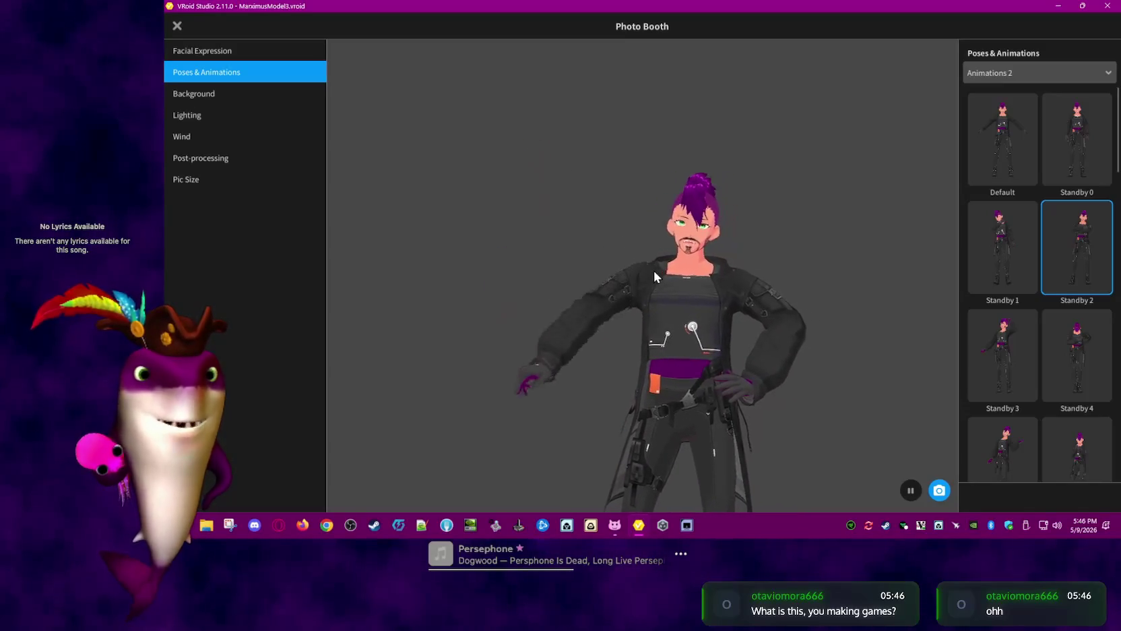
{"action": "left_click", "coordinate": [1015, 350]}
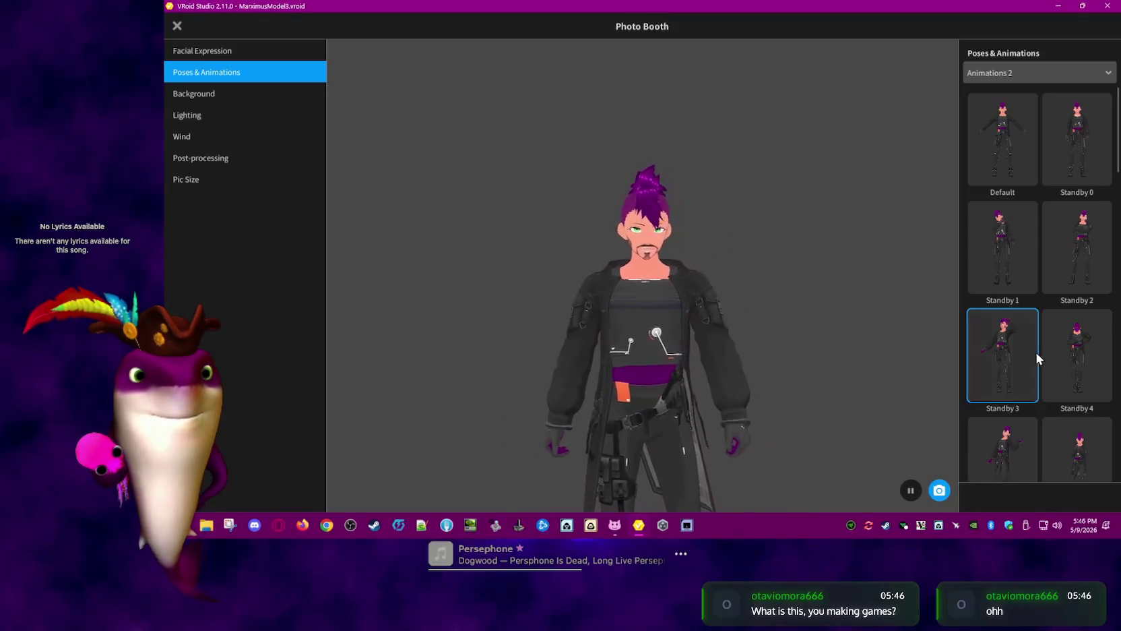
{"action": "left_click", "coordinate": [1063, 355]}
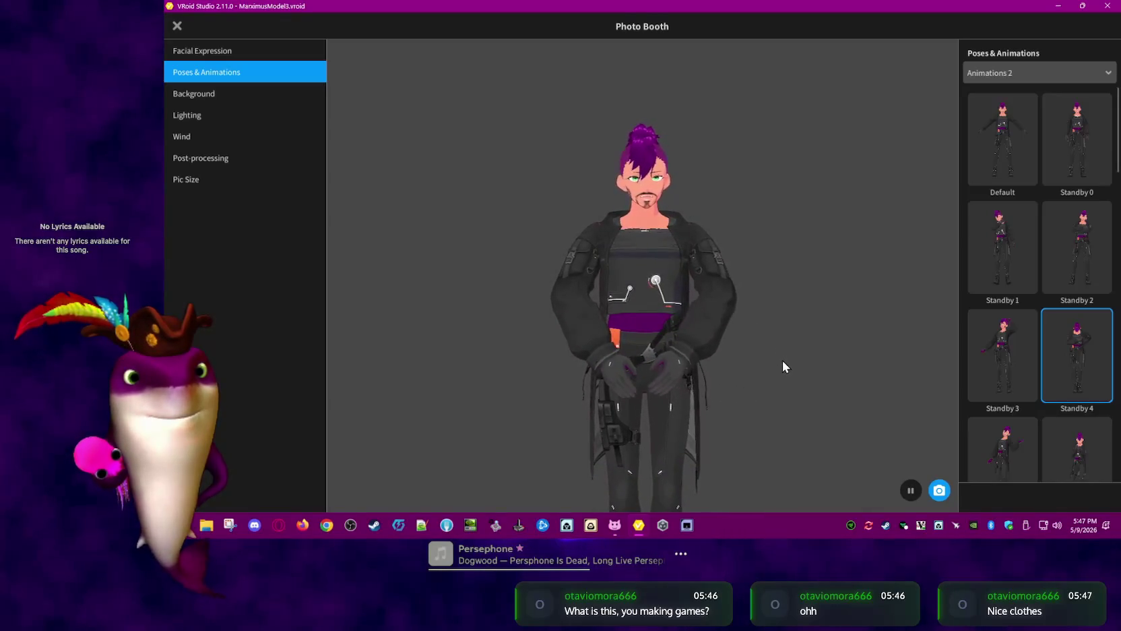
{"action": "left_click", "coordinate": [1017, 445]}
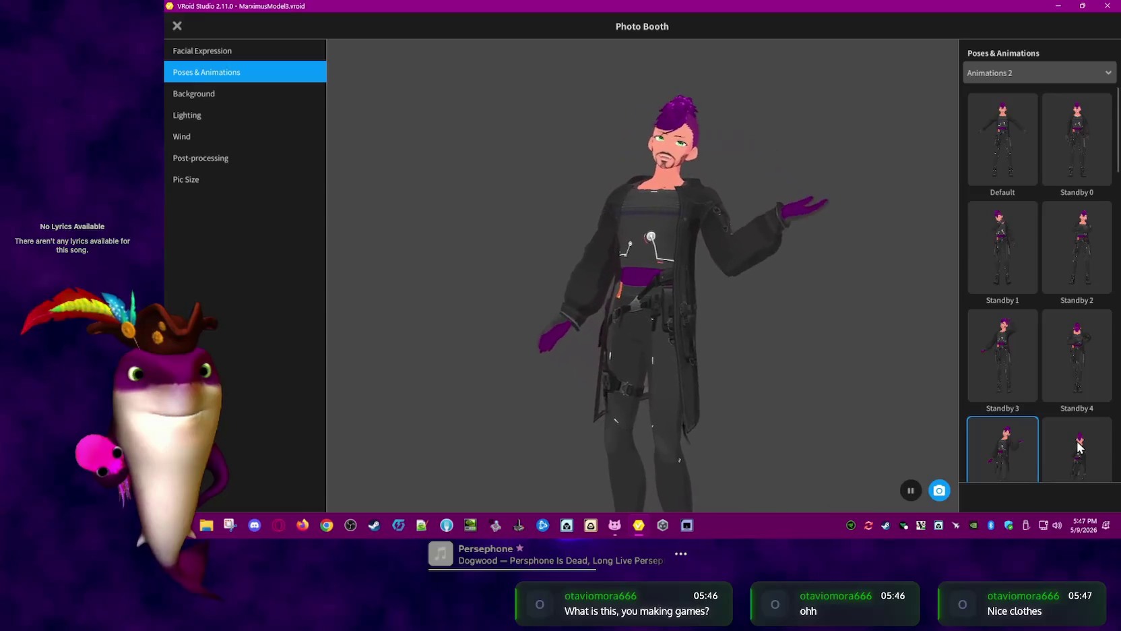
{"action": "scroll", "coordinate": [1078, 445], "scroll_direction": "down", "scroll_amount": 1}
{"action": "scroll", "coordinate": [1082, 438], "scroll_direction": "down", "scroll_amount": 1}
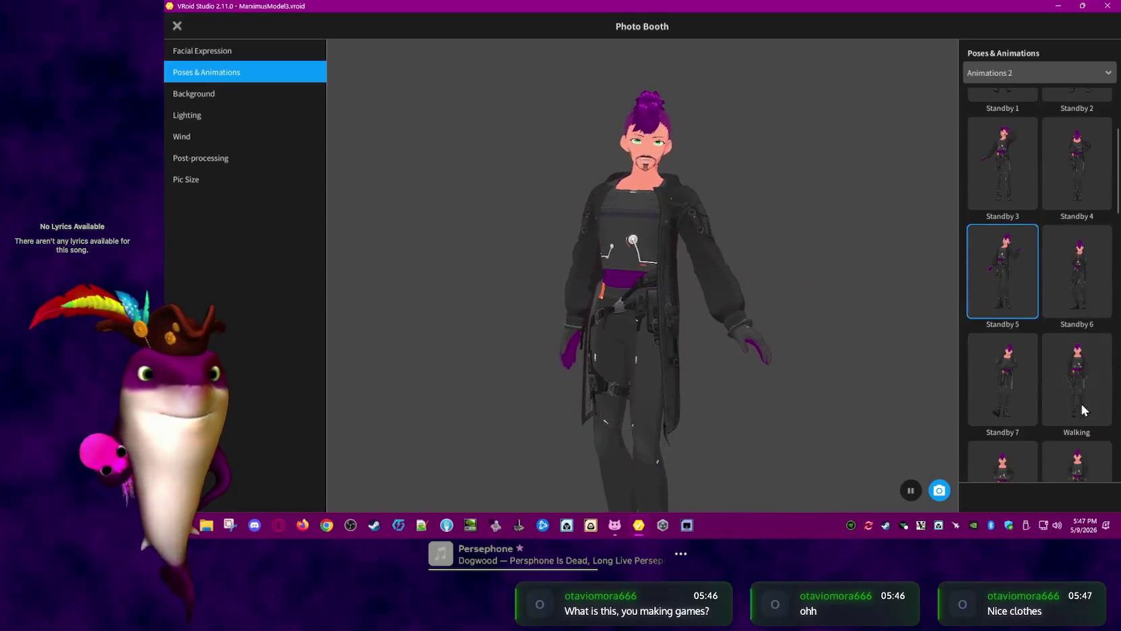
{"action": "left_click", "coordinate": [1082, 369]}
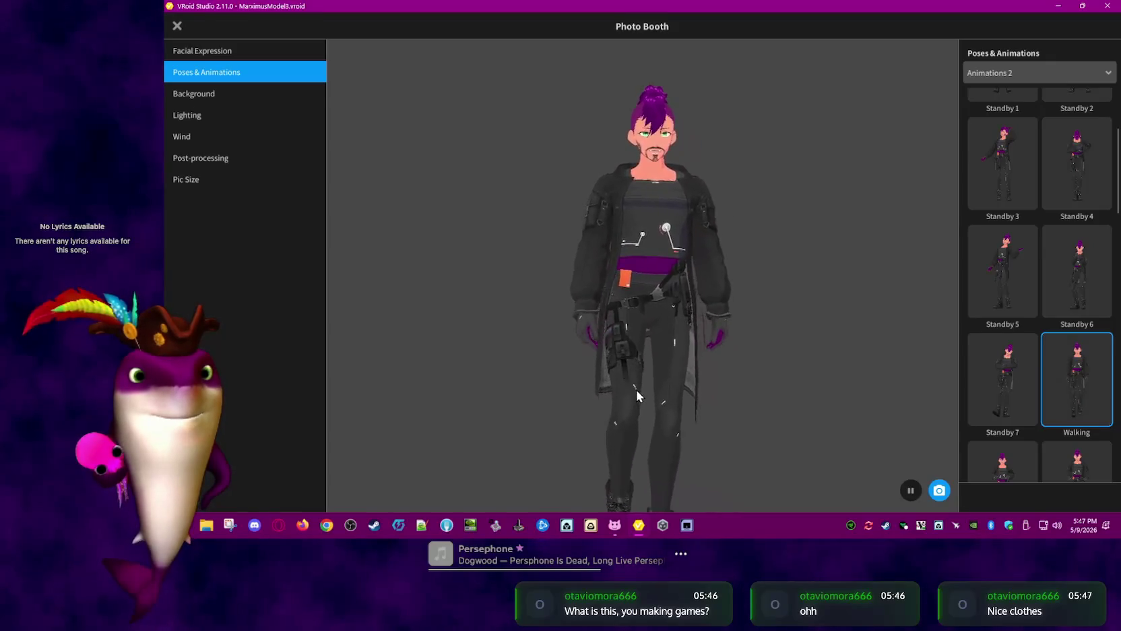
{"action": "mouse_move", "coordinate": [634, 383]}
{"action": "right_mouse_down"}
{"action": "mouse_move", "coordinate": [823, 384]}
{"action": "mouse_move", "coordinate": [808, 381]}
{"action": "right_mouse_up"}
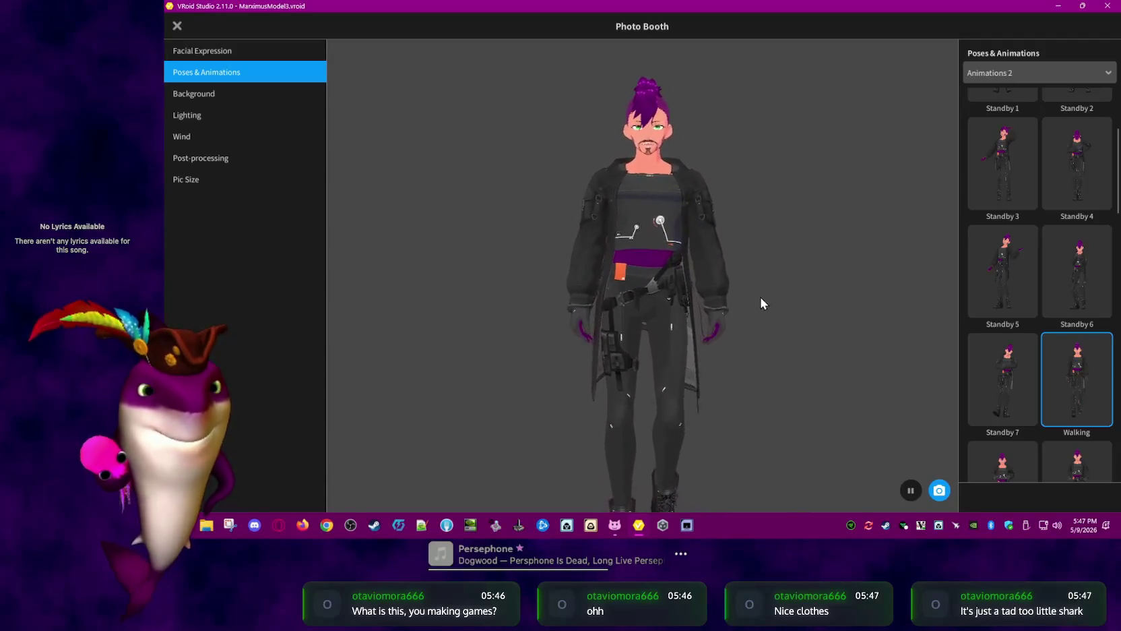
{"action": "scroll", "coordinate": [749, 289], "scroll_direction": "up", "scroll_amount": 2}
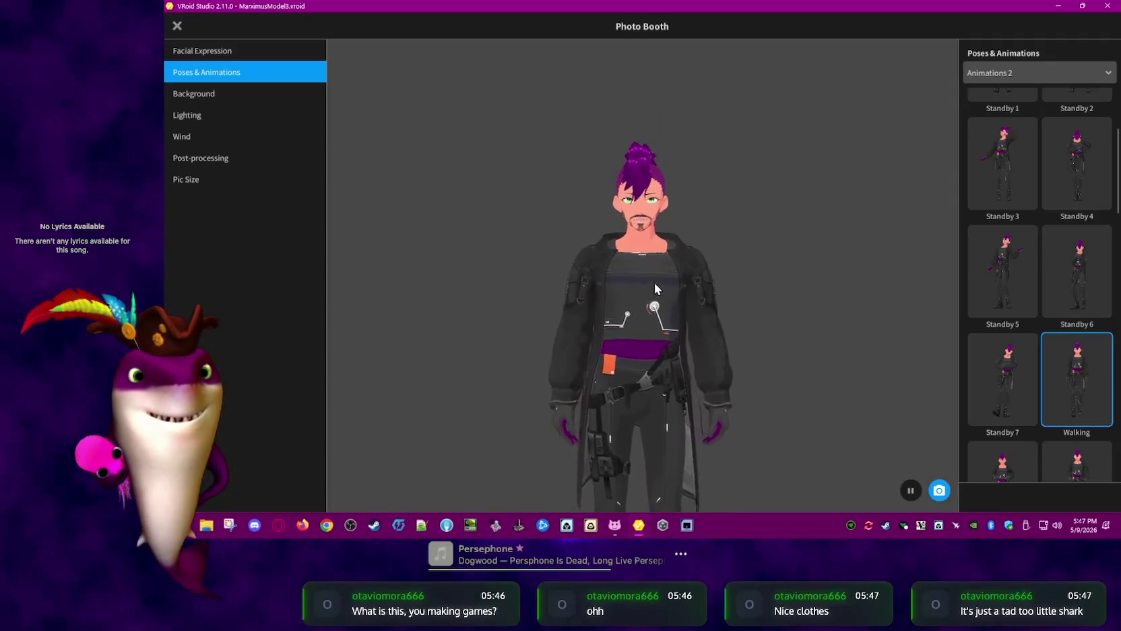
{"action": "scroll", "coordinate": [640, 243], "scroll_direction": "up", "scroll_amount": 2}
{"action": "scroll", "coordinate": [630, 234], "scroll_direction": "up", "scroll_amount": 3}
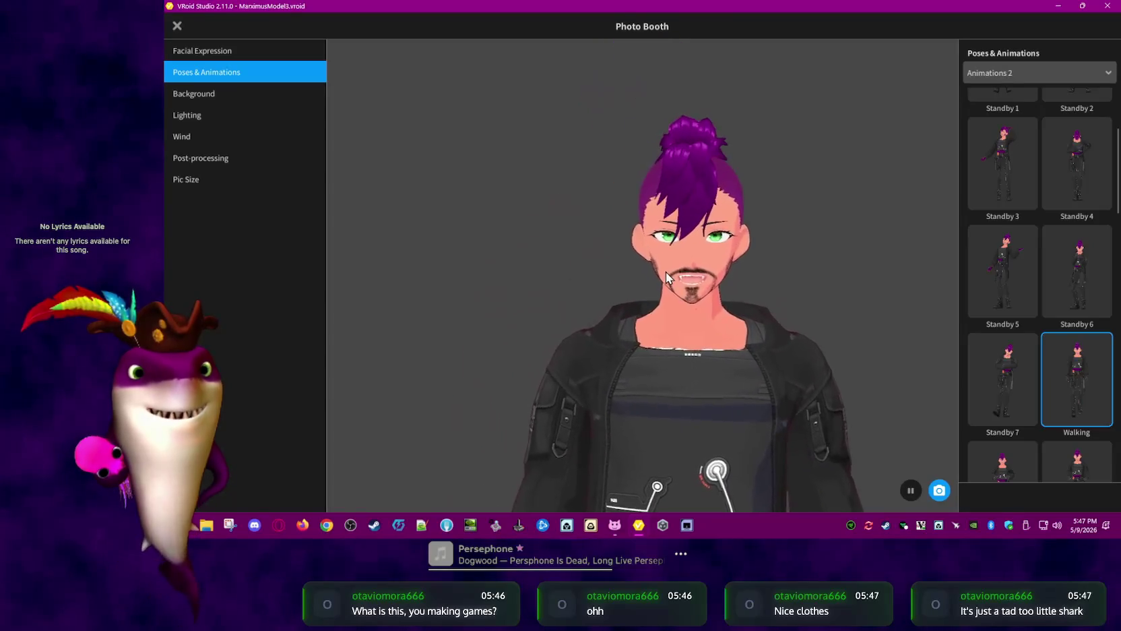
{"action": "scroll", "coordinate": [714, 317], "scroll_direction": "up", "scroll_amount": 3}
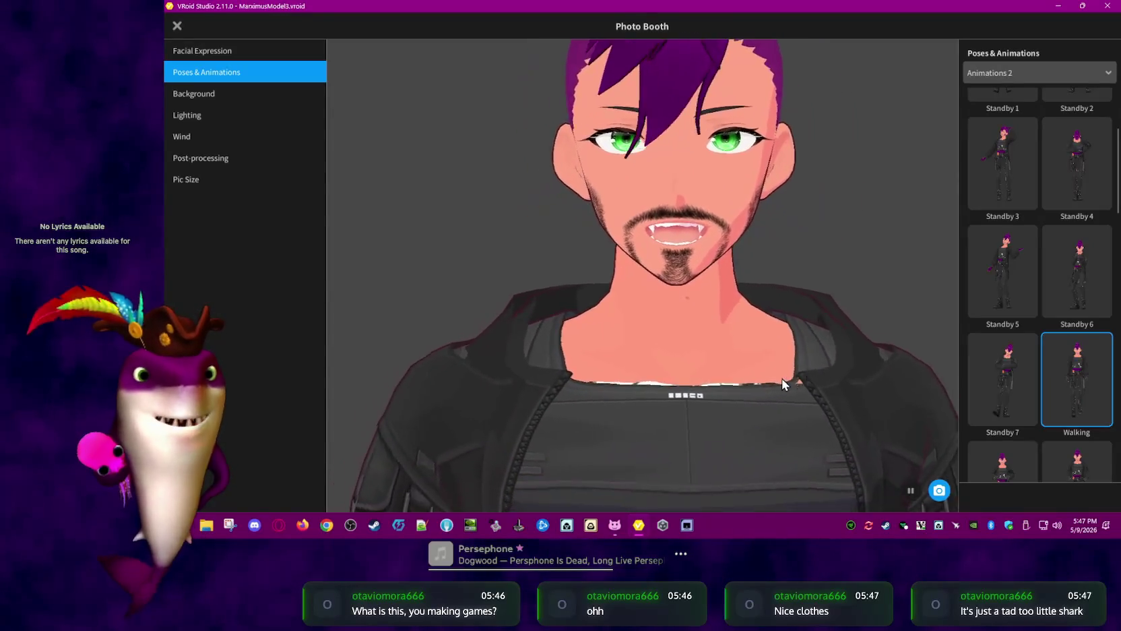
{"action": "left_click_drag", "start_coordinate": [780, 378], "coordinate": [684, 348]}
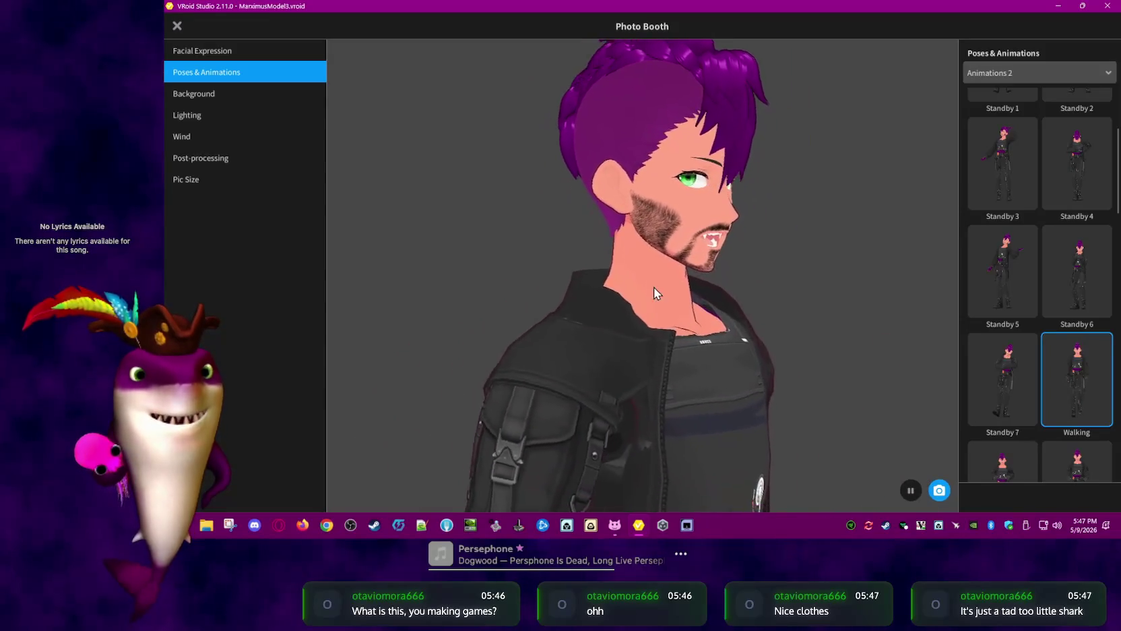
{"action": "left_click_drag", "start_coordinate": [651, 291], "coordinate": [775, 315]}
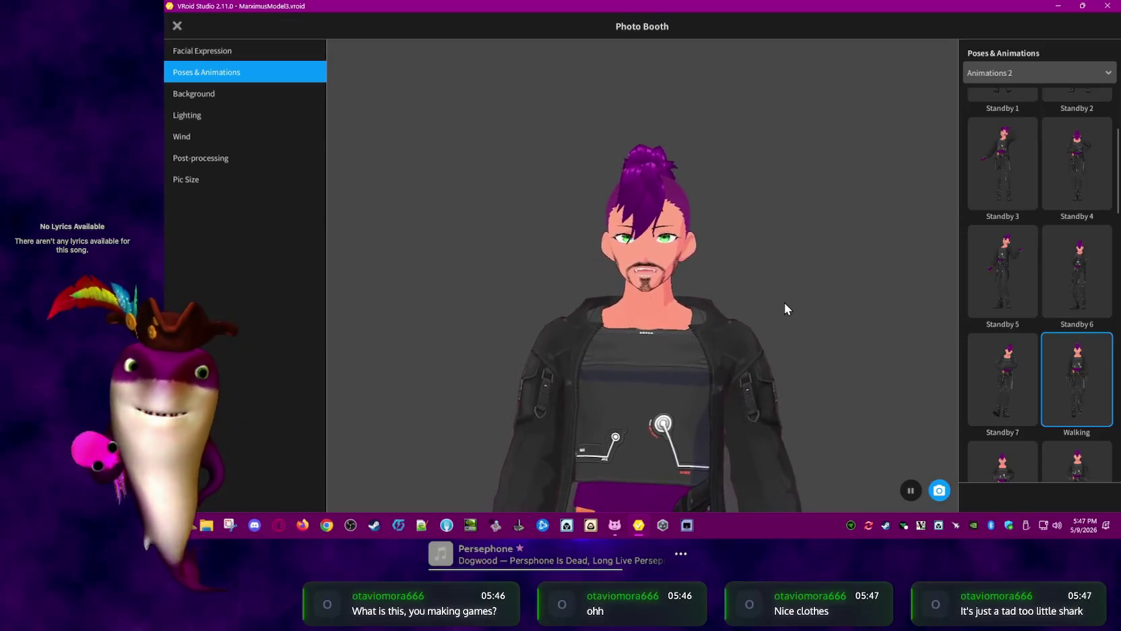
Preview Running, Jumping 0 and Jumping 1, ending on the Greeting 0 wave
{"action": "scroll", "coordinate": [1037, 370], "scroll_direction": "down", "scroll_amount": 2}
{"action": "left_click", "coordinate": [1008, 389]}
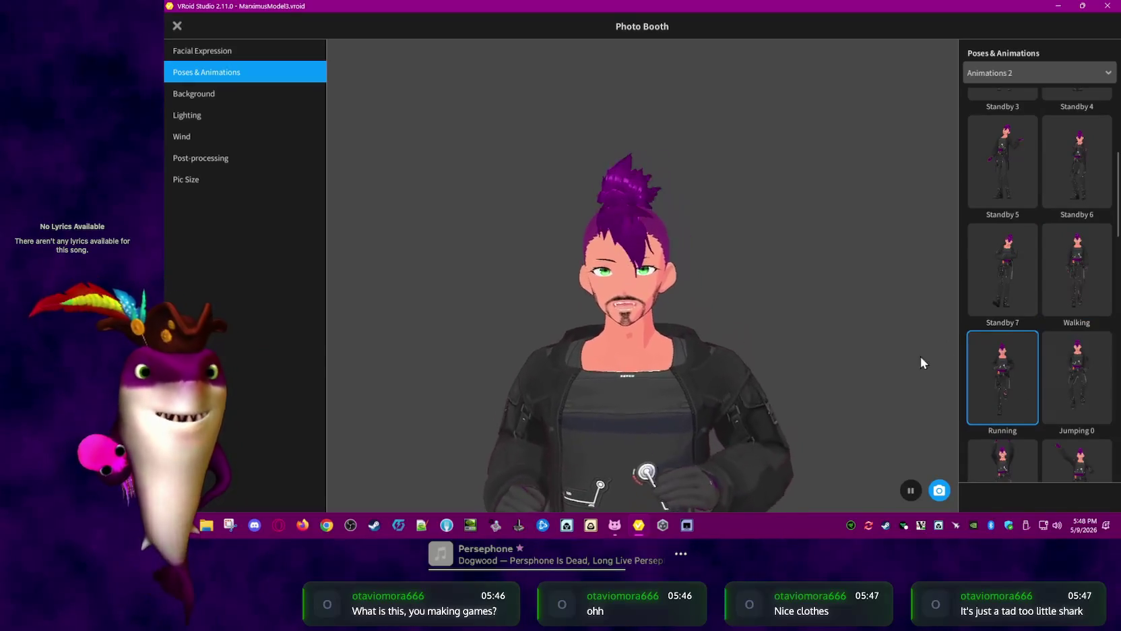
{"action": "scroll", "coordinate": [812, 333], "scroll_direction": "down", "scroll_amount": 3}
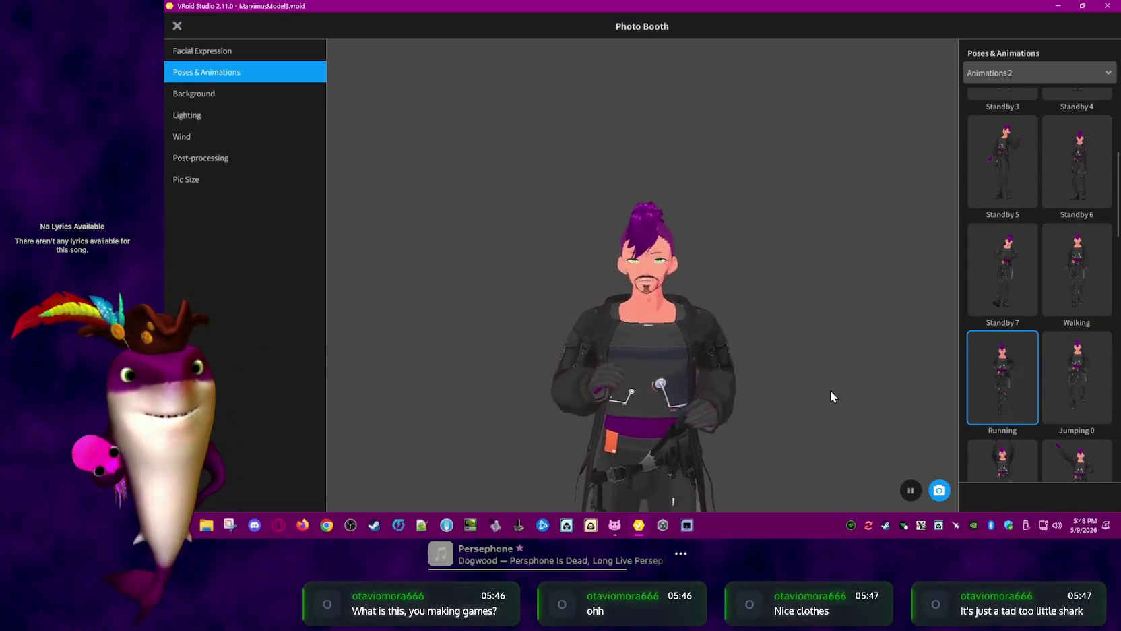
{"action": "right_click_drag", "start_coordinate": [828, 350], "coordinate": [783, 361]}
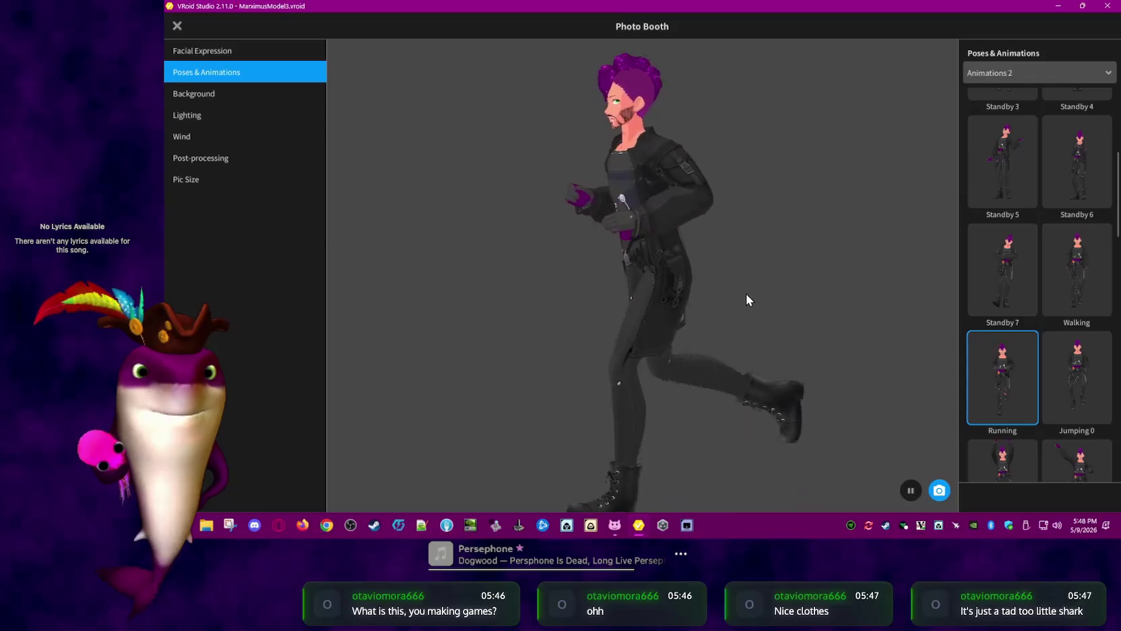
{"action": "left_click", "coordinate": [1048, 387]}
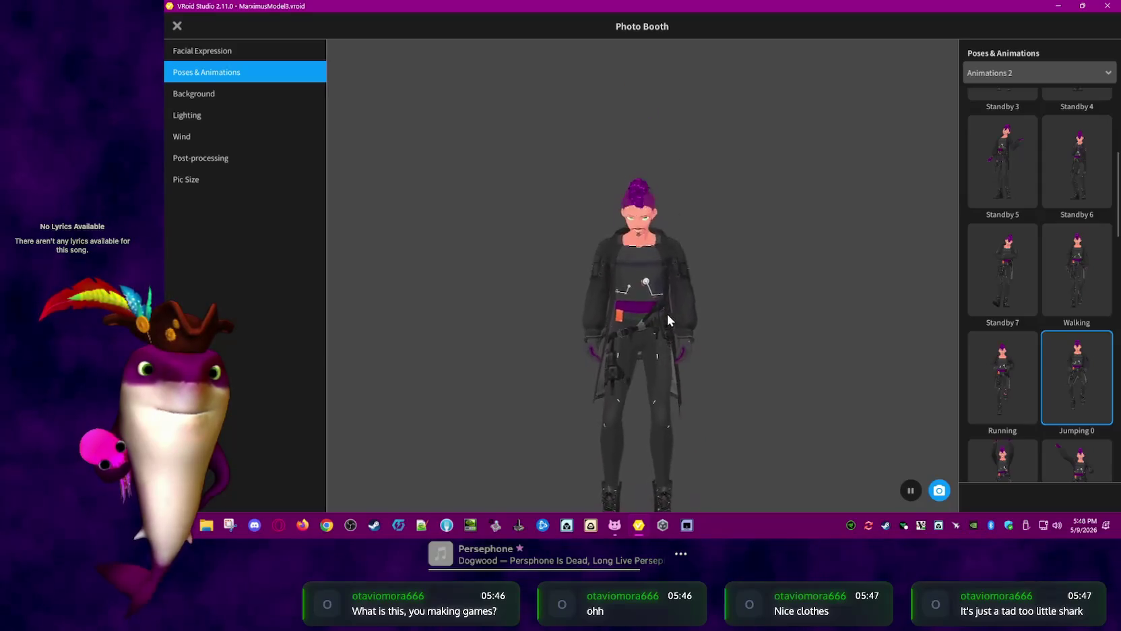
{"action": "left_click", "coordinate": [1003, 461]}
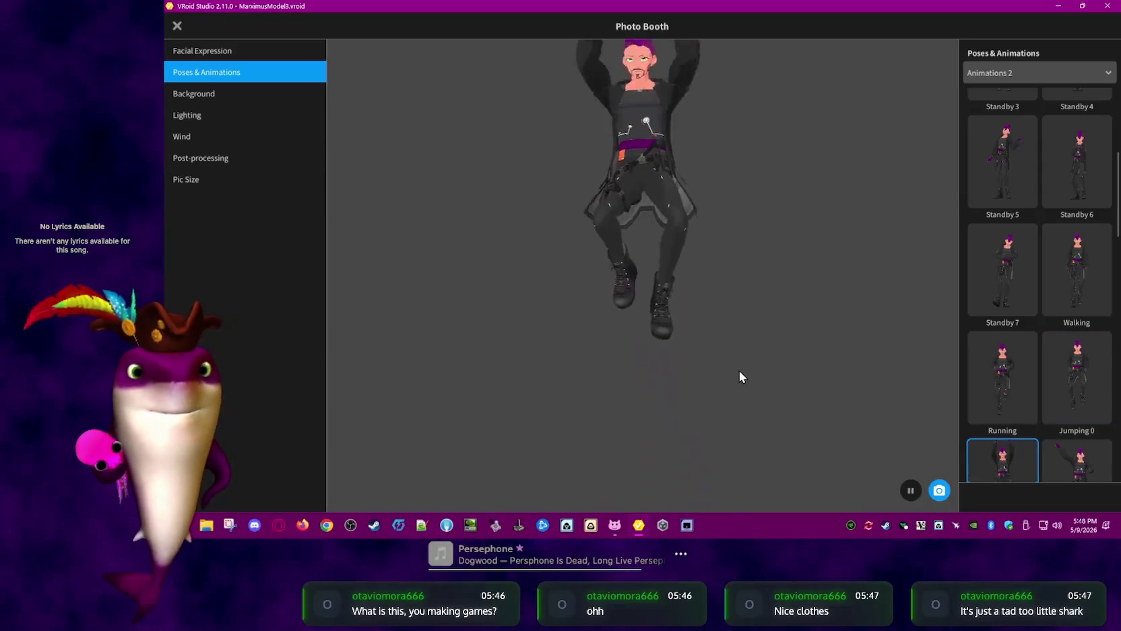
{"action": "left_click", "coordinate": [1089, 457]}
{"action": "scroll", "coordinate": [1040, 361], "scroll_direction": "down", "scroll_amount": 1}
{"action": "scroll", "coordinate": [1040, 361], "scroll_direction": "down", "scroll_amount": 2}
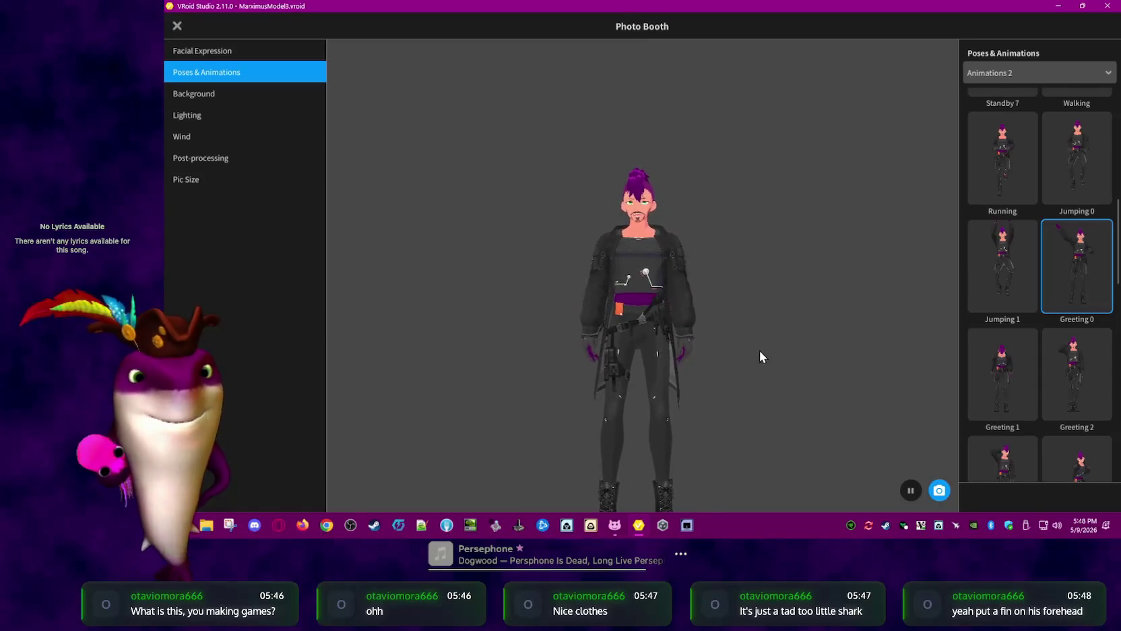
Preview Greeting 1, Greeting 2, Embarrassed, Punching, Kicking 2 and Damaged animations
{"action": "scroll", "coordinate": [1018, 404], "scroll_direction": "down", "scroll_amount": 1}
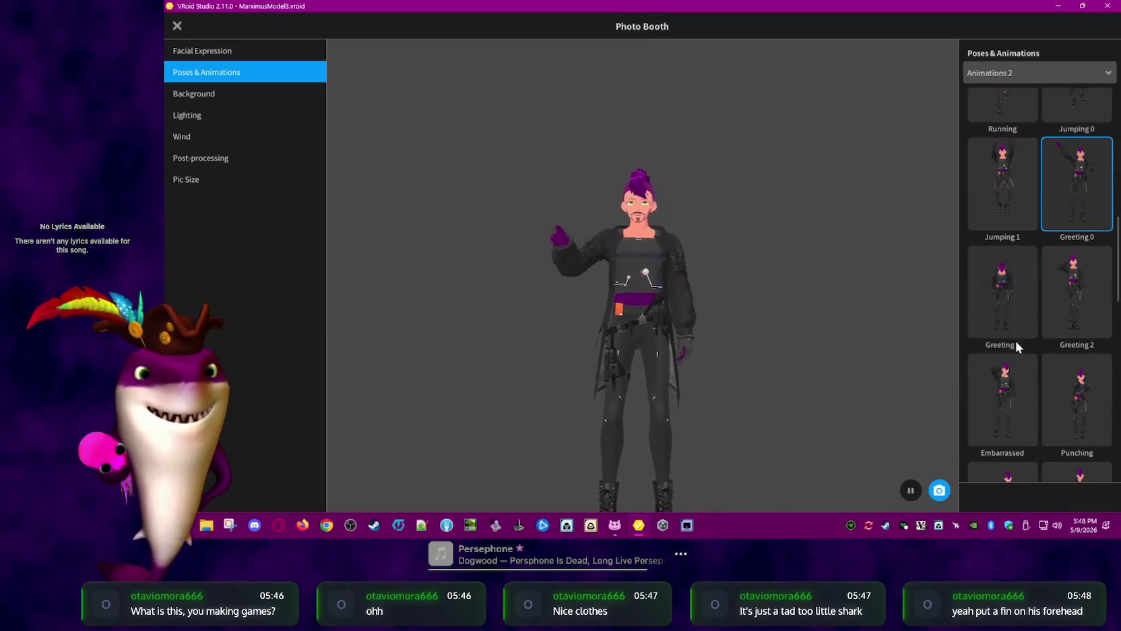
{"action": "left_click", "coordinate": [1001, 300]}
{"action": "left_click", "coordinate": [1081, 308]}
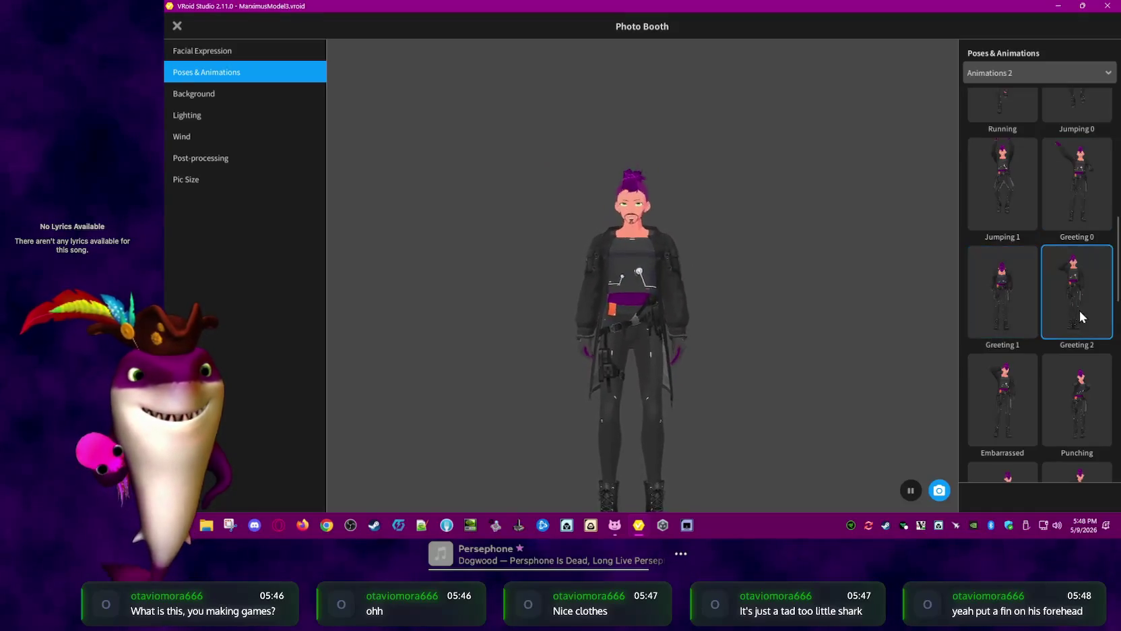
{"action": "left_click", "coordinate": [1005, 392]}
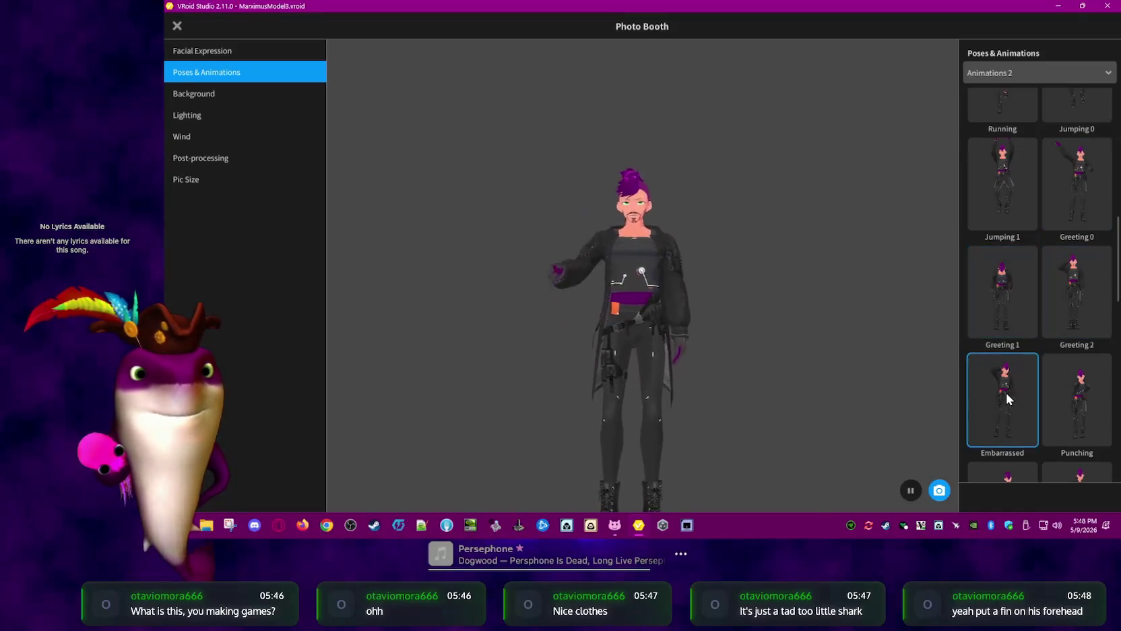
{"action": "left_click", "coordinate": [1072, 412]}
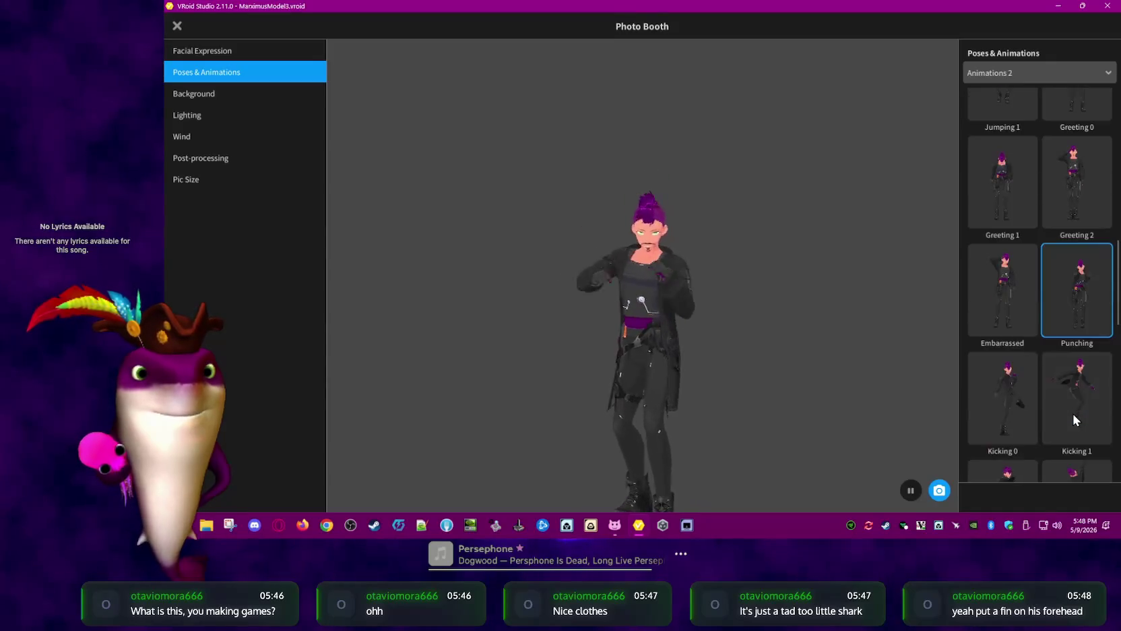
{"action": "scroll", "coordinate": [1038, 417], "scroll_direction": "down", "scroll_amount": 2}
{"action": "scroll", "coordinate": [1030, 416], "scroll_direction": "down", "scroll_amount": 2}
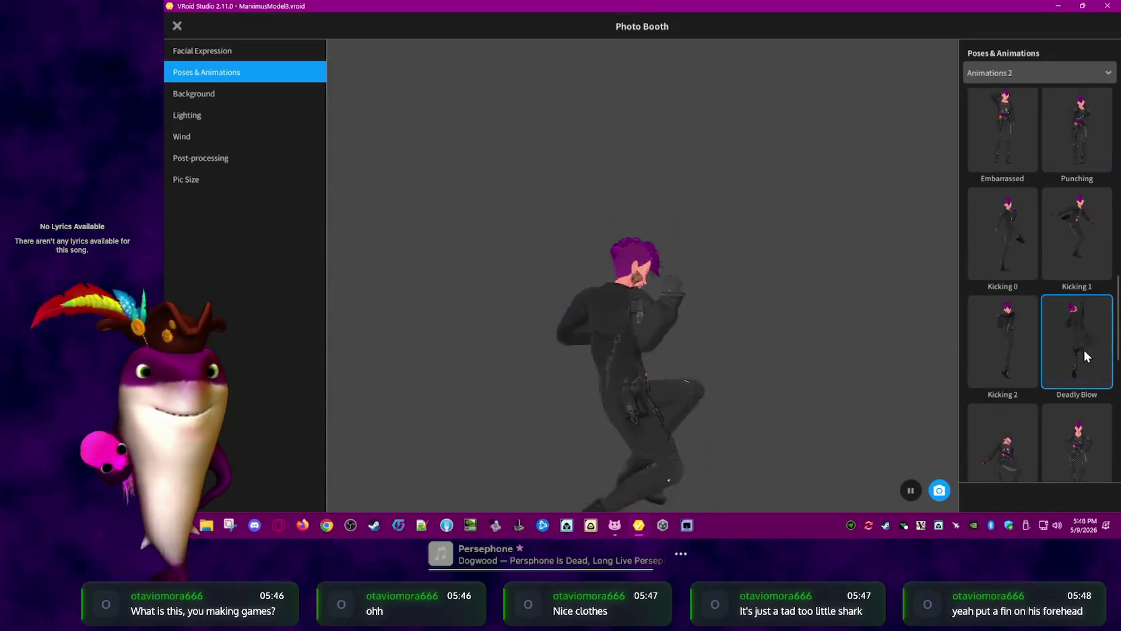
{"action": "left_click", "coordinate": [1012, 353]}
{"action": "scroll", "coordinate": [1014, 364], "scroll_direction": "down", "scroll_amount": 1}
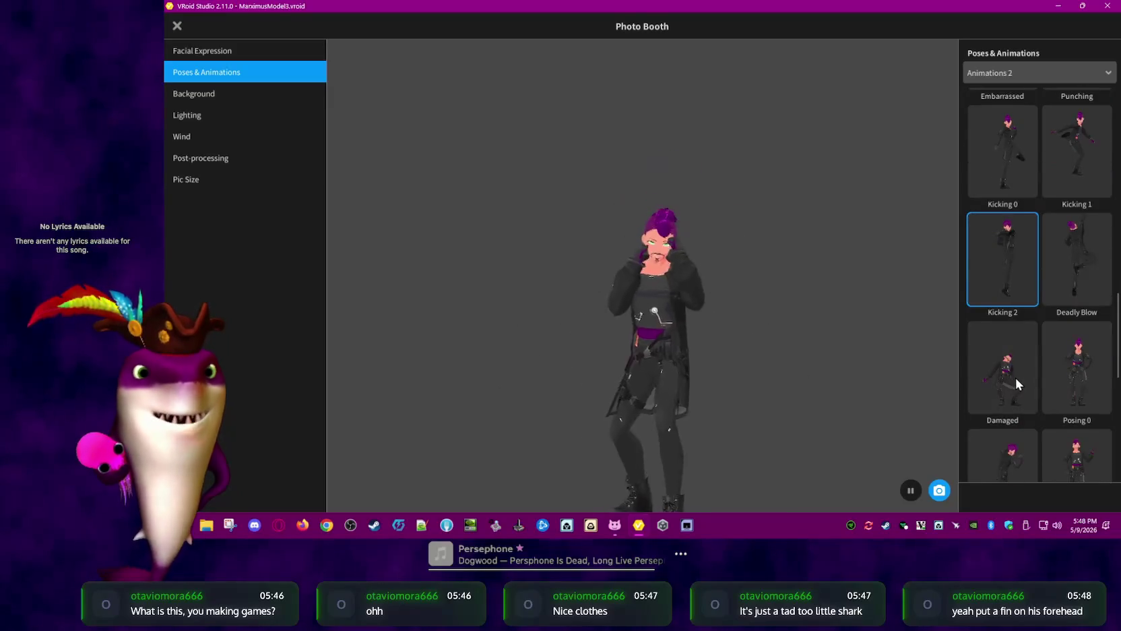
{"action": "left_click", "coordinate": [1016, 377]}
{"action": "scroll", "coordinate": [1066, 368], "scroll_direction": "down", "scroll_amount": 1}
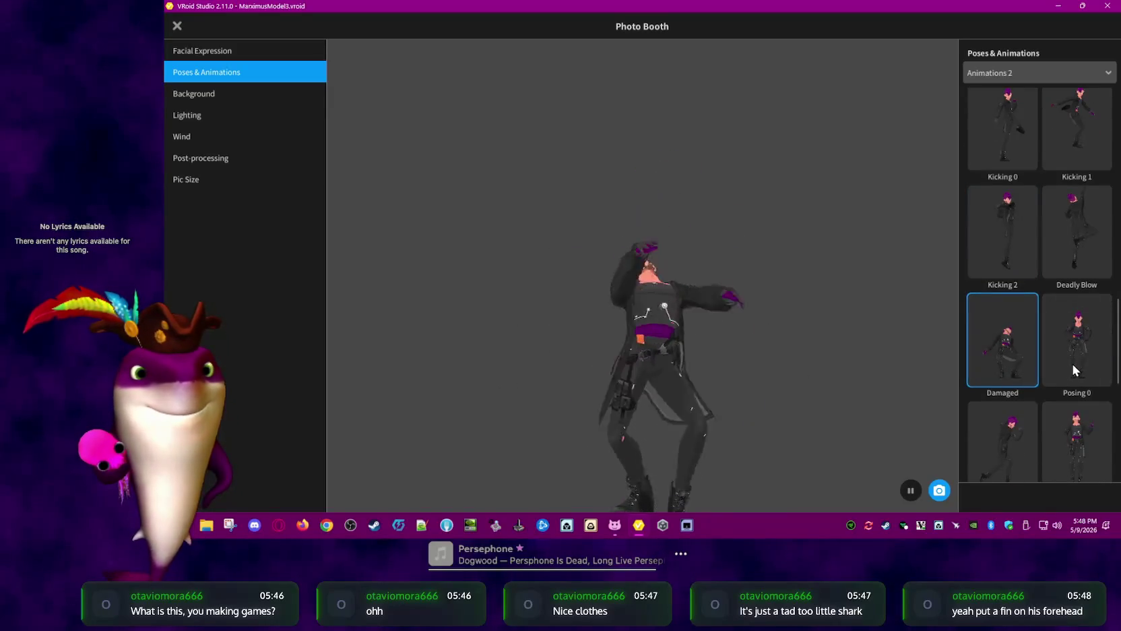
Preview Posing 0, Posing 1, FingerGun, FrontTuckFlip, We'veGotThis!, ConductMusic and TargetLocked
{"action": "left_click", "coordinate": [1071, 364]}
{"action": "scroll", "coordinate": [1071, 368], "scroll_direction": "down", "scroll_amount": 1}
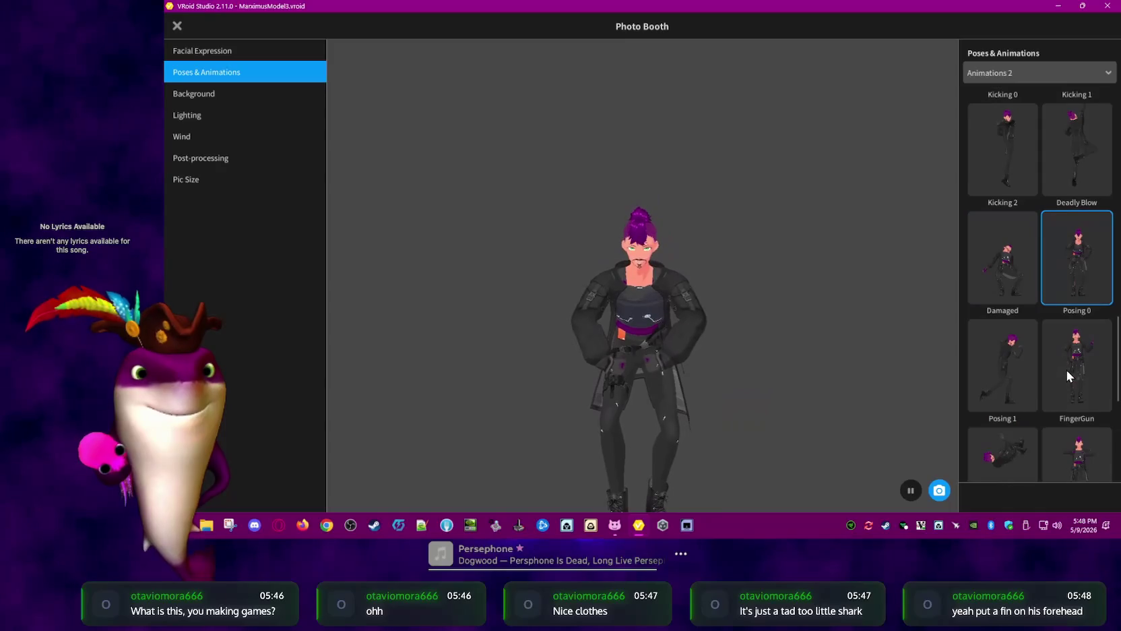
{"action": "left_click", "coordinate": [1019, 374]}
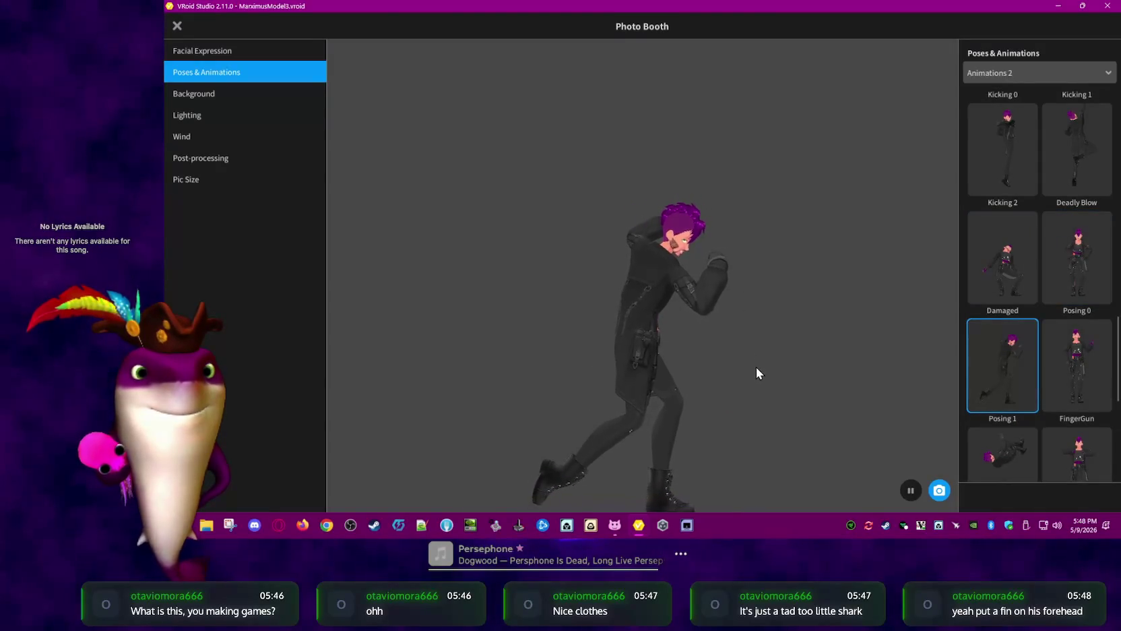
{"action": "left_click", "coordinate": [1042, 369]}
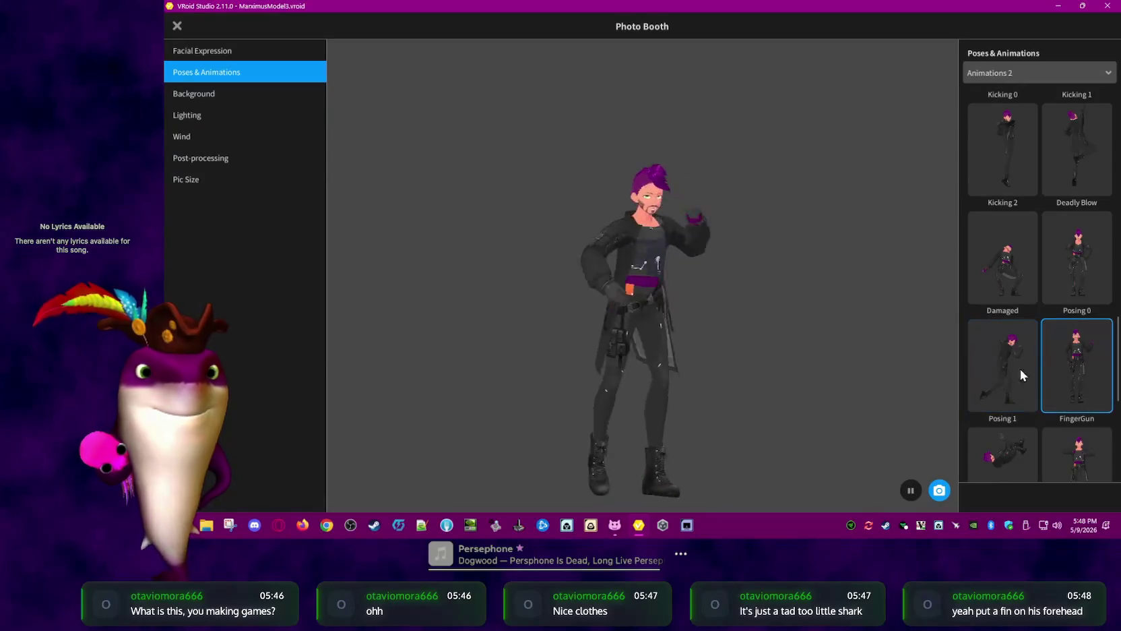
{"action": "scroll", "coordinate": [1017, 411], "scroll_direction": "down", "scroll_amount": 2}
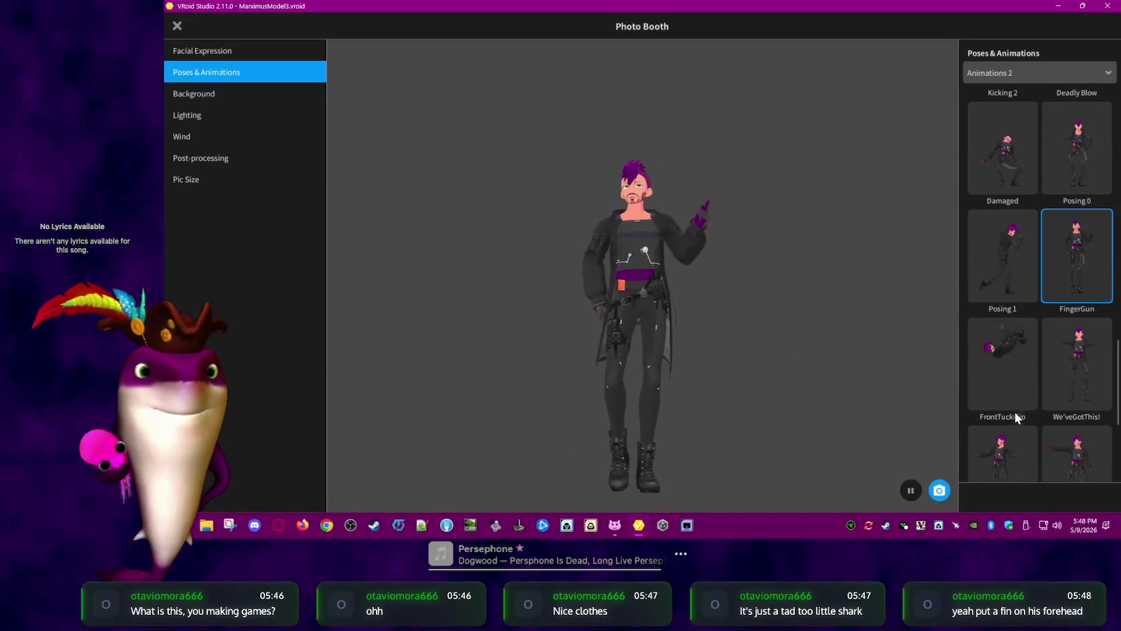
{"action": "left_click", "coordinate": [1014, 364]}
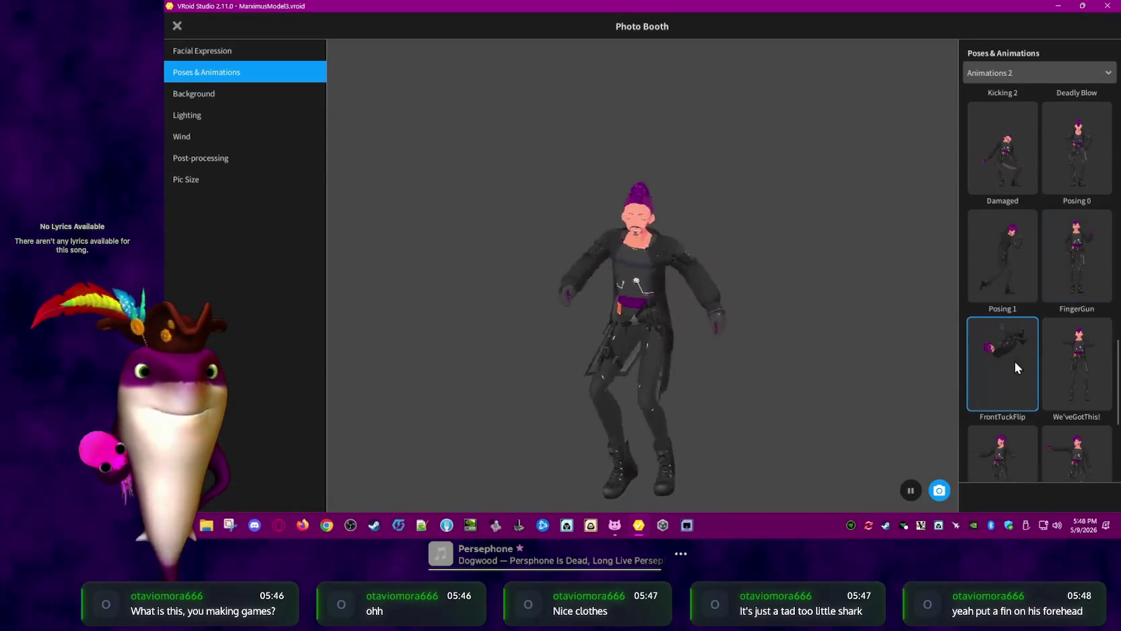
{"action": "left_click", "coordinate": [1075, 372]}
{"action": "left_click", "coordinate": [1014, 445]}
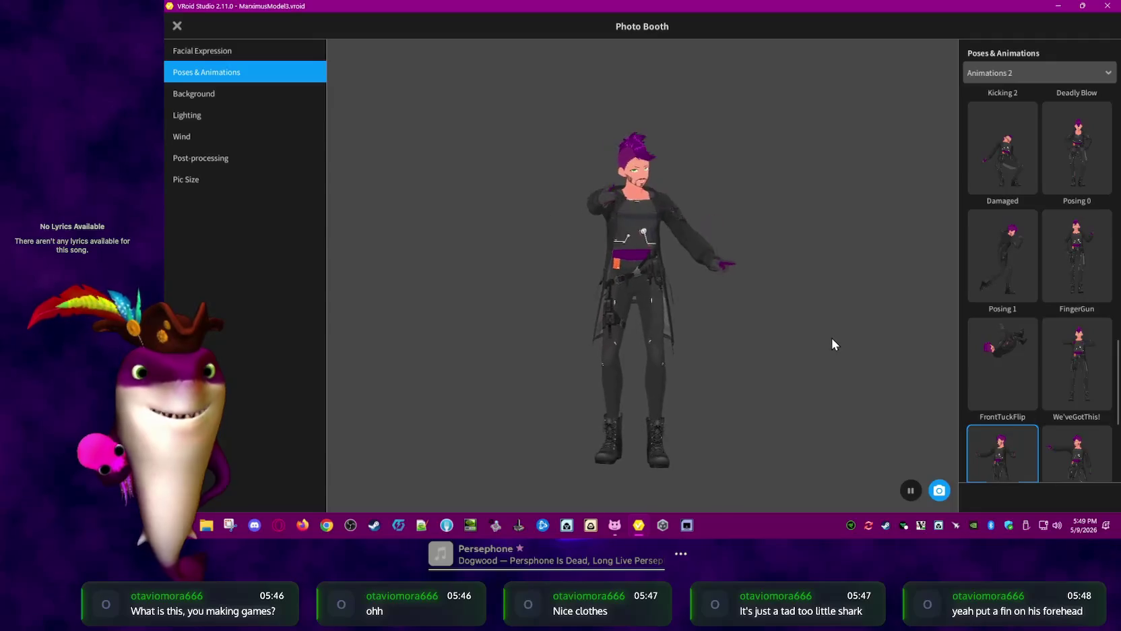
{"action": "left_click", "coordinate": [1086, 448]}
{"action": "scroll", "coordinate": [1062, 414], "scroll_direction": "down", "scroll_amount": 3}
{"action": "scroll", "coordinate": [1056, 413], "scroll_direction": "down", "scroll_amount": 1}
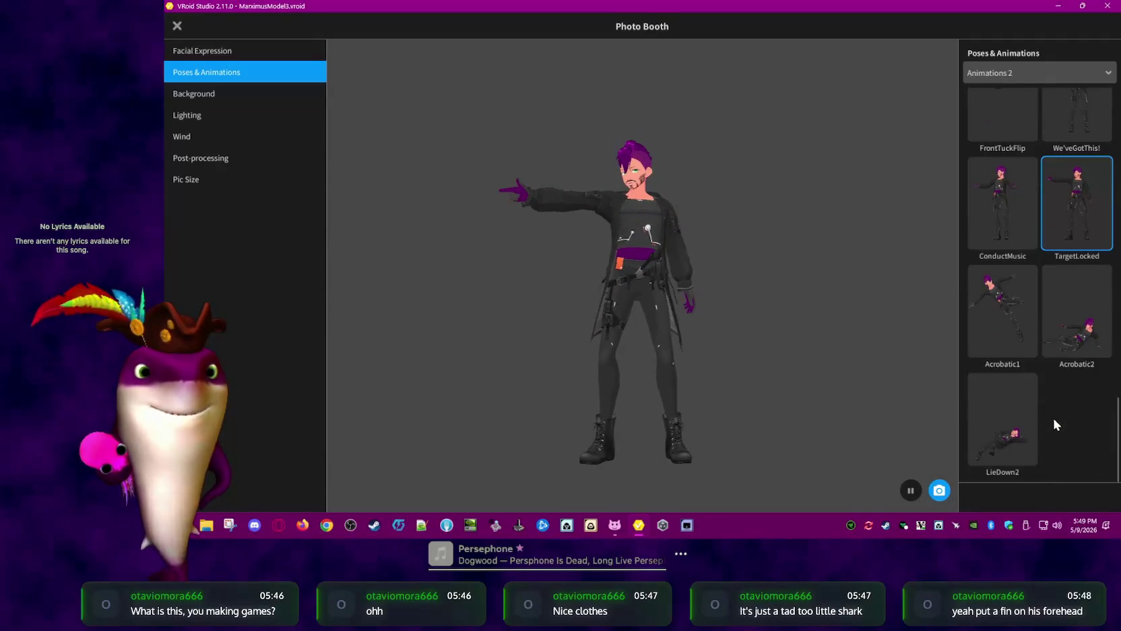
Try Acrobatic1 and Acrobatic2, then play LieDown2 and frame the lying avatar
{"action": "left_click", "coordinate": [1004, 321]}
{"action": "left_click", "coordinate": [1105, 332]}
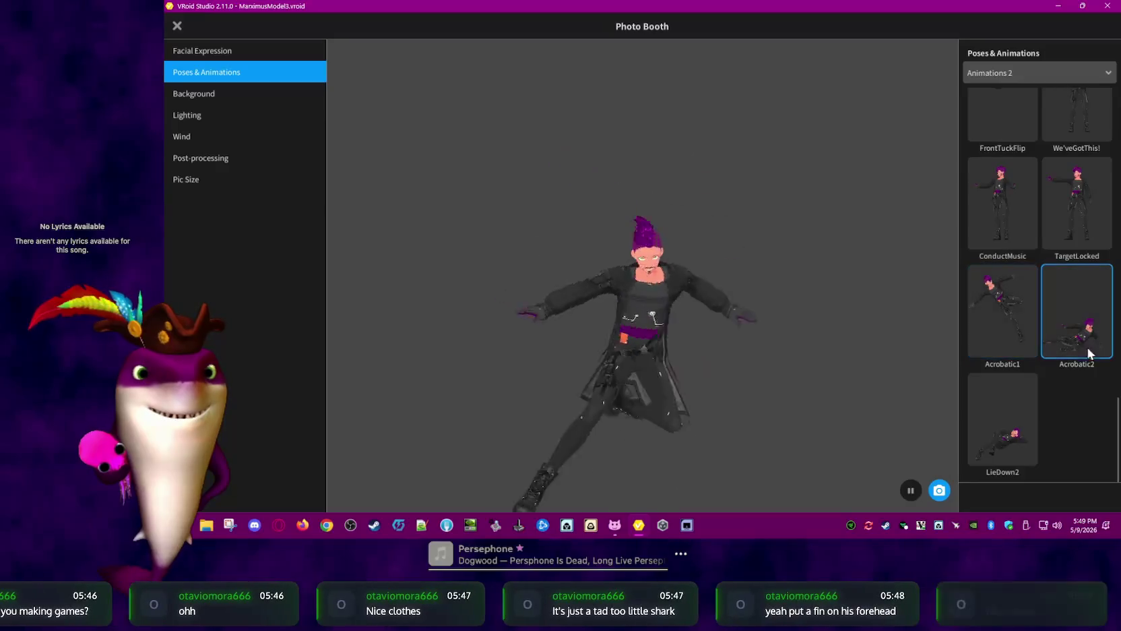
{"action": "left_click", "coordinate": [1023, 411]}
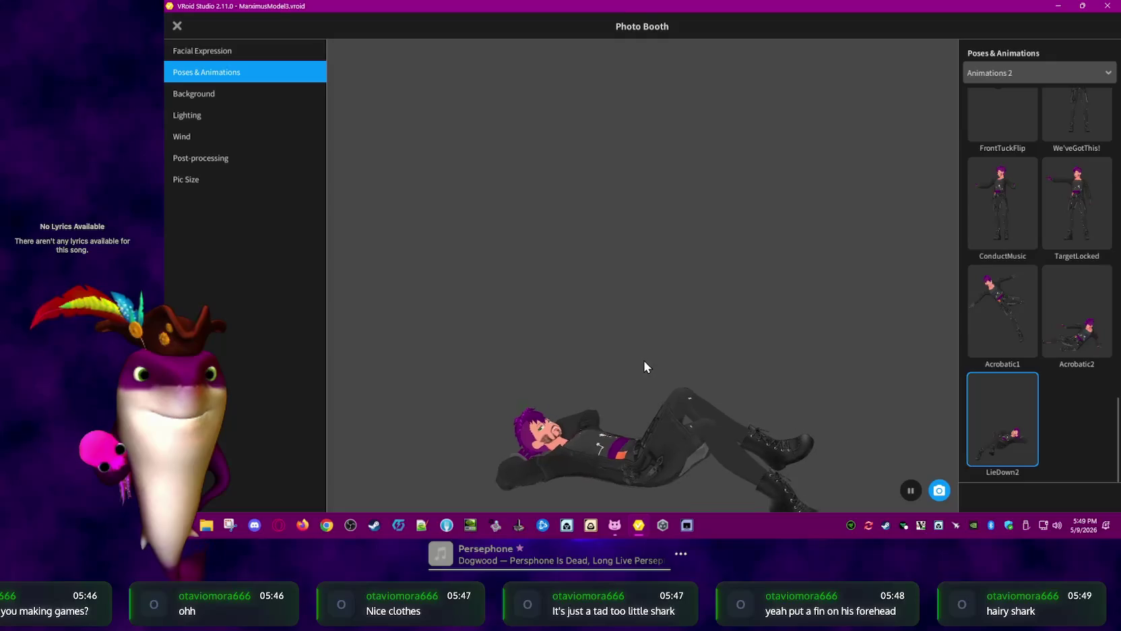
{"action": "left_click_drag", "start_coordinate": [666, 392], "coordinate": [671, 430]}
{"action": "scroll", "coordinate": [673, 426], "scroll_direction": "up", "scroll_amount": 2}
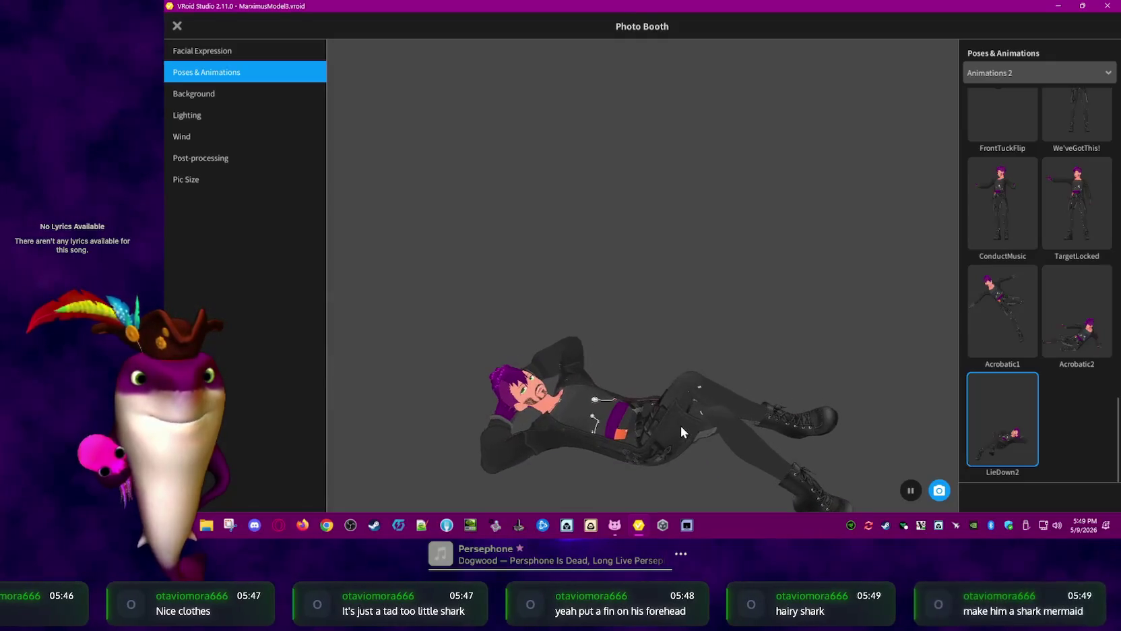
{"action": "scroll", "coordinate": [673, 429], "scroll_direction": "up", "scroll_amount": 2}
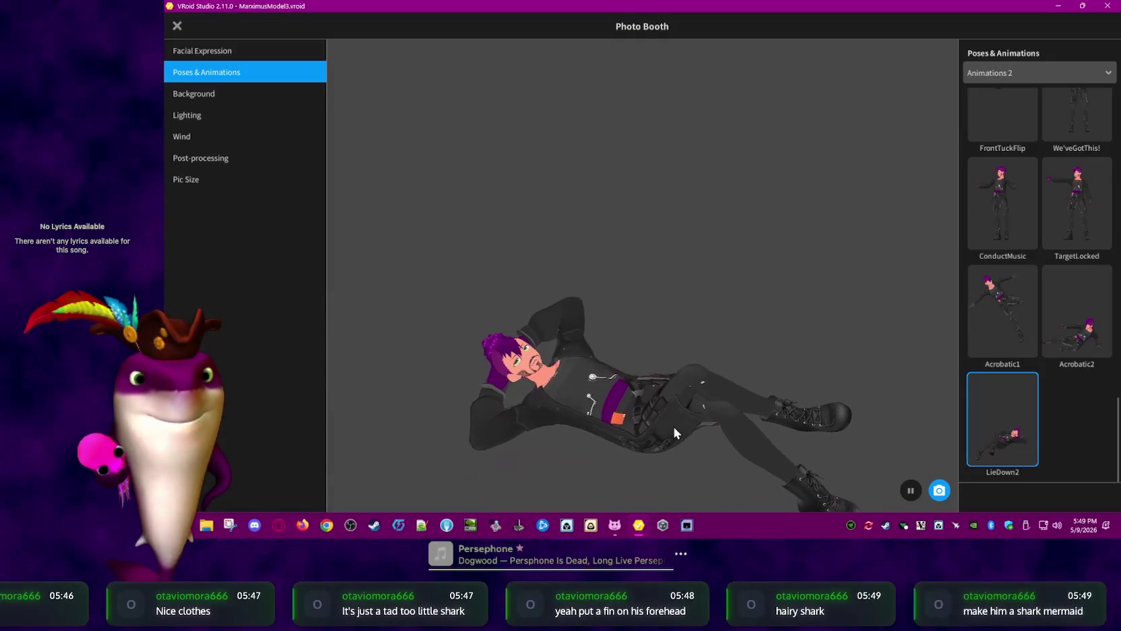
{"action": "middle_click_drag", "start_coordinate": [674, 427], "coordinate": [678, 377]}
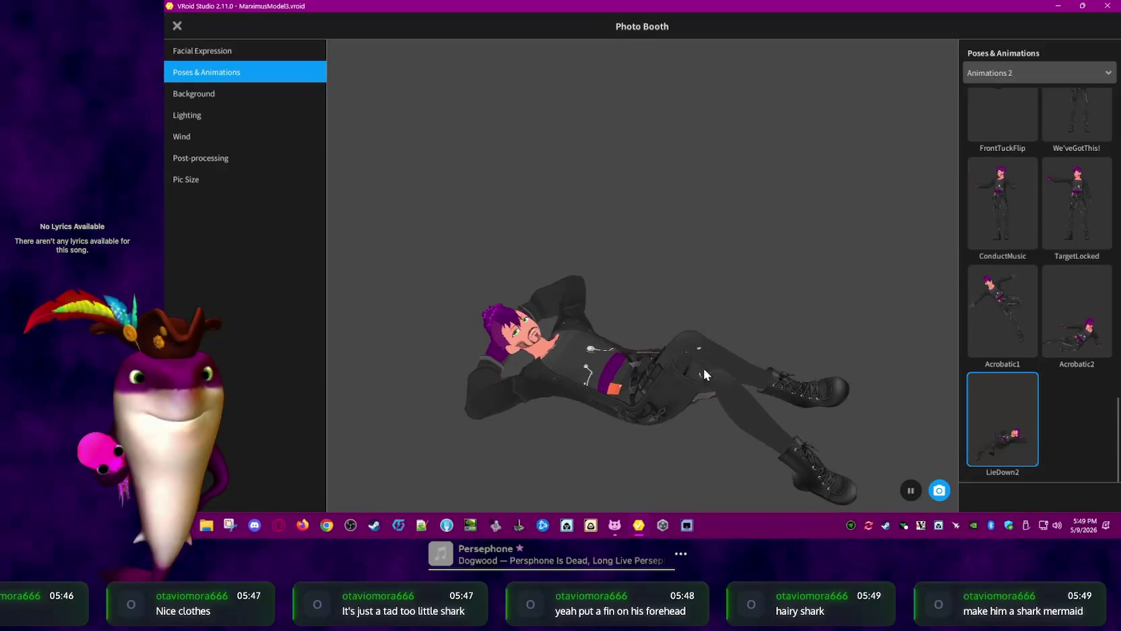
{"action": "left_click", "coordinate": [1048, 74]}
{"action": "left_click", "coordinate": [1048, 74]}
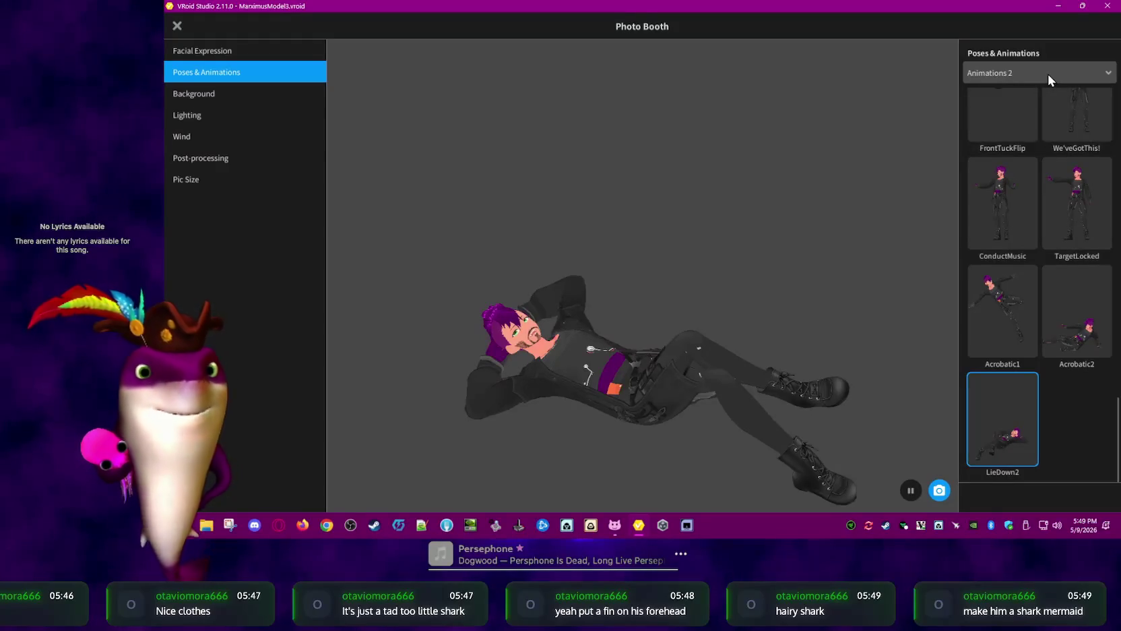
Choose Posing mode, drag the left arm onto the hip, and orbit to check it
{"action": "left_click", "coordinate": [1047, 73]}
{"action": "left_click", "coordinate": [1019, 135]}
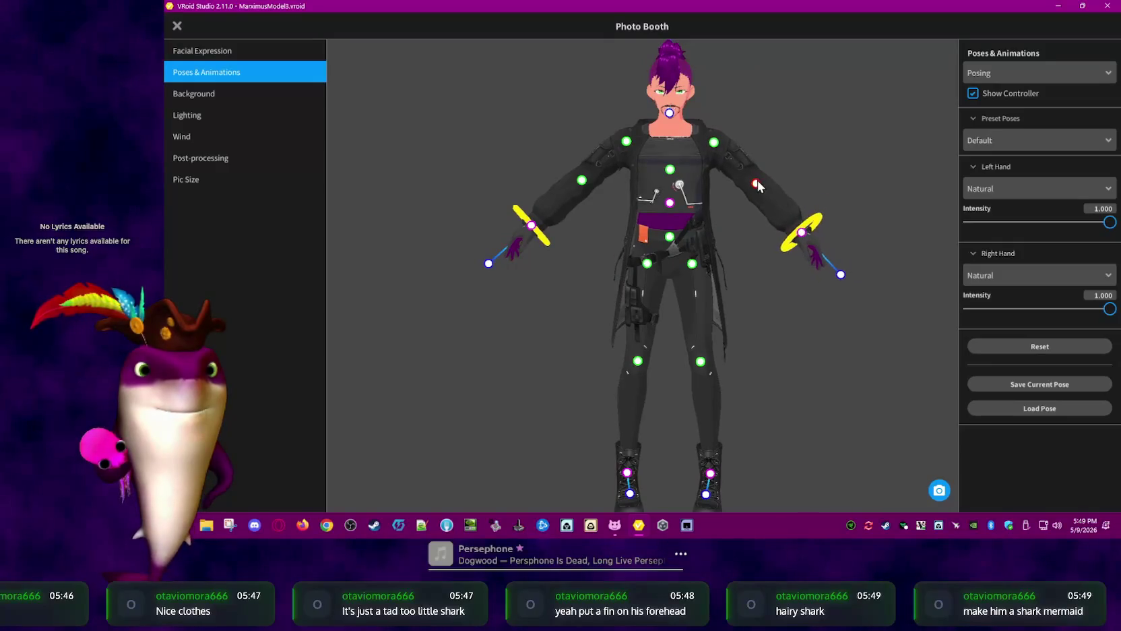
{"action": "mouse_move", "coordinate": [757, 182]}
{"action": "left_mouse_down"}
{"action": "mouse_move", "coordinate": [765, 158]}
{"action": "mouse_move", "coordinate": [673, 153]}
{"action": "left_mouse_up"}
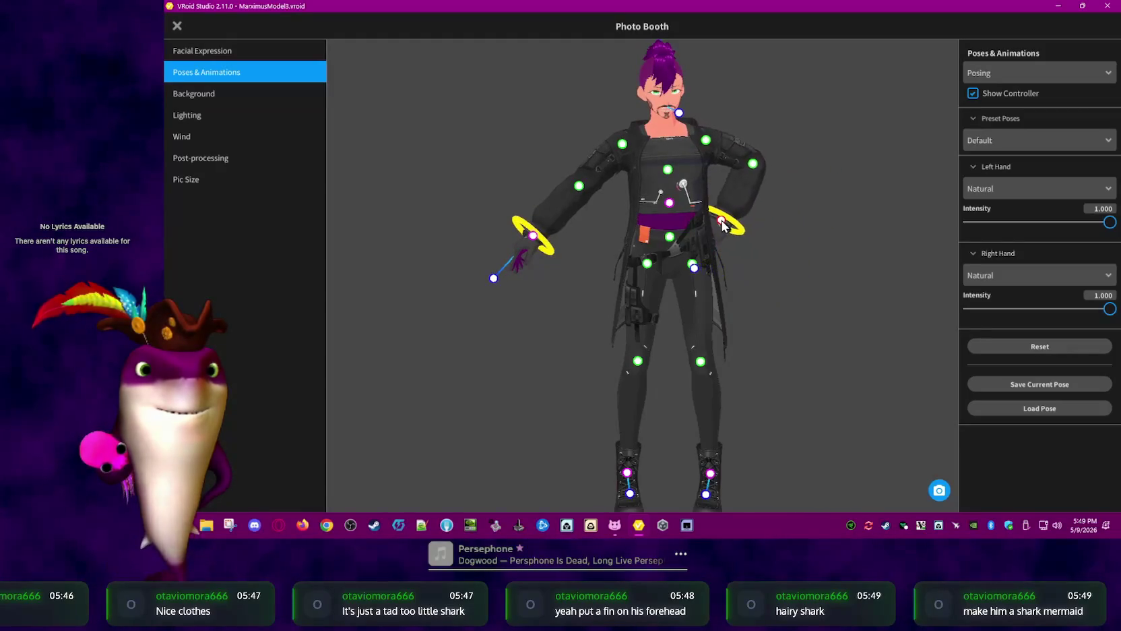
{"action": "right_click_drag", "start_coordinate": [834, 247], "coordinate": [716, 252]}
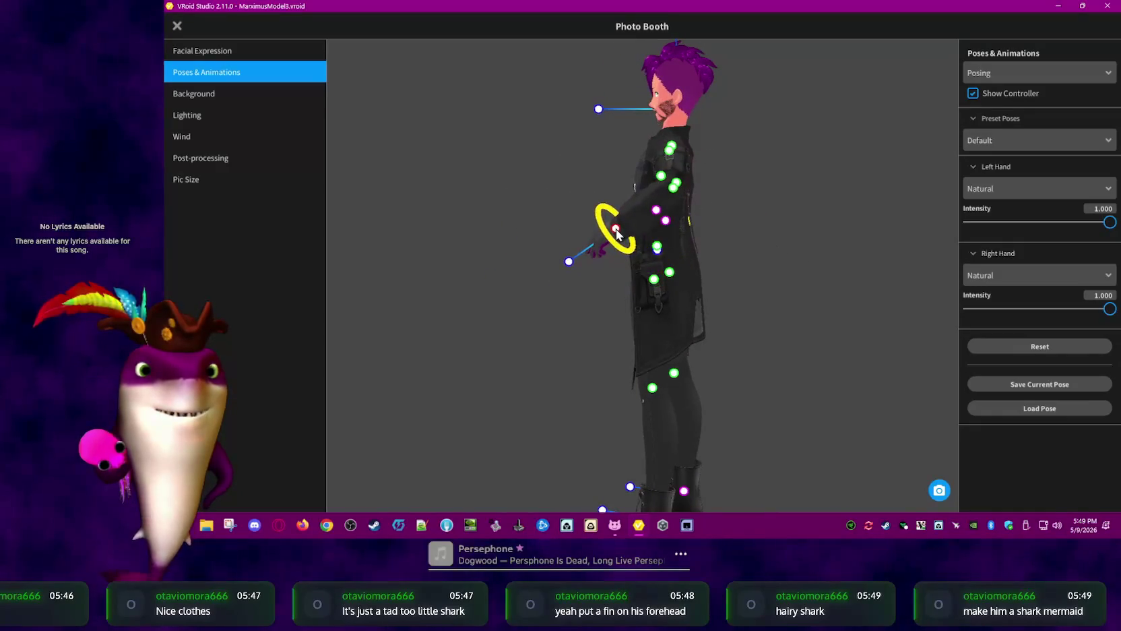
{"action": "mouse_move", "coordinate": [618, 233]}
{"action": "right_mouse_down"}
{"action": "mouse_move", "coordinate": [874, 280]}
{"action": "mouse_move", "coordinate": [831, 283]}
{"action": "right_mouse_up"}
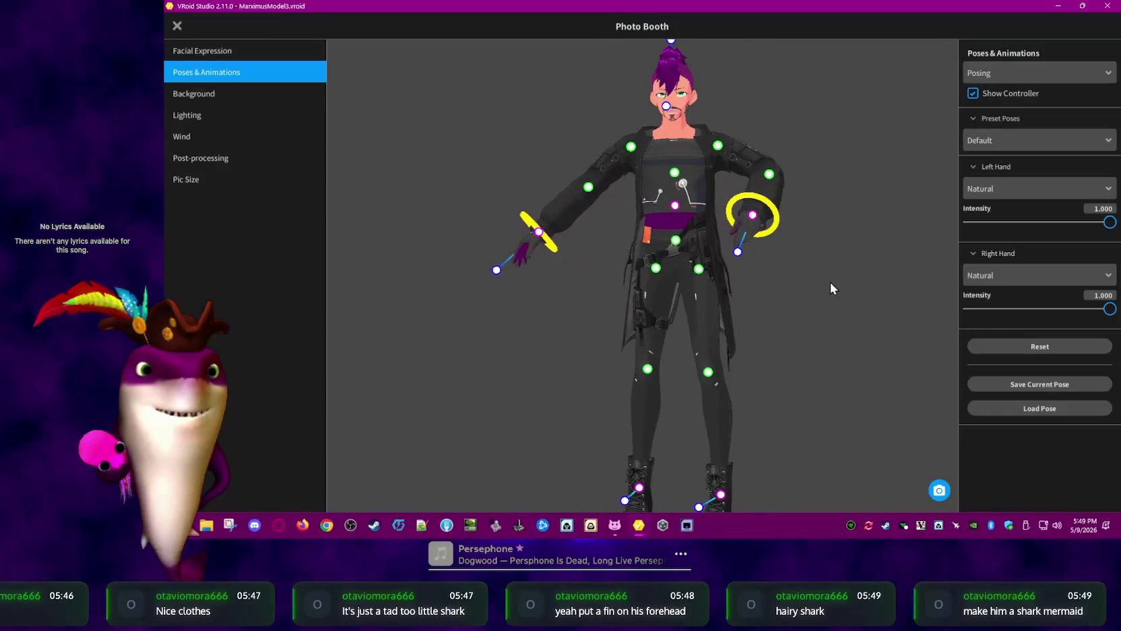
{"action": "left_click", "coordinate": [231, 53]}
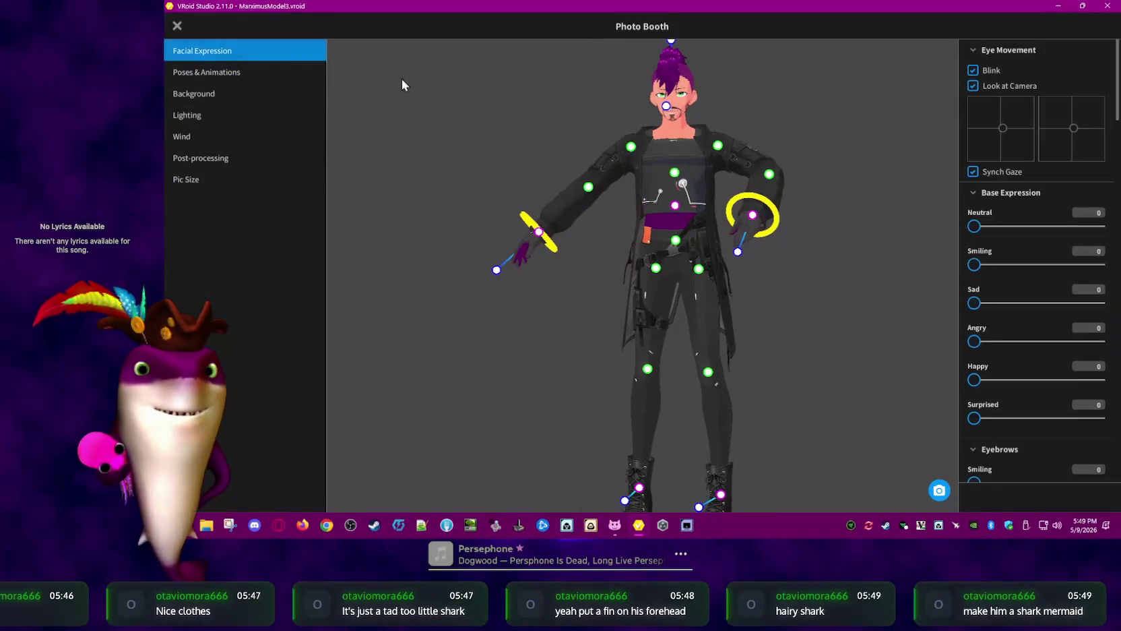
Raise the Base Expression Smiling slider to 95
{"action": "scroll", "coordinate": [1027, 315], "scroll_direction": "down", "scroll_amount": 3}
{"action": "scroll", "coordinate": [1029, 316], "scroll_direction": "down", "scroll_amount": 3}
{"action": "scroll", "coordinate": [1031, 318], "scroll_direction": "down", "scroll_amount": 3}
{"action": "scroll", "coordinate": [1035, 320], "scroll_direction": "down", "scroll_amount": 2}
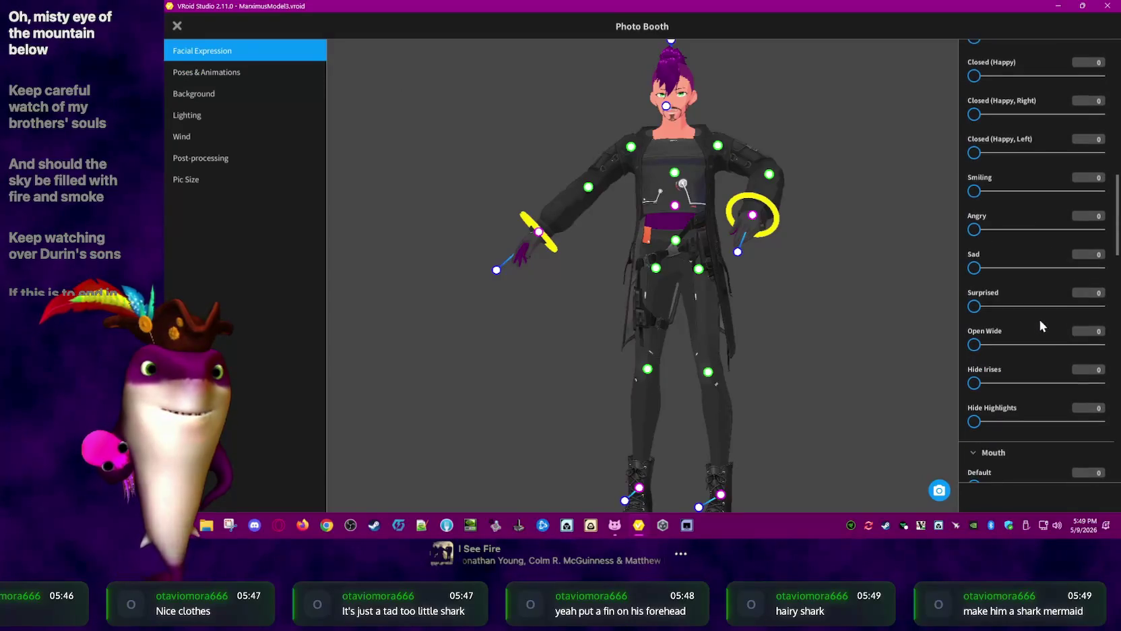
{"action": "scroll", "coordinate": [1105, 404], "scroll_direction": "down", "scroll_amount": 10}
{"action": "scroll", "coordinate": [1109, 429], "scroll_direction": "down", "scroll_amount": 15}
{"action": "scroll", "coordinate": [1109, 429], "scroll_direction": "up", "scroll_amount": 5}
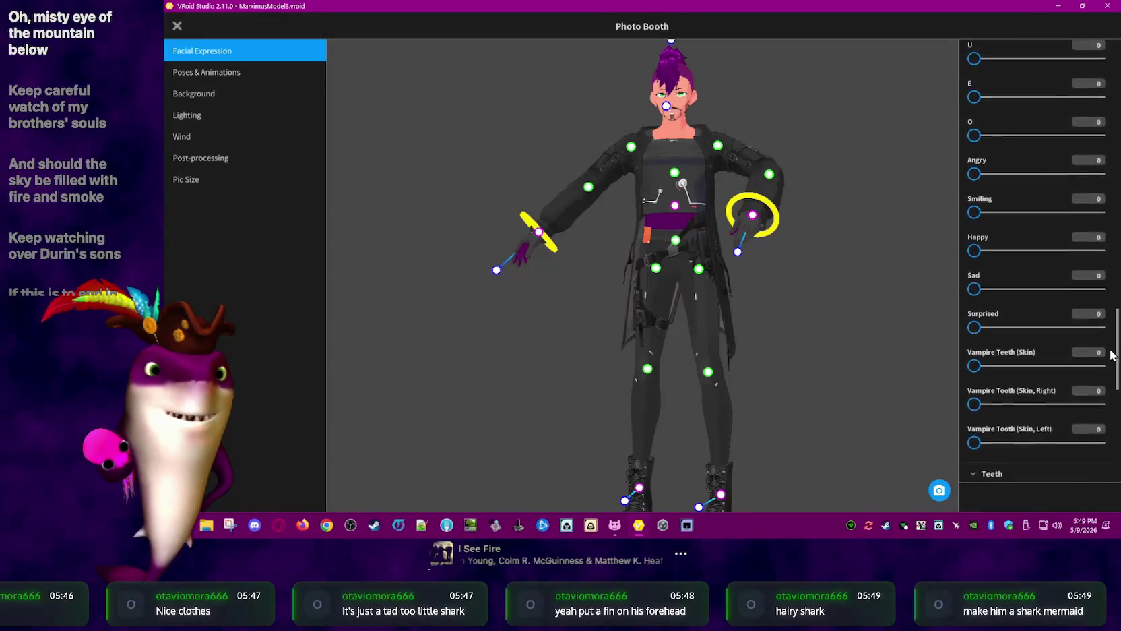
{"action": "scroll", "coordinate": [1106, 391], "scroll_direction": "up", "scroll_amount": 5}
{"action": "scroll", "coordinate": [1100, 337], "scroll_direction": "up", "scroll_amount": 4}
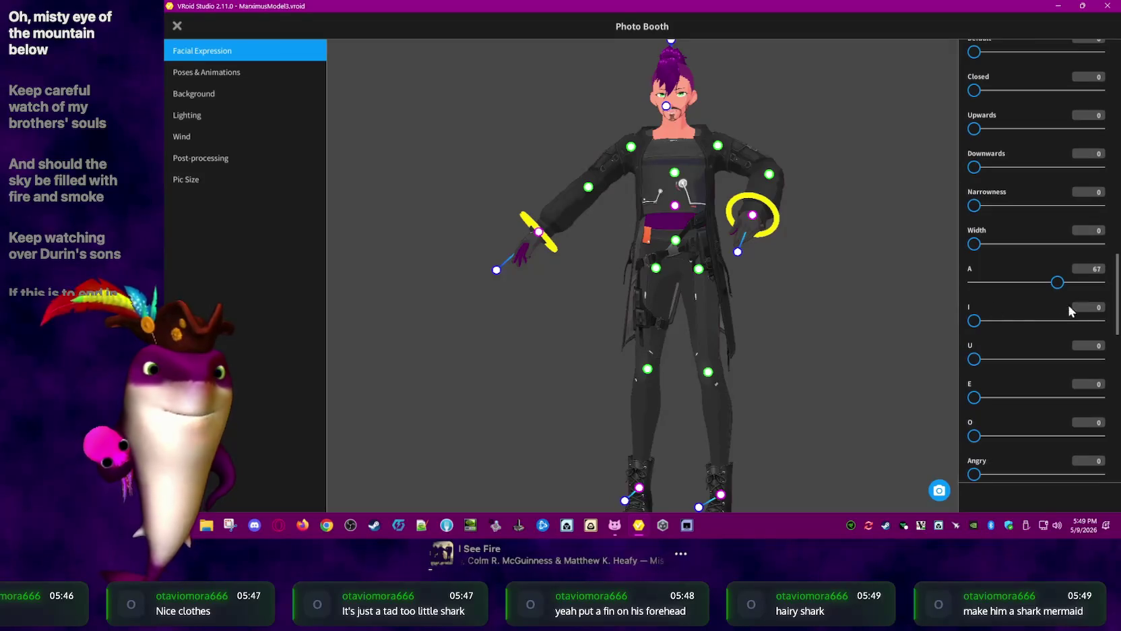
{"action": "scroll", "coordinate": [1018, 324], "scroll_direction": "up", "scroll_amount": 3}
{"action": "scroll", "coordinate": [1030, 326], "scroll_direction": "up", "scroll_amount": 3}
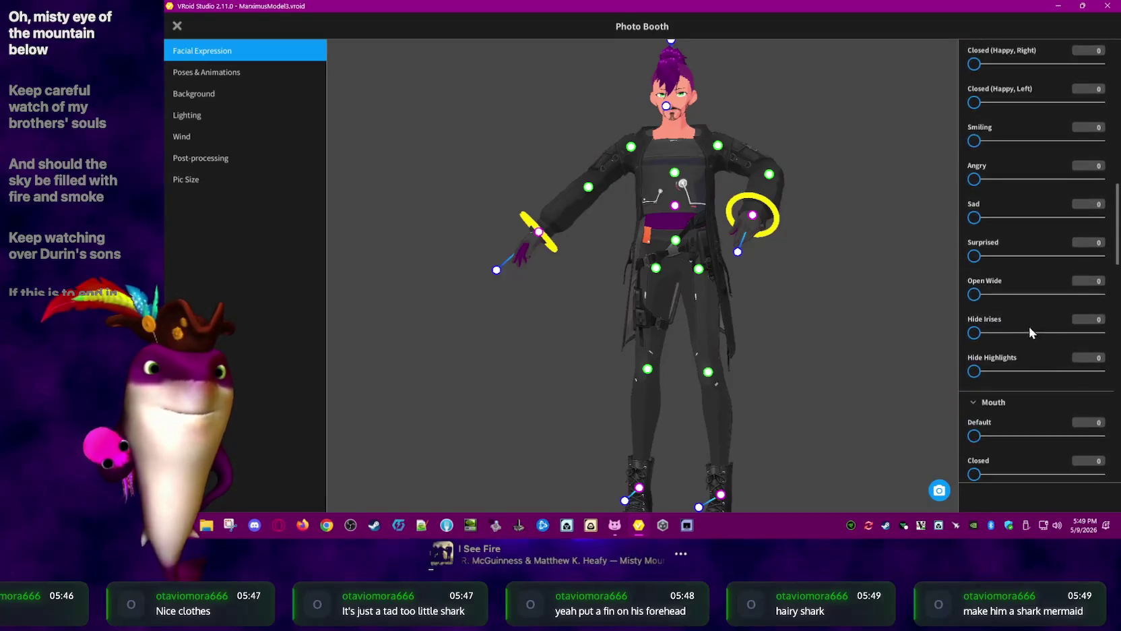
{"action": "scroll", "coordinate": [1033, 333], "scroll_direction": "up", "scroll_amount": 3}
{"action": "scroll", "coordinate": [1047, 337], "scroll_direction": "up", "scroll_amount": 3}
{"action": "scroll", "coordinate": [1047, 337], "scroll_direction": "up", "scroll_amount": 3}
{"action": "scroll", "coordinate": [1044, 336], "scroll_direction": "up", "scroll_amount": 2}
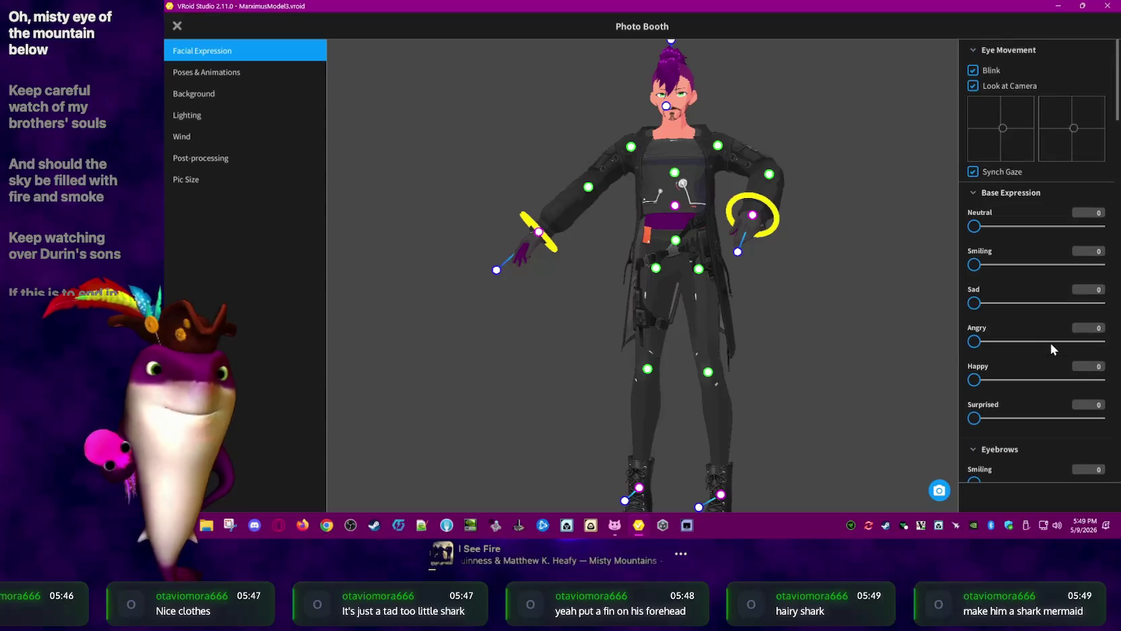
{"action": "left_click_drag", "start_coordinate": [1033, 266], "coordinate": [1118, 277]}
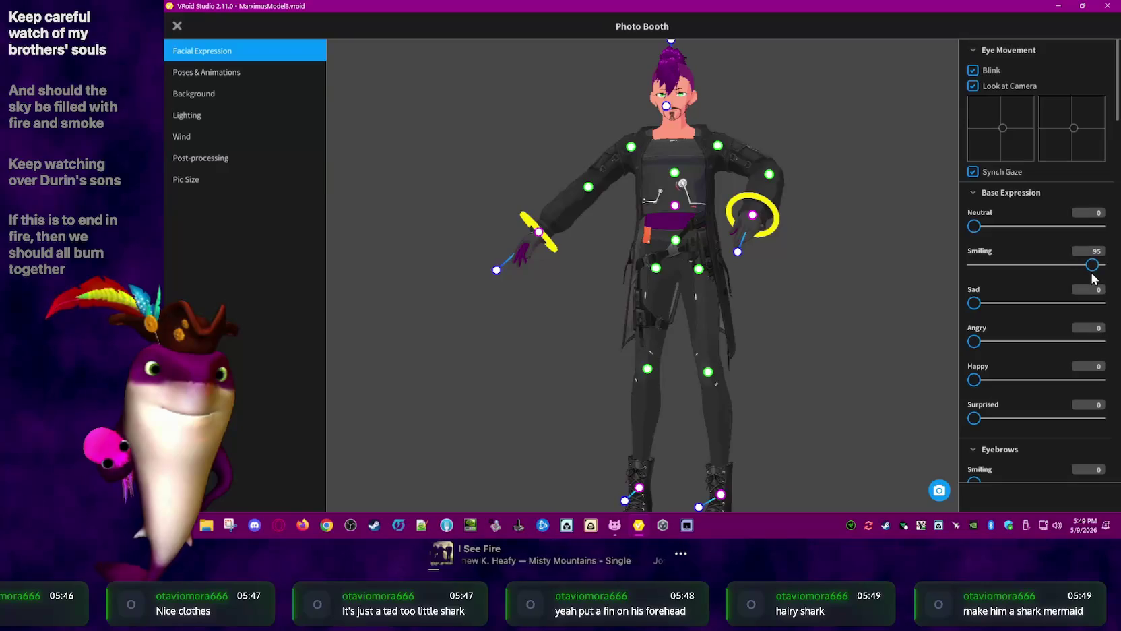
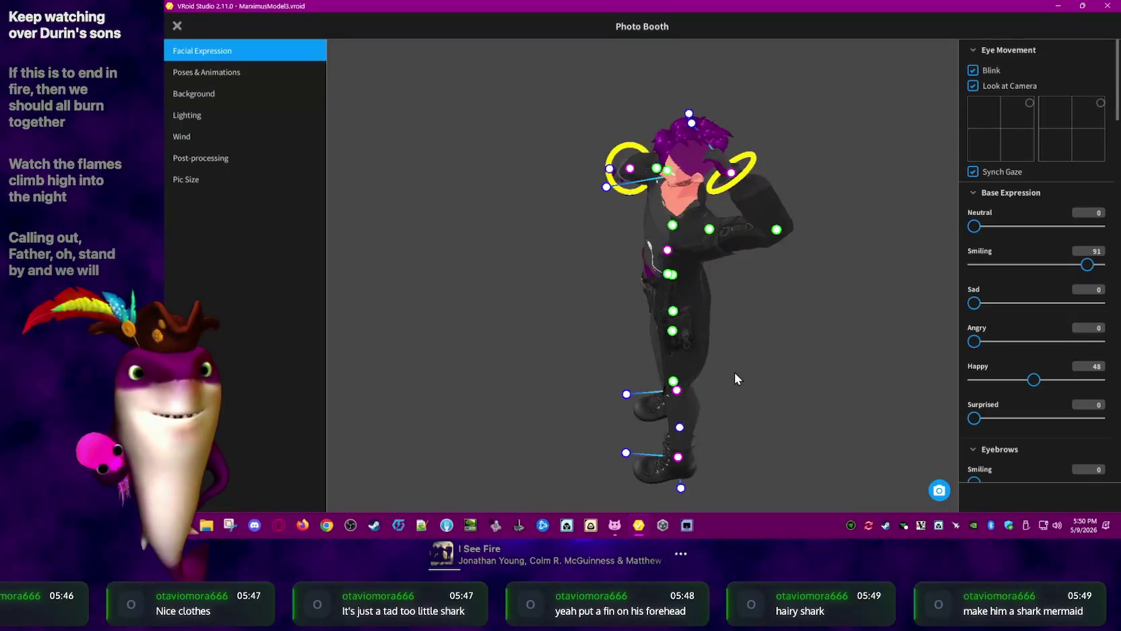
Drag the hand IK handle to lower the raised arm toward the shoulder, then raise it overhead
{"action": "left_click_drag", "start_coordinate": [756, 339], "coordinate": [715, 363]}
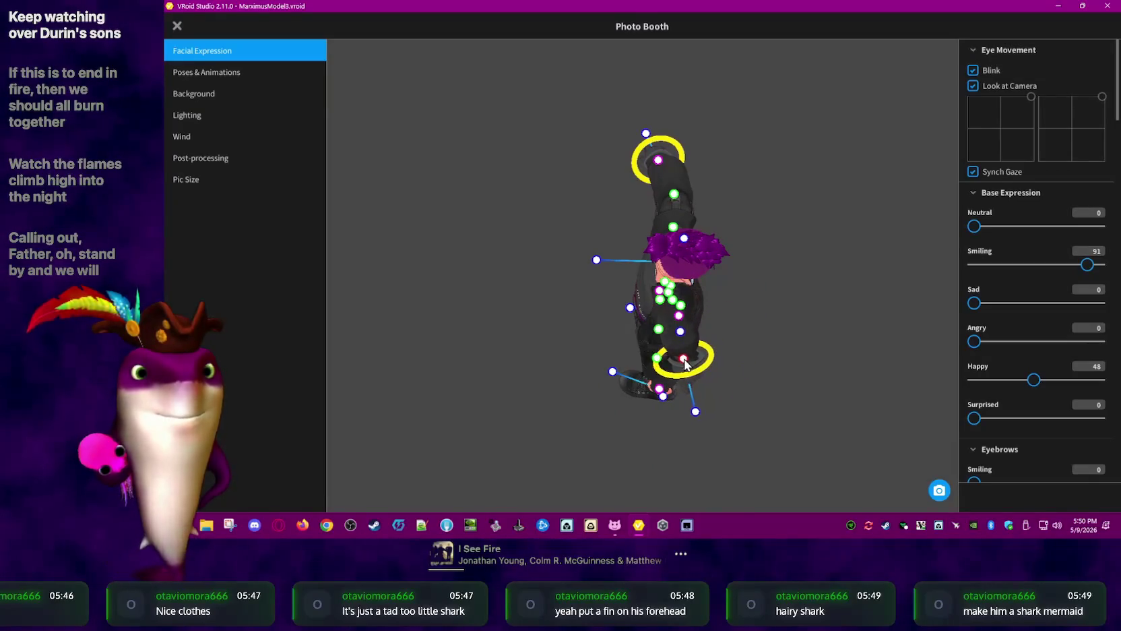
{"action": "right_click_drag", "start_coordinate": [685, 363], "coordinate": [731, 110]}
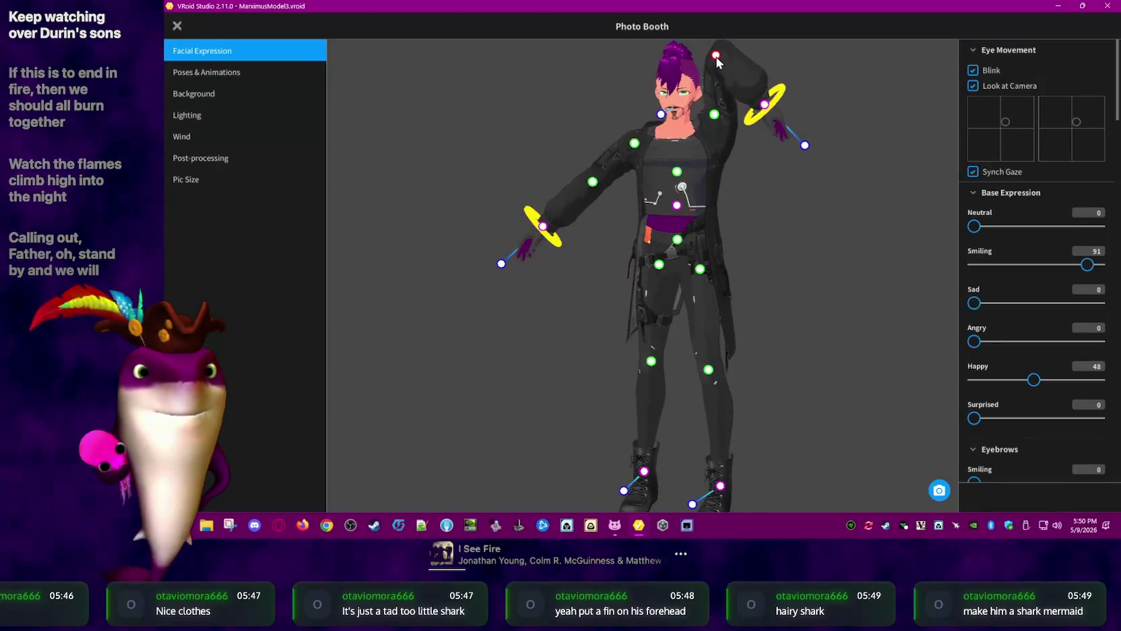
{"action": "left_click_drag", "start_coordinate": [715, 55], "coordinate": [738, 160]}
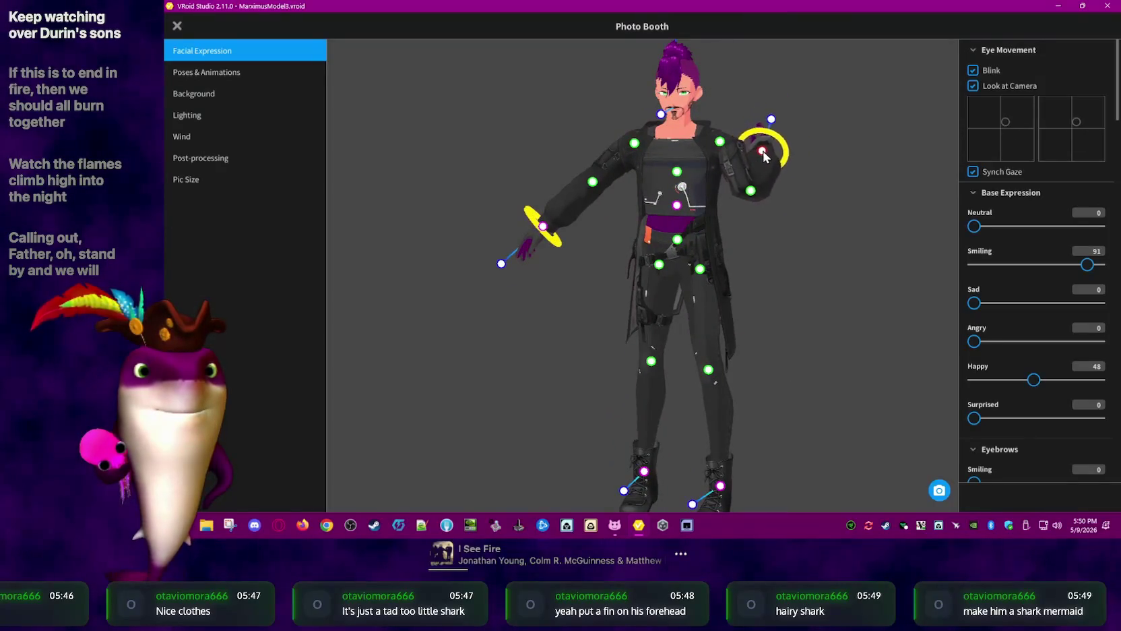
{"action": "right_click_drag", "start_coordinate": [862, 202], "coordinate": [795, 217]}
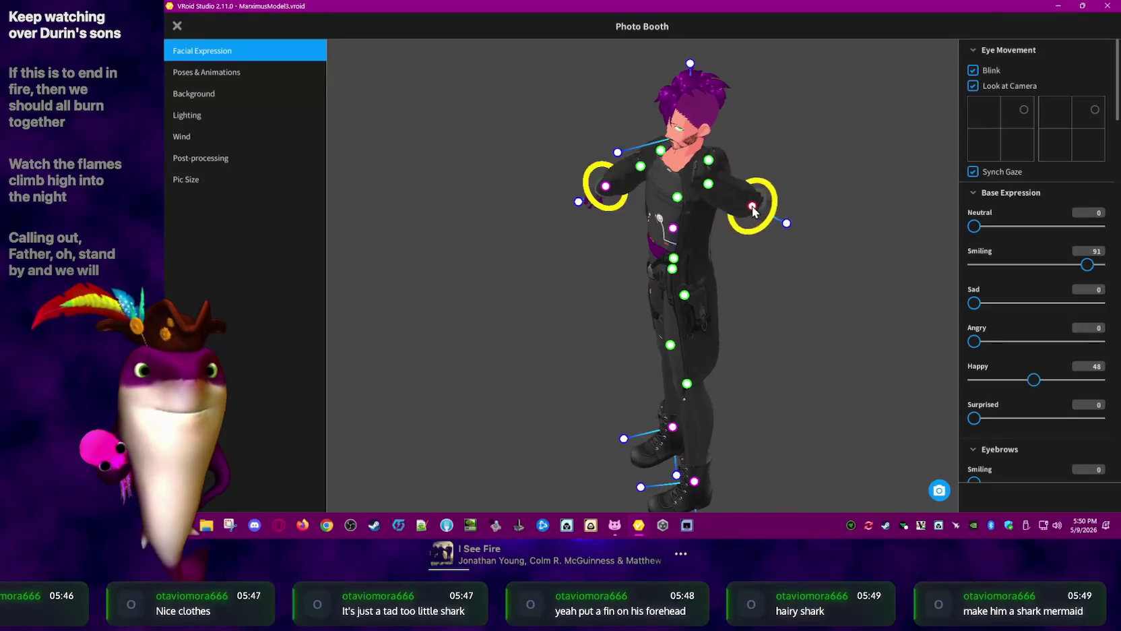
{"action": "mouse_move", "coordinate": [772, 220]}
{"action": "left_mouse_down"}
{"action": "mouse_move", "coordinate": [783, 157]}
{"action": "mouse_move", "coordinate": [767, 79]}
{"action": "left_mouse_up"}
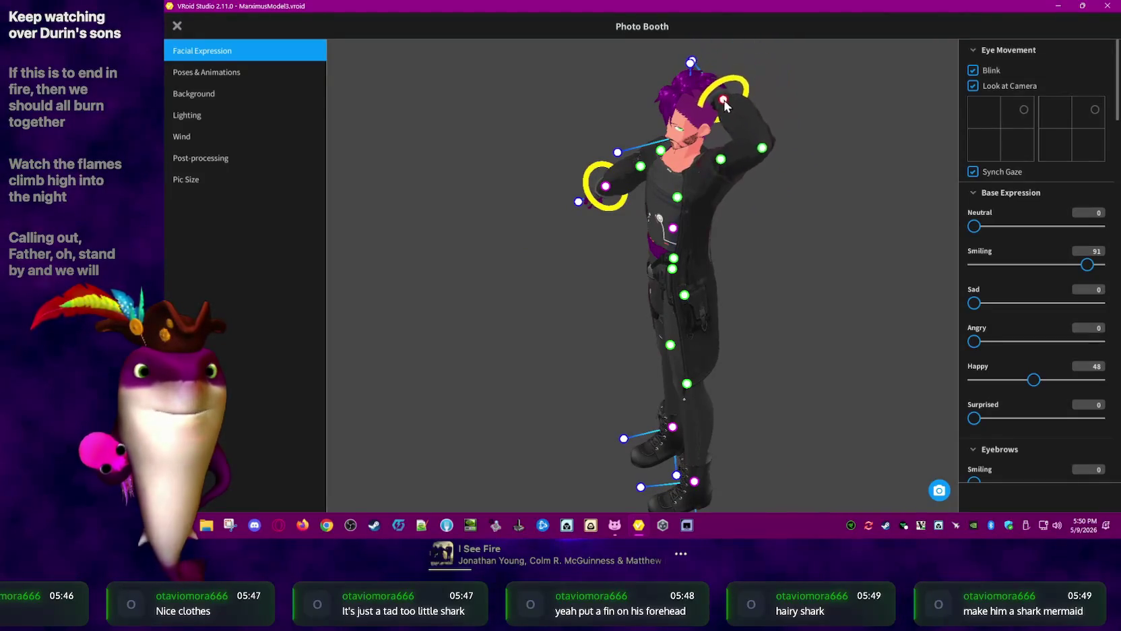
{"action": "mouse_move", "coordinate": [785, 127]}
{"action": "right_mouse_down"}
{"action": "mouse_move", "coordinate": [839, 154]}
{"action": "mouse_move", "coordinate": [795, 154]}
{"action": "right_mouse_up"}
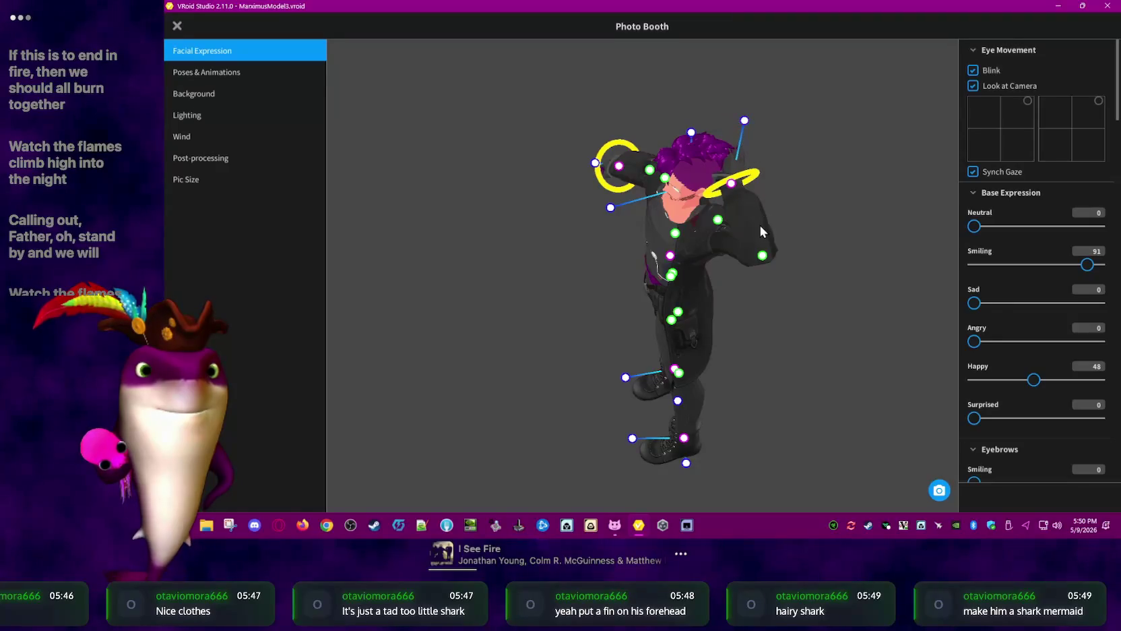
Bring the hand down beside the hip, then raise the arm outward near the face
{"action": "mouse_move", "coordinate": [805, 247]}
{"action": "right_mouse_down"}
{"action": "mouse_move", "coordinate": [830, 230]}
{"action": "mouse_move", "coordinate": [732, 258]}
{"action": "right_mouse_up"}
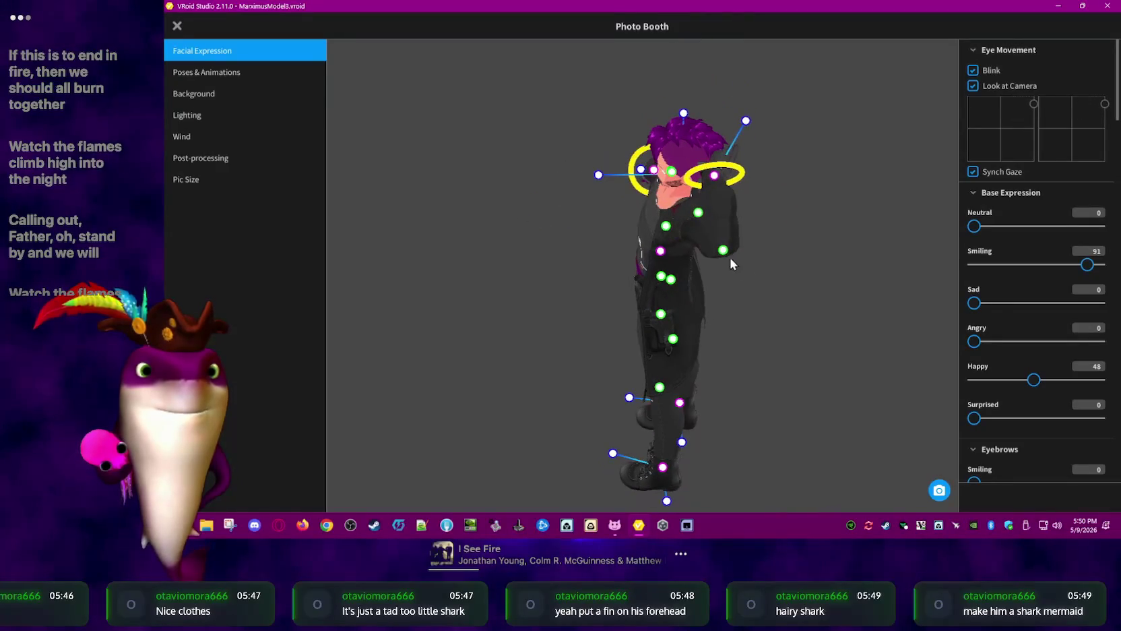
{"action": "left_click_drag", "start_coordinate": [721, 267], "coordinate": [715, 274]}
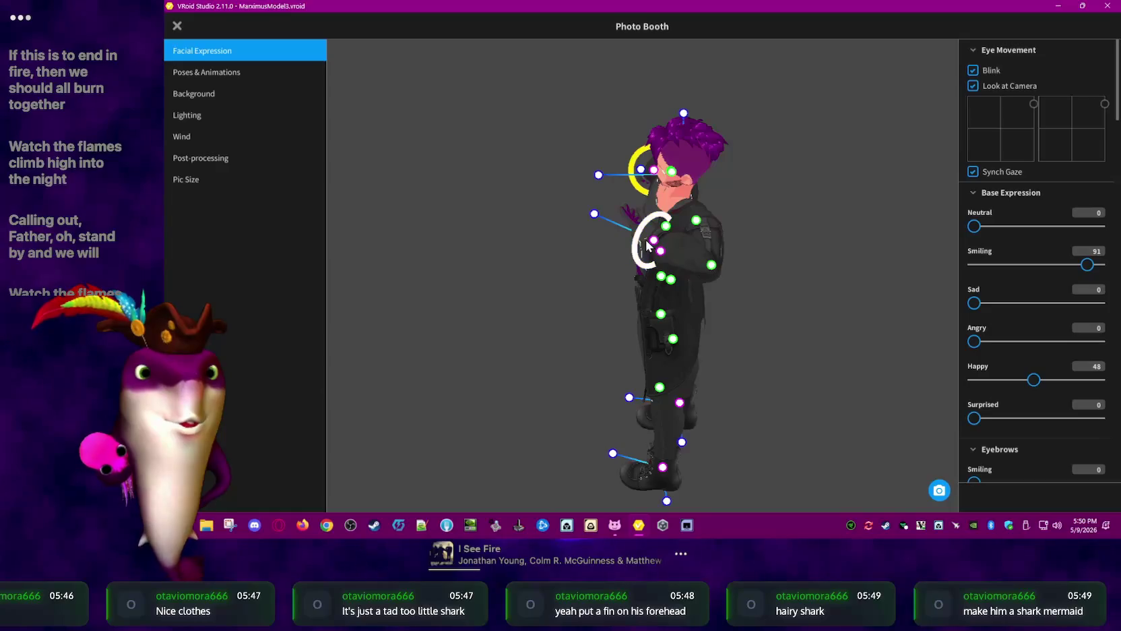
{"action": "left_click_drag", "start_coordinate": [648, 244], "coordinate": [709, 214]}
{"action": "mouse_move", "coordinate": [728, 169]}
{"action": "left_mouse_down"}
{"action": "mouse_move", "coordinate": [888, 243]}
{"action": "mouse_move", "coordinate": [594, 360]}
{"action": "mouse_move", "coordinate": [617, 307]}
{"action": "mouse_move", "coordinate": [669, 276]}
{"action": "left_mouse_up"}
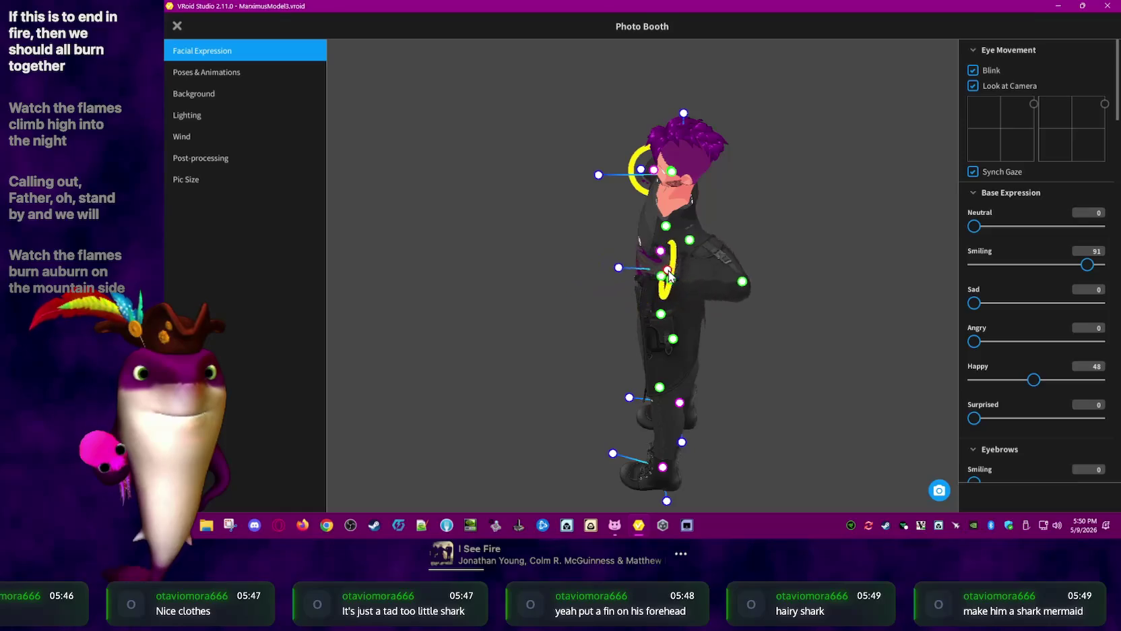
{"action": "left_click_drag", "start_coordinate": [658, 325], "coordinate": [588, 230]}
{"action": "left_click_drag", "start_coordinate": [676, 190], "coordinate": [682, 193]}
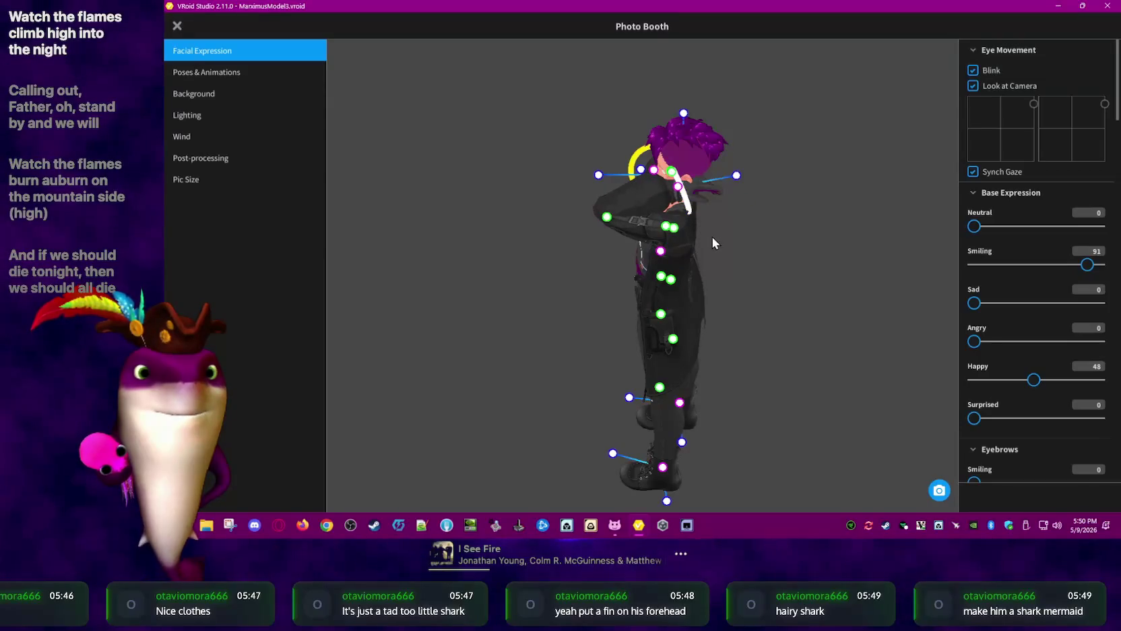
Select the chest joint and pull the right arm out to the side
{"action": "right_click_drag", "start_coordinate": [715, 238], "coordinate": [669, 310]}
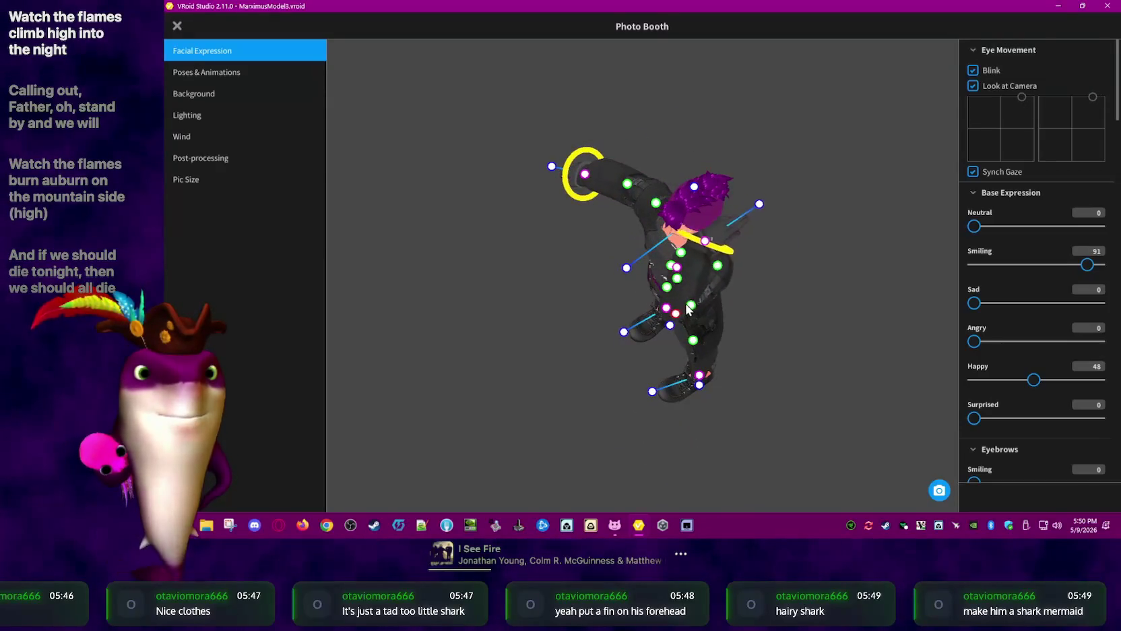
{"action": "left_click", "coordinate": [717, 259]}
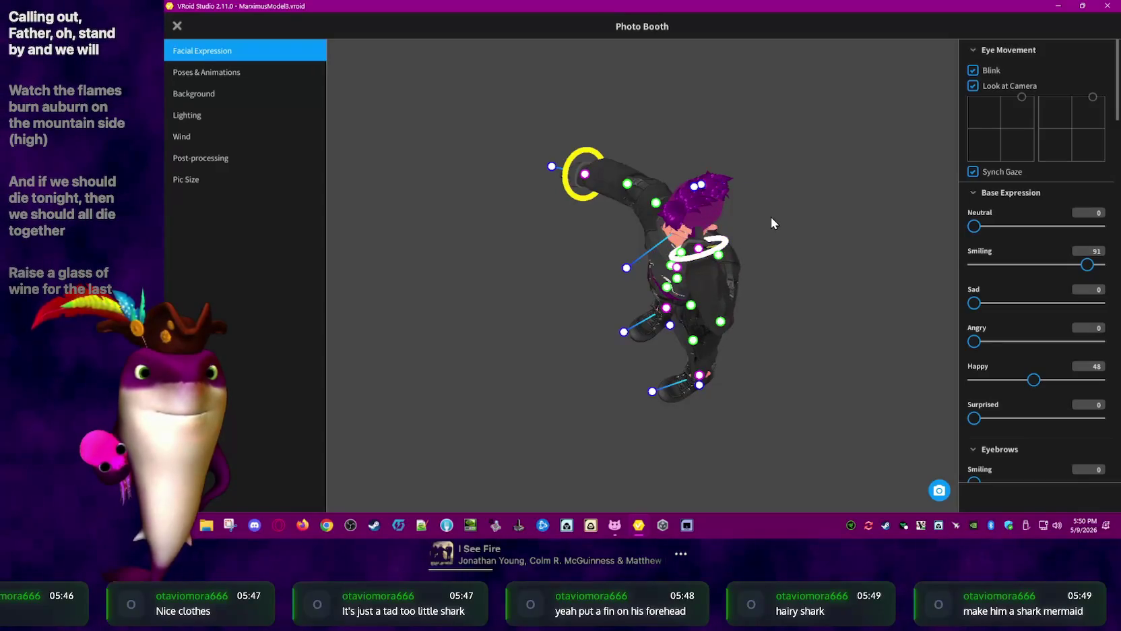
{"action": "left_click_drag", "start_coordinate": [719, 241], "coordinate": [852, 242]}
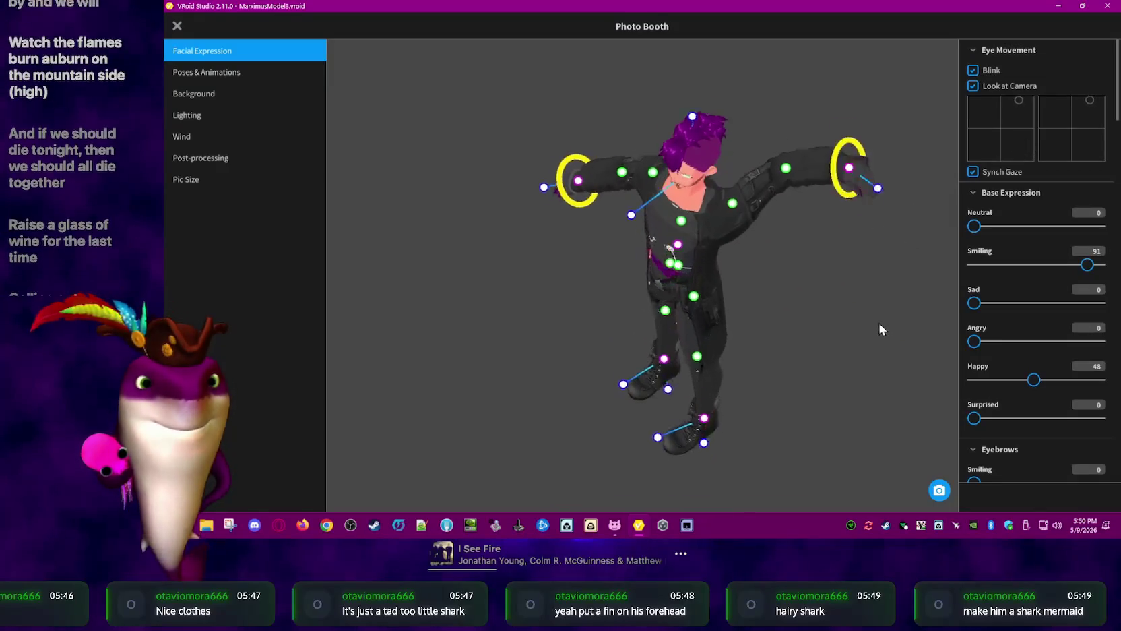
{"action": "right_click_drag", "start_coordinate": [878, 325], "coordinate": [880, 309]}
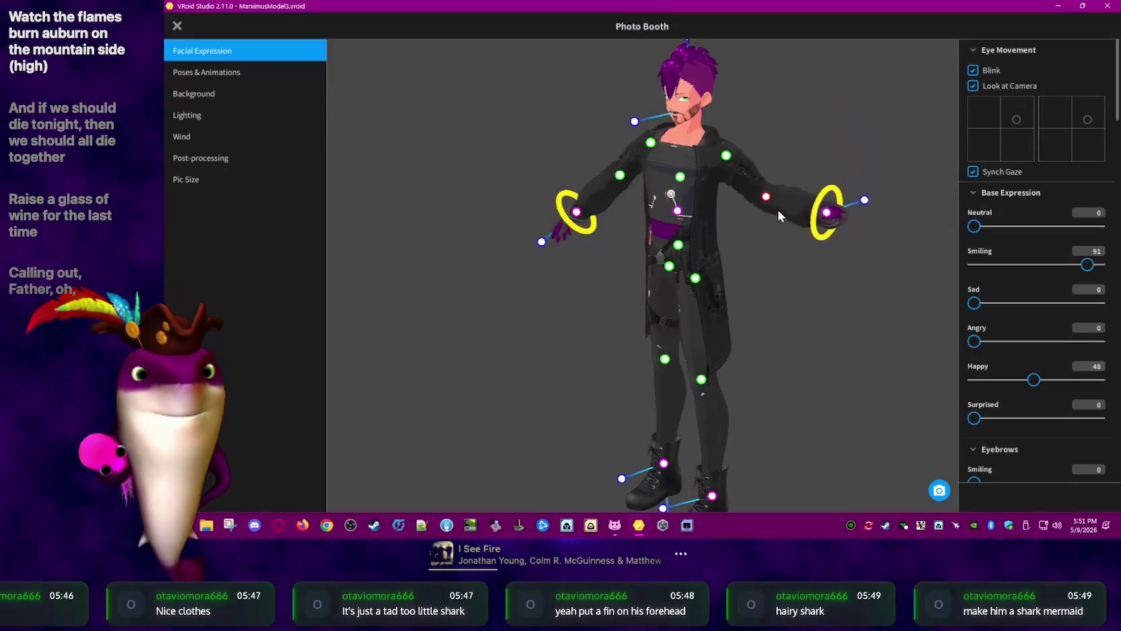
In Poses & Animations, apply the Greeting preset pose, then the Kneeling preset
{"action": "left_click", "coordinate": [254, 71]}
{"action": "left_click", "coordinate": [1030, 141]}
{"action": "left_click", "coordinate": [995, 183]}
{"action": "scroll", "coordinate": [1025, 191], "scroll_direction": "down", "scroll_amount": 1}
{"action": "scroll", "coordinate": [1029, 189], "scroll_direction": "down", "scroll_amount": 2}
{"action": "scroll", "coordinate": [1025, 201], "scroll_direction": "down", "scroll_amount": 3}
{"action": "scroll", "coordinate": [1024, 199], "scroll_direction": "down", "scroll_amount": 1}
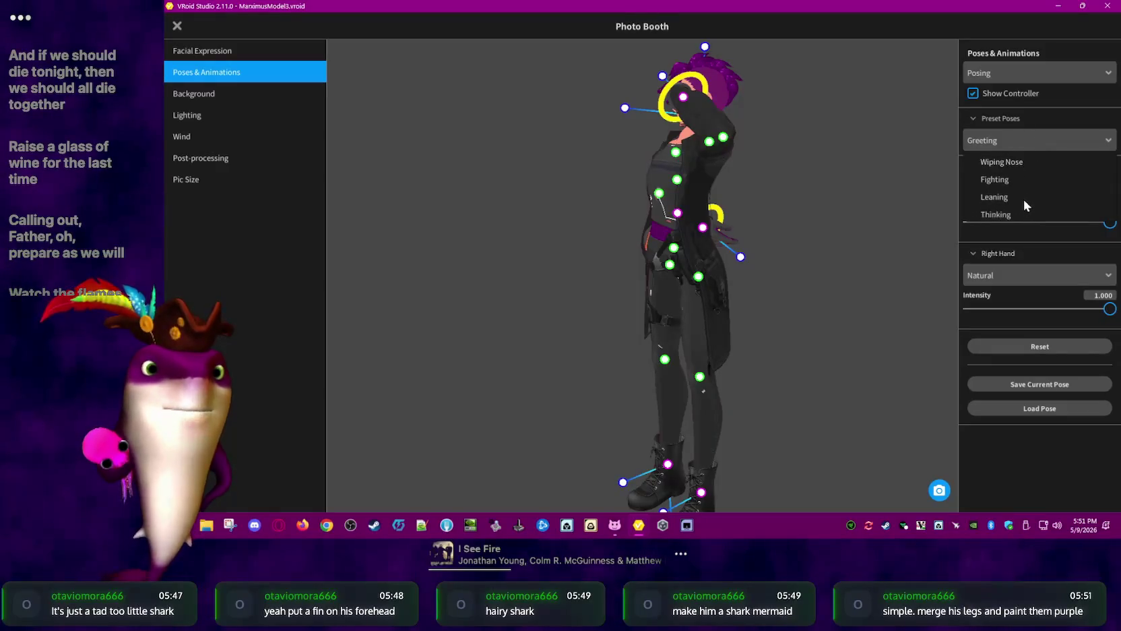
{"action": "scroll", "coordinate": [1023, 200], "scroll_direction": "down", "scroll_amount": 1}
{"action": "scroll", "coordinate": [1022, 200], "scroll_direction": "down", "scroll_amount": 1}
{"action": "left_click", "coordinate": [1024, 201]}
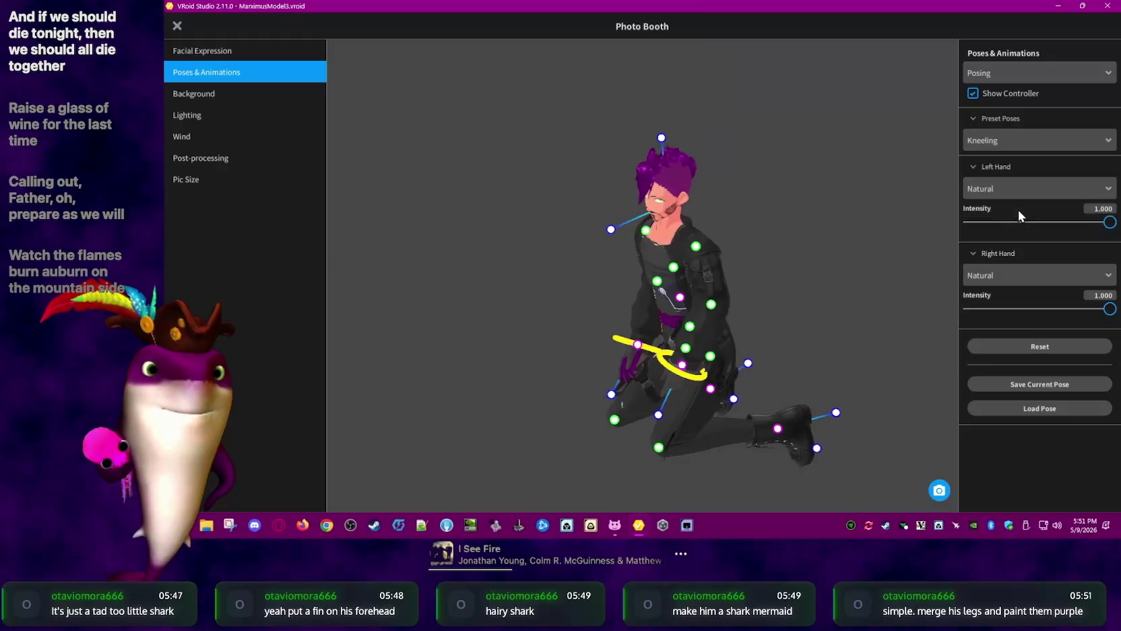
Switch the preset pose to Touching Hair and view the avatar from the side
{"action": "left_click", "coordinate": [1036, 143]}
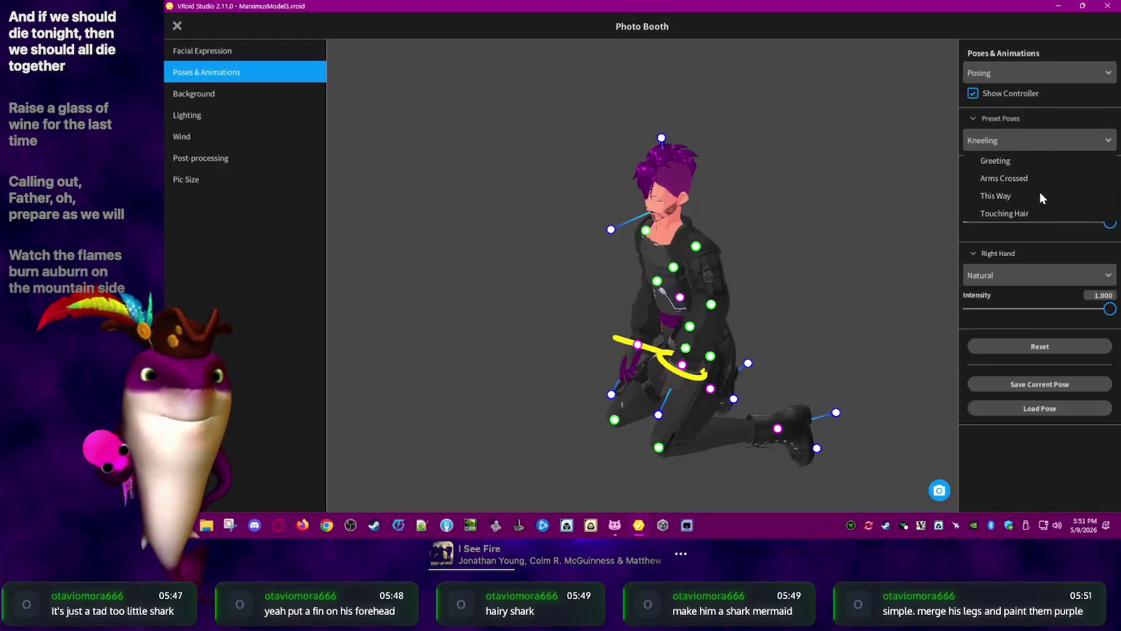
{"action": "scroll", "coordinate": [1037, 189], "scroll_direction": "up", "scroll_amount": 2}
{"action": "scroll", "coordinate": [1037, 192], "scroll_direction": "up", "scroll_amount": 2}
{"action": "scroll", "coordinate": [1037, 191], "scroll_direction": "up", "scroll_amount": 1}
{"action": "left_click", "coordinate": [1027, 168]}
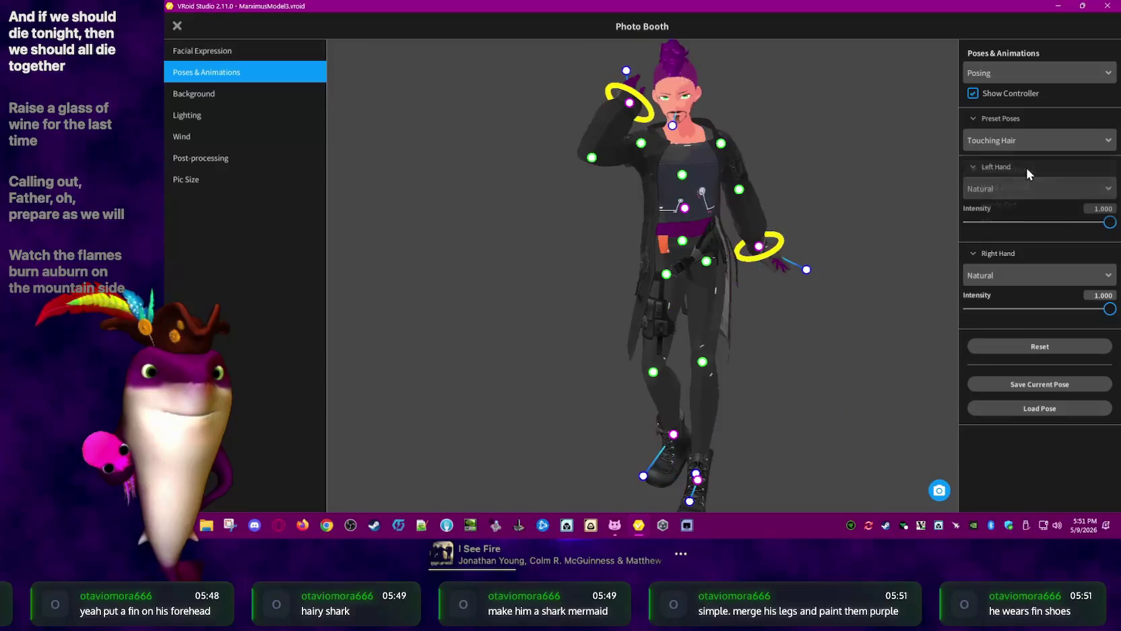
{"action": "mouse_move", "coordinate": [837, 340]}
{"action": "right_mouse_down"}
{"action": "mouse_move", "coordinate": [870, 330]}
{"action": "mouse_move", "coordinate": [762, 357]}
{"action": "right_mouse_up"}
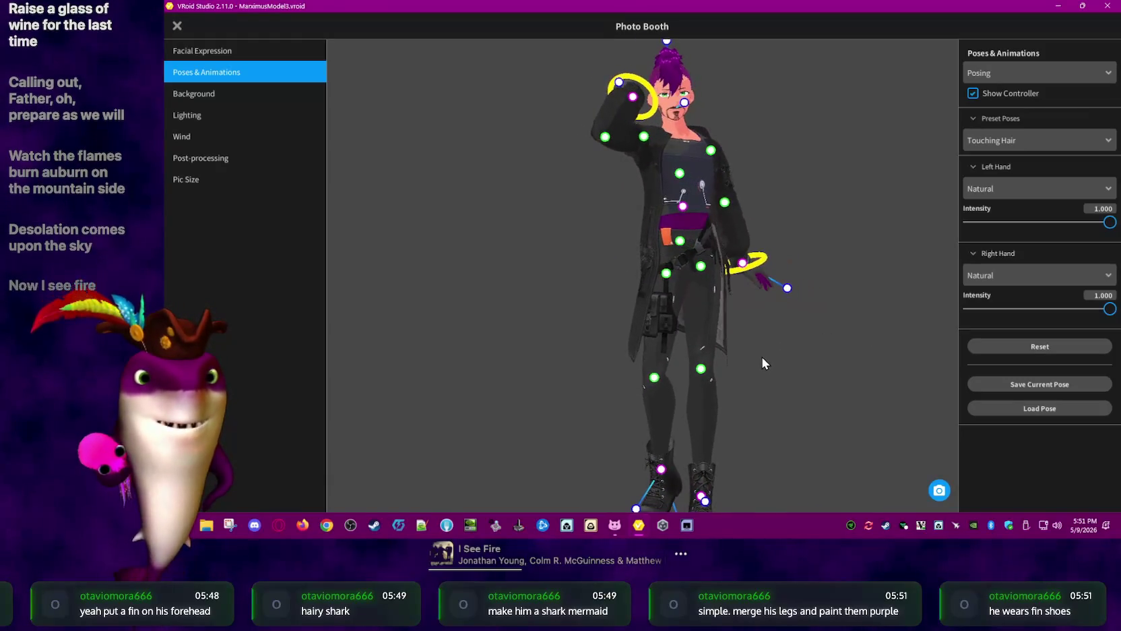
{"action": "mouse_move", "coordinate": [631, 388]}
{"action": "right_mouse_down"}
{"action": "mouse_move", "coordinate": [581, 372]}
{"action": "mouse_move", "coordinate": [783, 151]}
{"action": "mouse_move", "coordinate": [767, 134]}
{"action": "mouse_move", "coordinate": [784, 149]}
{"action": "mouse_move", "coordinate": [701, 154]}
{"action": "mouse_move", "coordinate": [756, 445]}
{"action": "mouse_move", "coordinate": [827, 418]}
{"action": "mouse_move", "coordinate": [818, 509]}
{"action": "mouse_move", "coordinate": [760, 395]}
{"action": "mouse_move", "coordinate": [695, 437]}
{"action": "mouse_move", "coordinate": [767, 389]}
{"action": "mouse_move", "coordinate": [769, 472]}
{"action": "mouse_move", "coordinate": [746, 463]}
{"action": "mouse_move", "coordinate": [763, 463]}
{"action": "mouse_move", "coordinate": [709, 246]}
{"action": "mouse_move", "coordinate": [712, 309]}
{"action": "mouse_move", "coordinate": [673, 328]}
{"action": "mouse_move", "coordinate": [647, 260]}
{"action": "mouse_move", "coordinate": [613, 248]}
{"action": "mouse_move", "coordinate": [683, 260]}
{"action": "mouse_move", "coordinate": [670, 271]}
{"action": "mouse_move", "coordinate": [580, 273]}
{"action": "mouse_move", "coordinate": [612, 304]}
{"action": "mouse_move", "coordinate": [699, 309]}
{"action": "mouse_move", "coordinate": [688, 338]}
{"action": "mouse_move", "coordinate": [662, 304]}
{"action": "mouse_move", "coordinate": [659, 243]}
{"action": "mouse_move", "coordinate": [501, 335]}
{"action": "mouse_move", "coordinate": [504, 350]}
{"action": "mouse_move", "coordinate": [553, 364]}
{"action": "mouse_move", "coordinate": [535, 358]}
{"action": "mouse_move", "coordinate": [623, 119]}
{"action": "right_mouse_up"}
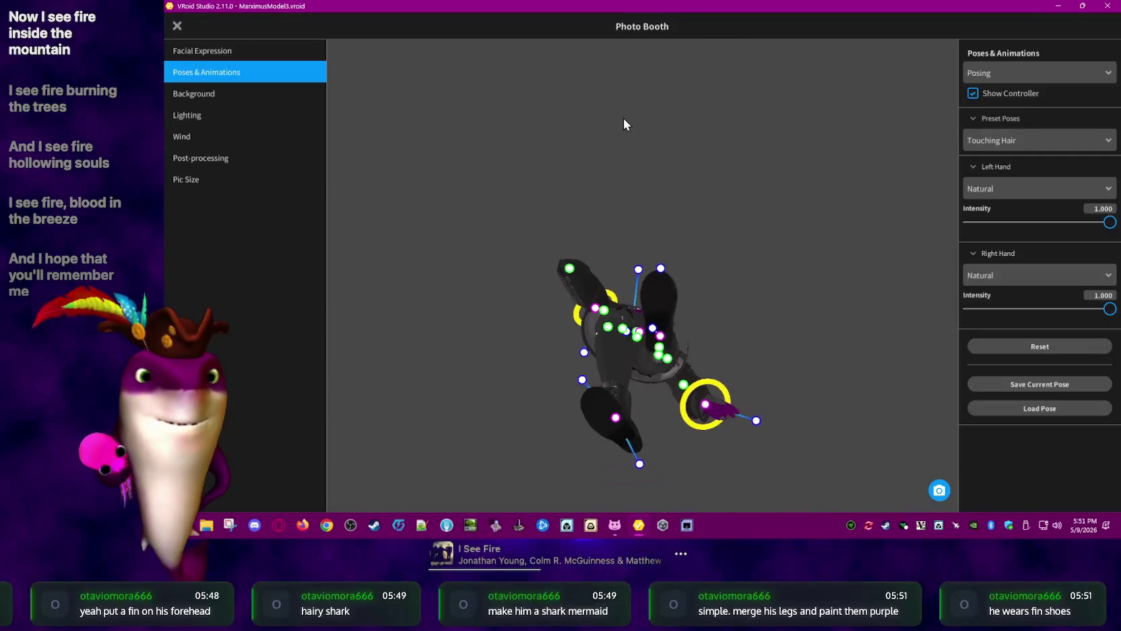
{"action": "mouse_move", "coordinate": [620, 171]}
{"action": "right_mouse_down"}
{"action": "mouse_move", "coordinate": [652, 231]}
{"action": "mouse_move", "coordinate": [652, 205]}
{"action": "mouse_move", "coordinate": [578, 272]}
{"action": "mouse_move", "coordinate": [538, 263]}
{"action": "mouse_move", "coordinate": [591, 271]}
{"action": "mouse_move", "coordinate": [520, 266]}
{"action": "mouse_move", "coordinate": [536, 265]}
{"action": "mouse_move", "coordinate": [549, 242]}
{"action": "mouse_move", "coordinate": [538, 263]}
{"action": "mouse_move", "coordinate": [459, 262]}
{"action": "mouse_move", "coordinate": [455, 333]}
{"action": "mouse_move", "coordinate": [500, 346]}
{"action": "mouse_move", "coordinate": [512, 328]}
{"action": "mouse_move", "coordinate": [502, 351]}
{"action": "mouse_move", "coordinate": [494, 316]}
{"action": "mouse_move", "coordinate": [447, 275]}
{"action": "mouse_move", "coordinate": [527, 269]}
{"action": "mouse_move", "coordinate": [506, 282]}
{"action": "mouse_move", "coordinate": [495, 353]}
{"action": "mouse_move", "coordinate": [468, 313]}
{"action": "mouse_move", "coordinate": [453, 360]}
{"action": "mouse_move", "coordinate": [453, 343]}
{"action": "mouse_move", "coordinate": [424, 318]}
{"action": "mouse_move", "coordinate": [405, 376]}
{"action": "mouse_move", "coordinate": [410, 293]}
{"action": "mouse_move", "coordinate": [409, 312]}
{"action": "mouse_move", "coordinate": [445, 320]}
{"action": "mouse_move", "coordinate": [466, 342]}
{"action": "mouse_move", "coordinate": [429, 331]}
{"action": "mouse_move", "coordinate": [491, 337]}
{"action": "mouse_move", "coordinate": [442, 327]}
{"action": "right_mouse_up"}
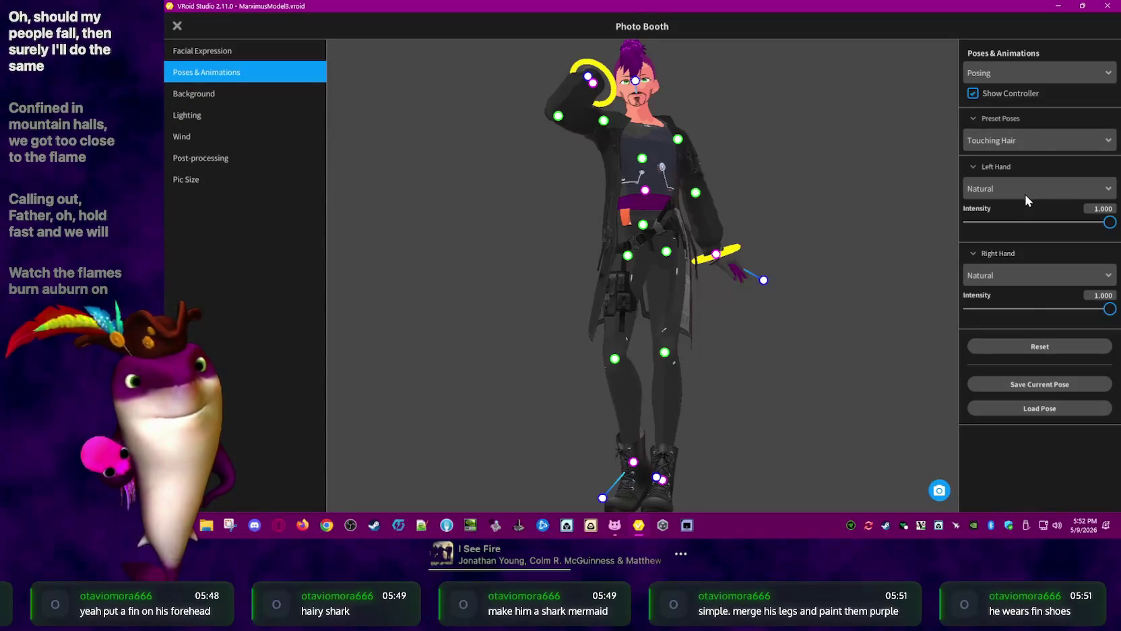
Toggle the pose controllers off and on, tilt the hips right, then reset the pose
{"action": "left_click", "coordinate": [1025, 93]}
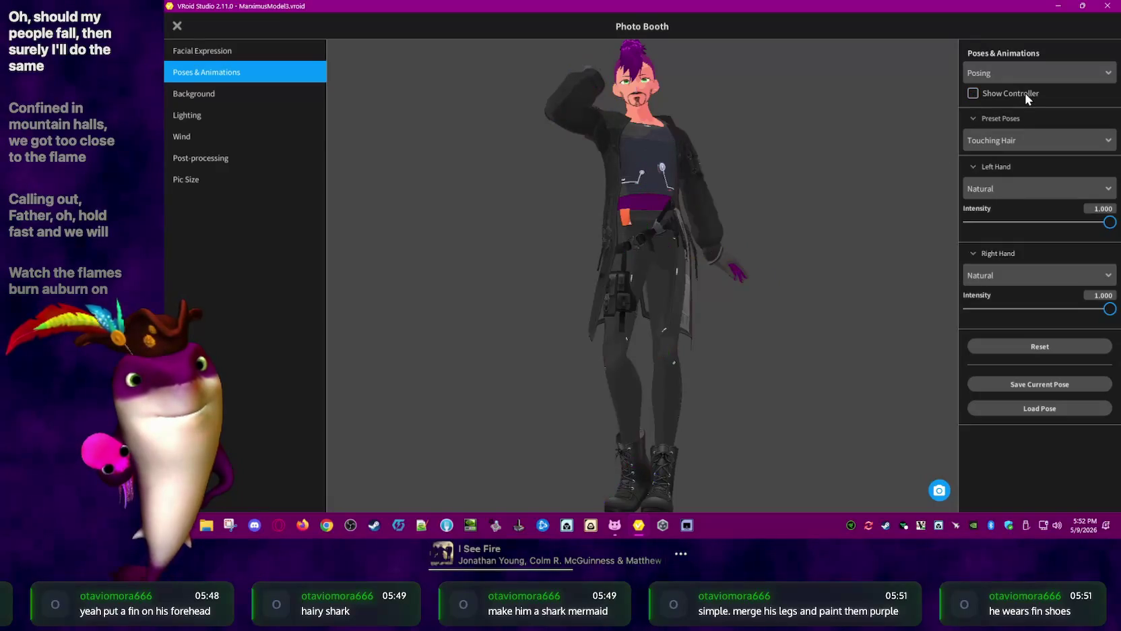
{"action": "left_click", "coordinate": [1025, 93]}
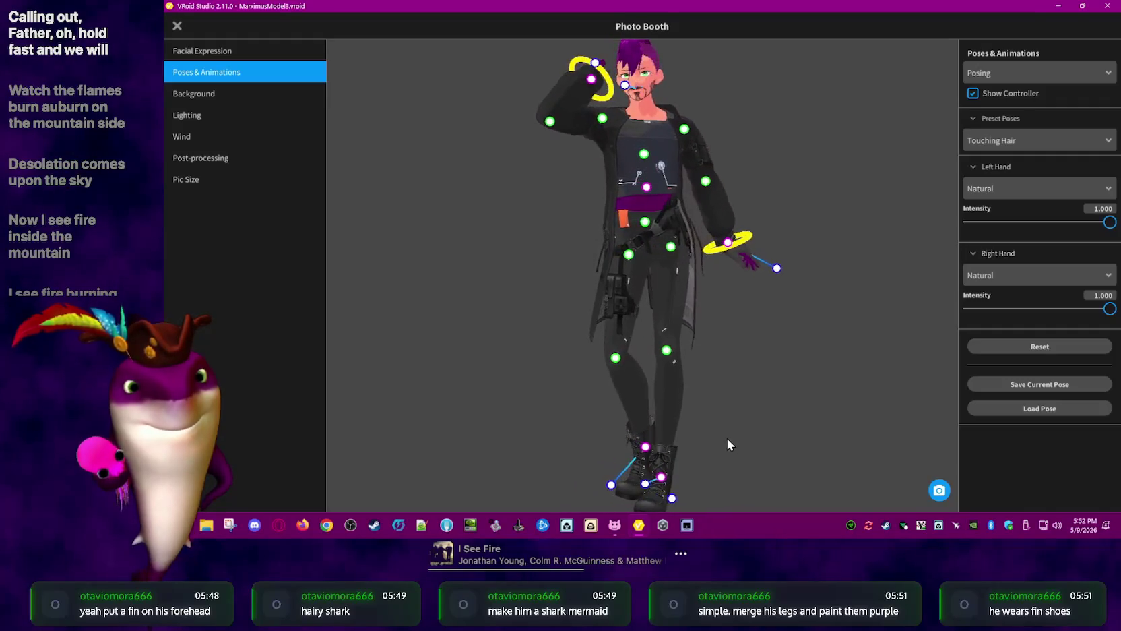
{"action": "mouse_move", "coordinate": [729, 443]}
{"action": "right_mouse_down"}
{"action": "mouse_move", "coordinate": [762, 435]}
{"action": "mouse_move", "coordinate": [732, 388]}
{"action": "mouse_move", "coordinate": [732, 434]}
{"action": "right_mouse_up"}
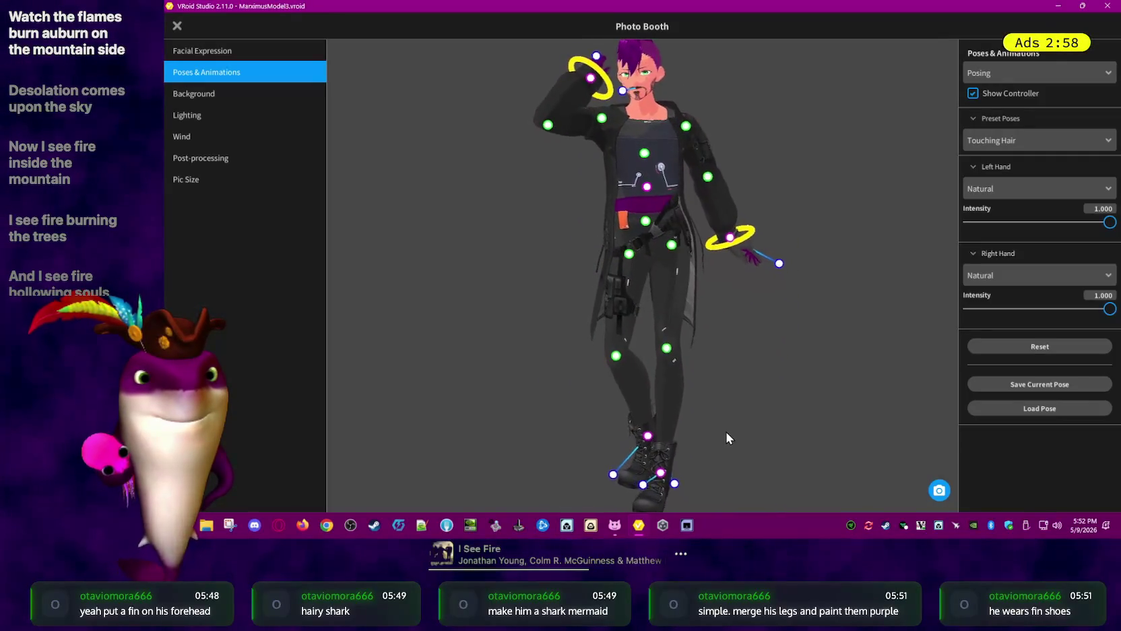
{"action": "mouse_move", "coordinate": [650, 194]}
{"action": "left_mouse_down"}
{"action": "mouse_move", "coordinate": [786, 458]}
{"action": "mouse_move", "coordinate": [658, 225]}
{"action": "left_mouse_up"}
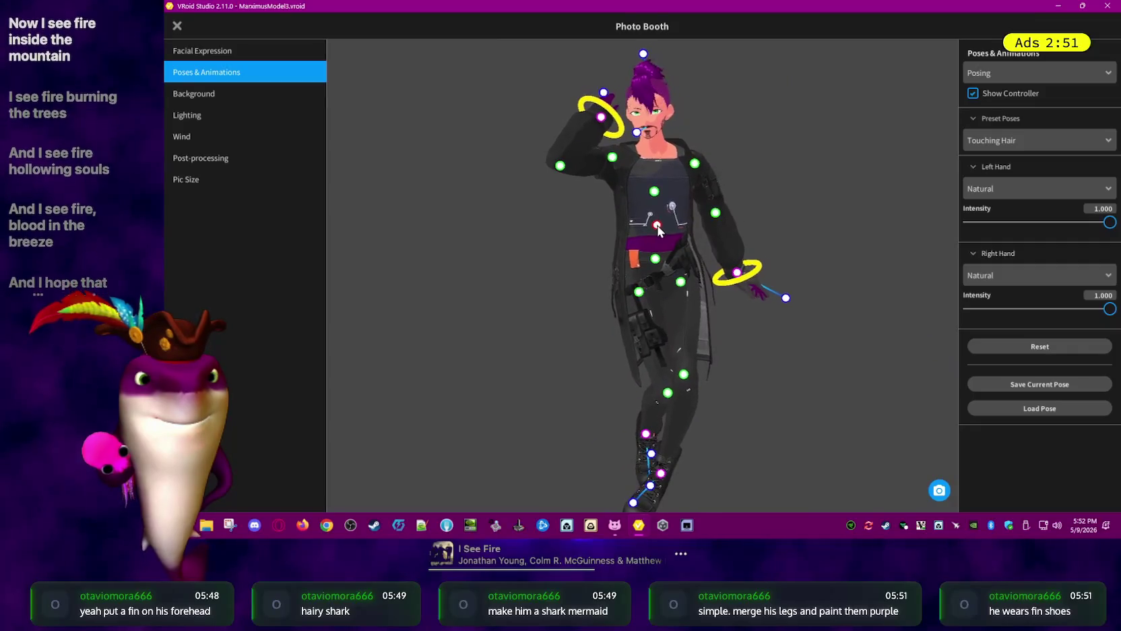
{"action": "left_click_drag", "start_coordinate": [657, 225], "coordinate": [794, 225]}
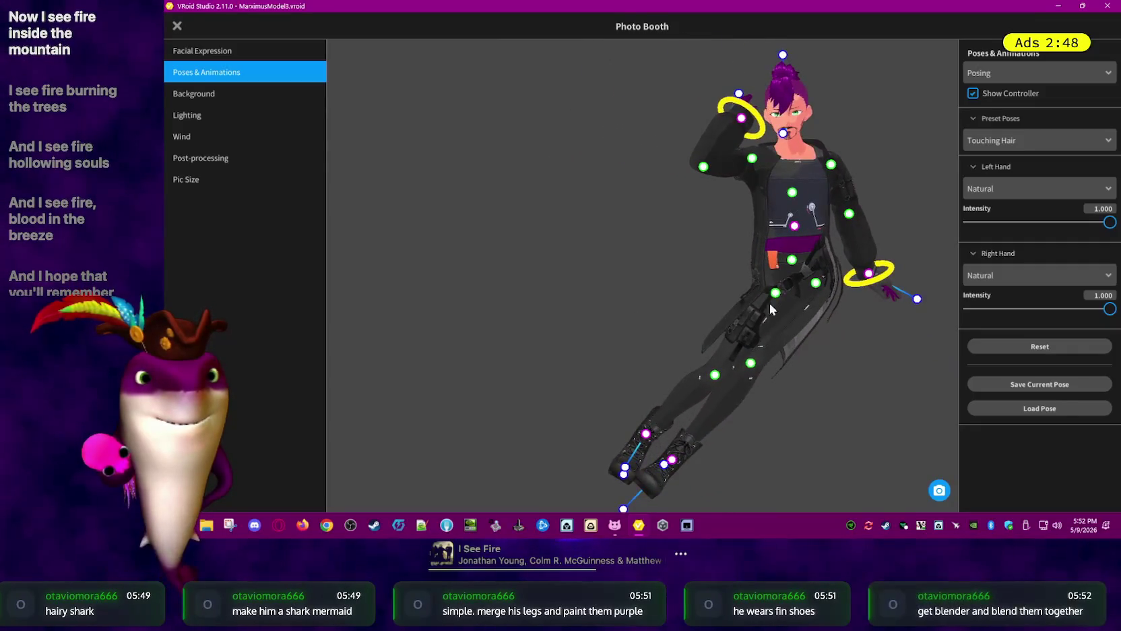
{"action": "left_click", "coordinate": [1035, 347]}
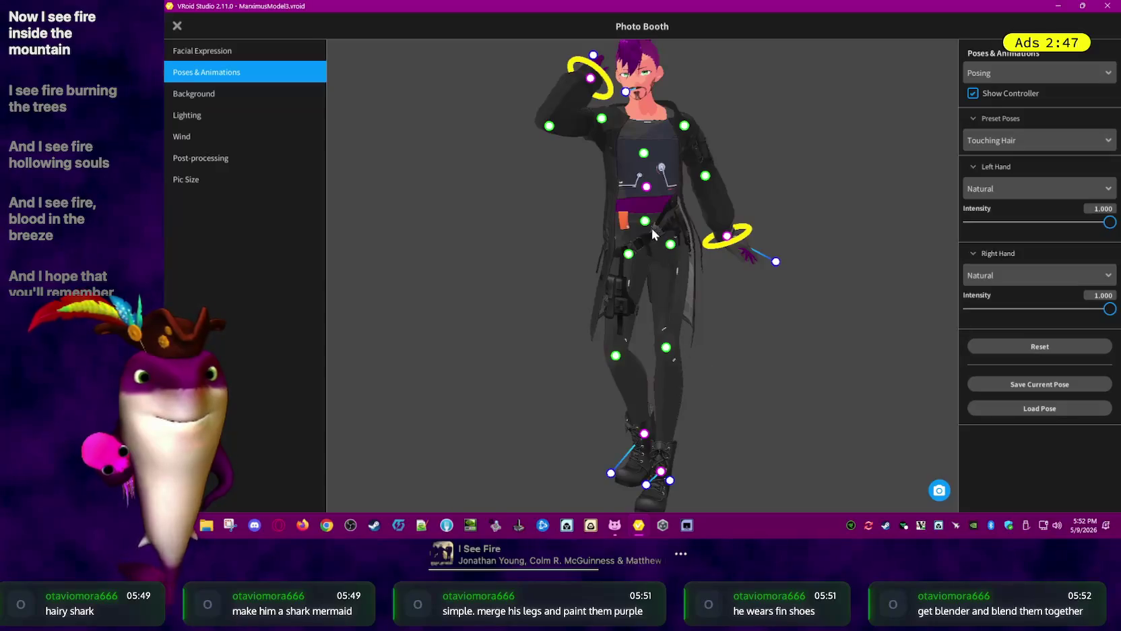
Shift the hips right, lean the torso left, and set Left Hand Intensity to 1.000
{"action": "left_click_drag", "start_coordinate": [649, 220], "coordinate": [703, 222]}
{"action": "left_click_drag", "start_coordinate": [689, 223], "coordinate": [521, 250]}
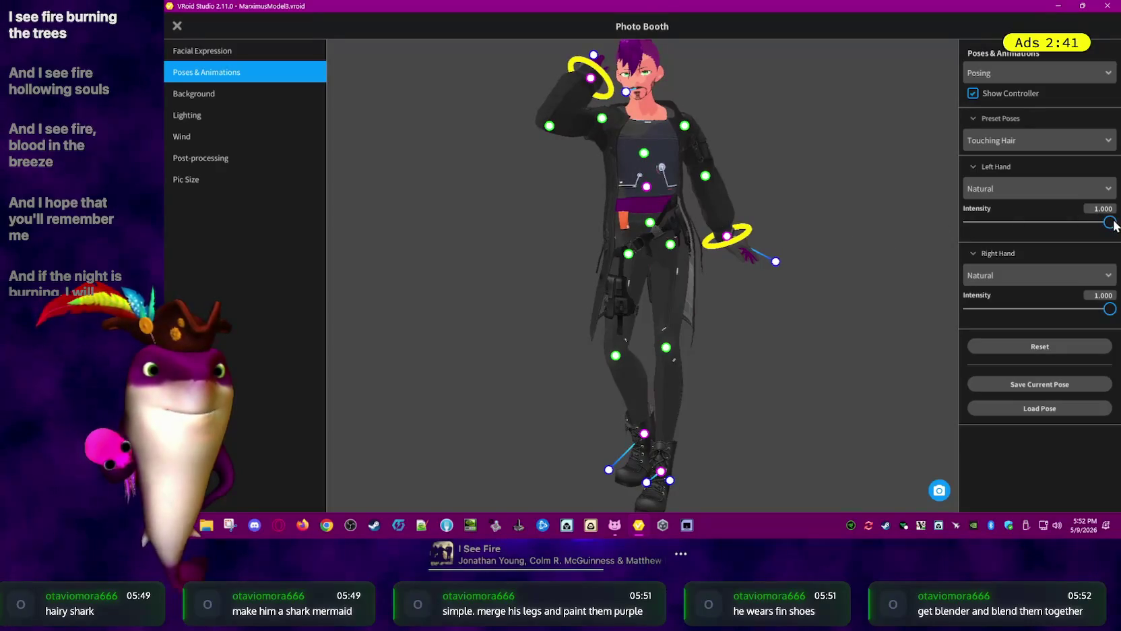
{"action": "left_click_drag", "start_coordinate": [1025, 222], "coordinate": [1115, 225]}
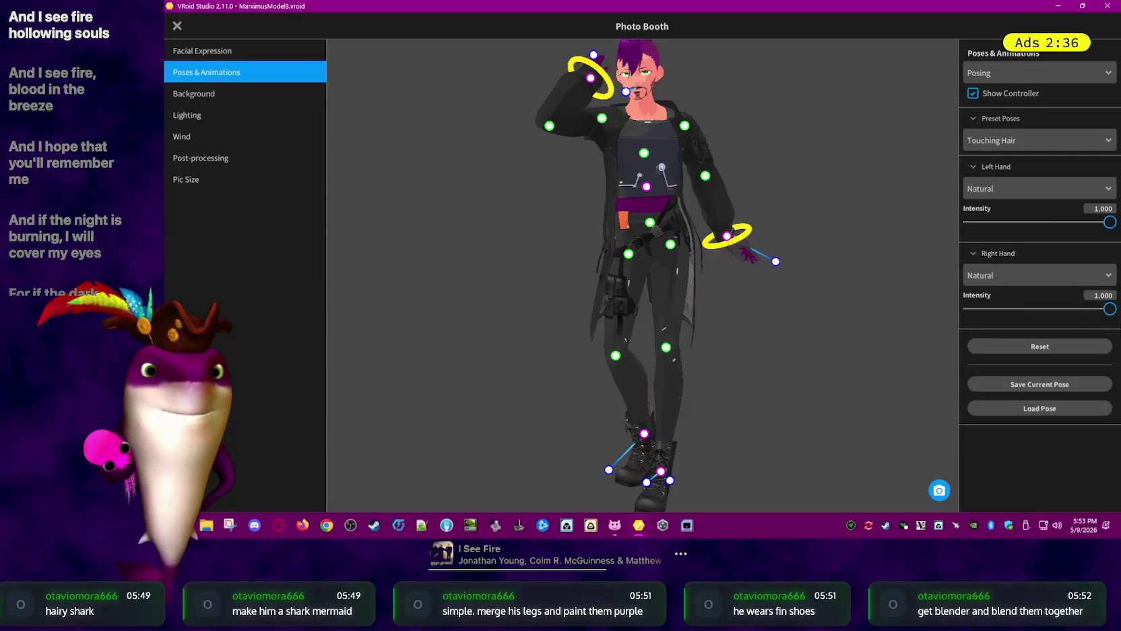
{"action": "left_click", "coordinate": [1004, 252]}
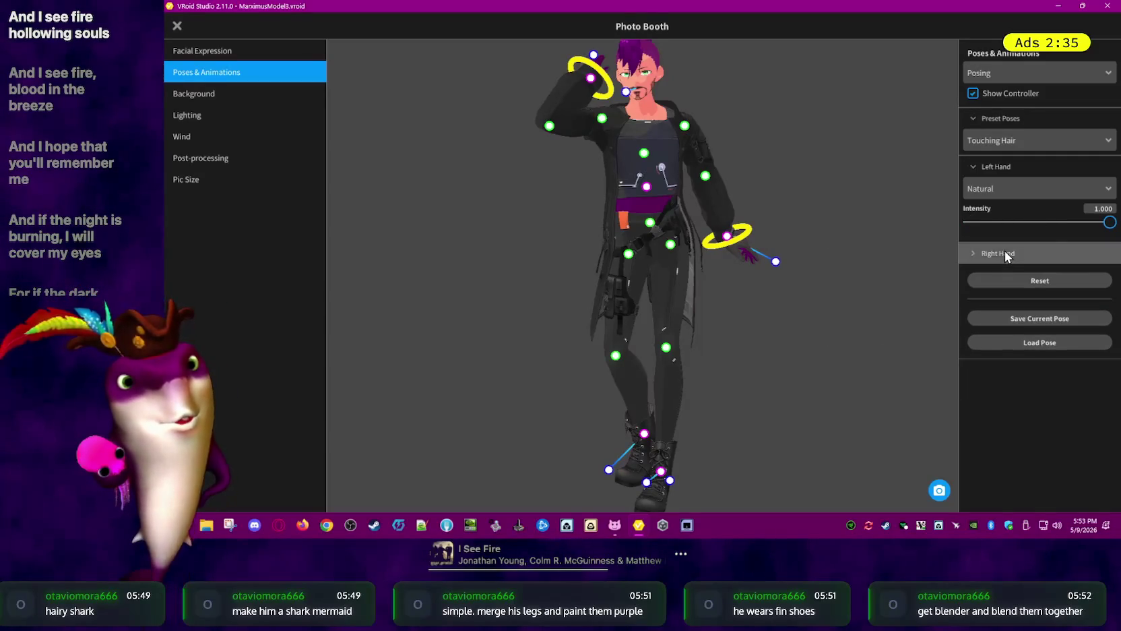
Collapse the left hand settings and raise one leg, bending the lower leg
{"action": "left_click", "coordinate": [1010, 167]}
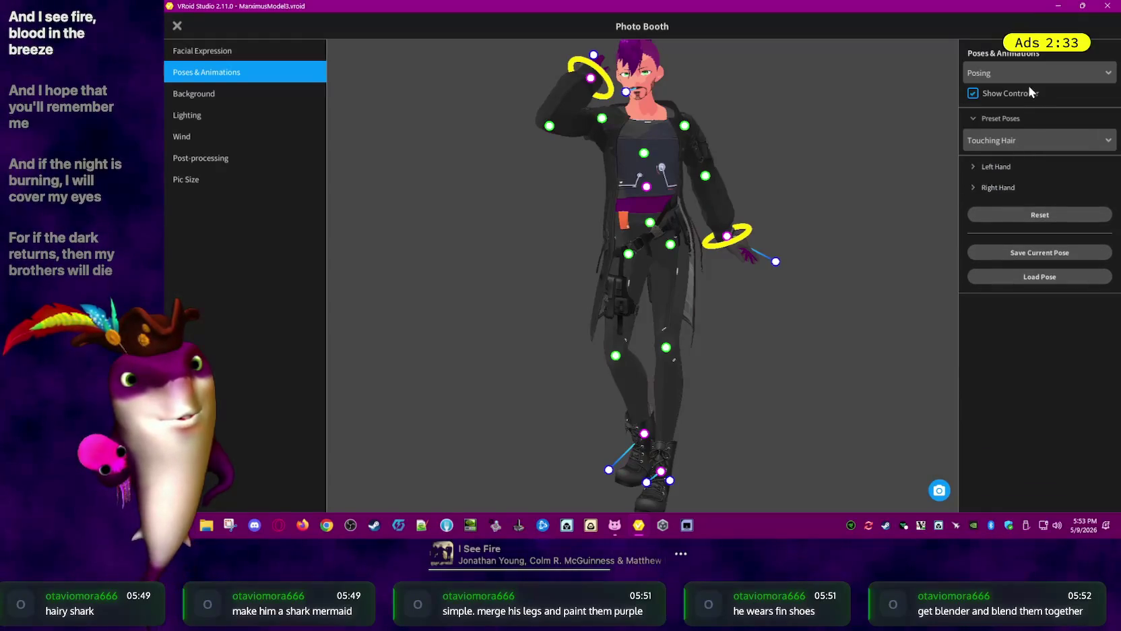
{"action": "mouse_move", "coordinate": [678, 349]}
{"action": "left_mouse_down"}
{"action": "mouse_move", "coordinate": [741, 379]}
{"action": "mouse_move", "coordinate": [609, 495]}
{"action": "mouse_move", "coordinate": [650, 481]}
{"action": "mouse_move", "coordinate": [598, 364]}
{"action": "left_mouse_up"}
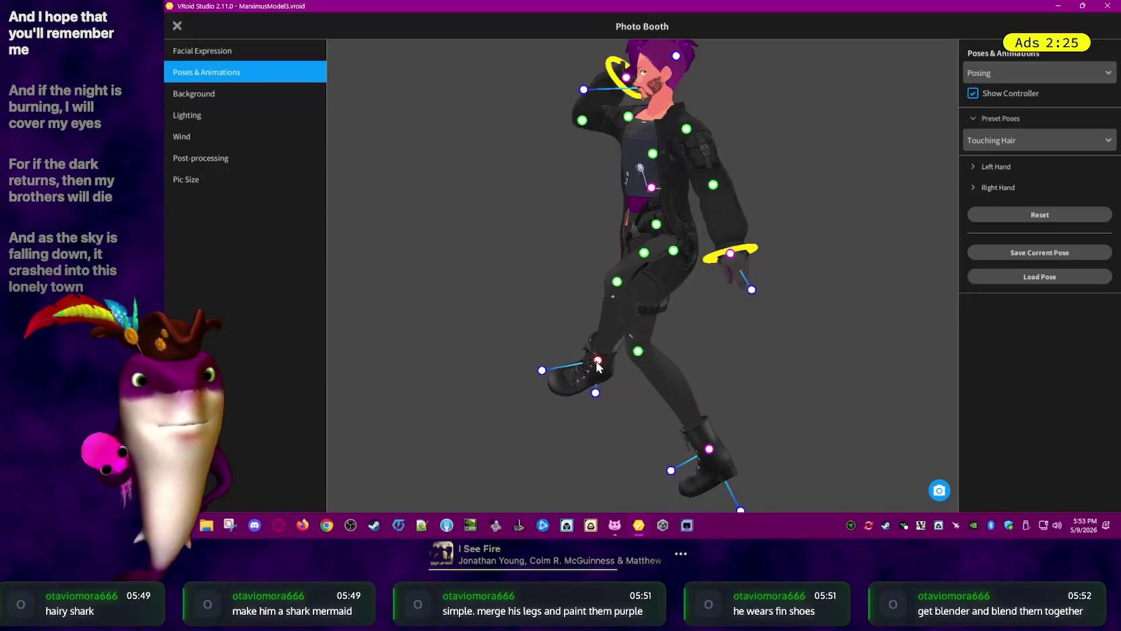
{"action": "mouse_move", "coordinate": [775, 401]}
{"action": "left_mouse_down"}
{"action": "mouse_move", "coordinate": [829, 401]}
{"action": "mouse_move", "coordinate": [801, 401]}
{"action": "left_mouse_up"}
{"action": "left_click_drag", "start_coordinate": [620, 354], "coordinate": [614, 319]}
{"action": "mouse_move", "coordinate": [735, 393]}
{"action": "left_mouse_down"}
{"action": "mouse_move", "coordinate": [851, 405]}
{"action": "mouse_move", "coordinate": [810, 392]}
{"action": "left_mouse_up"}
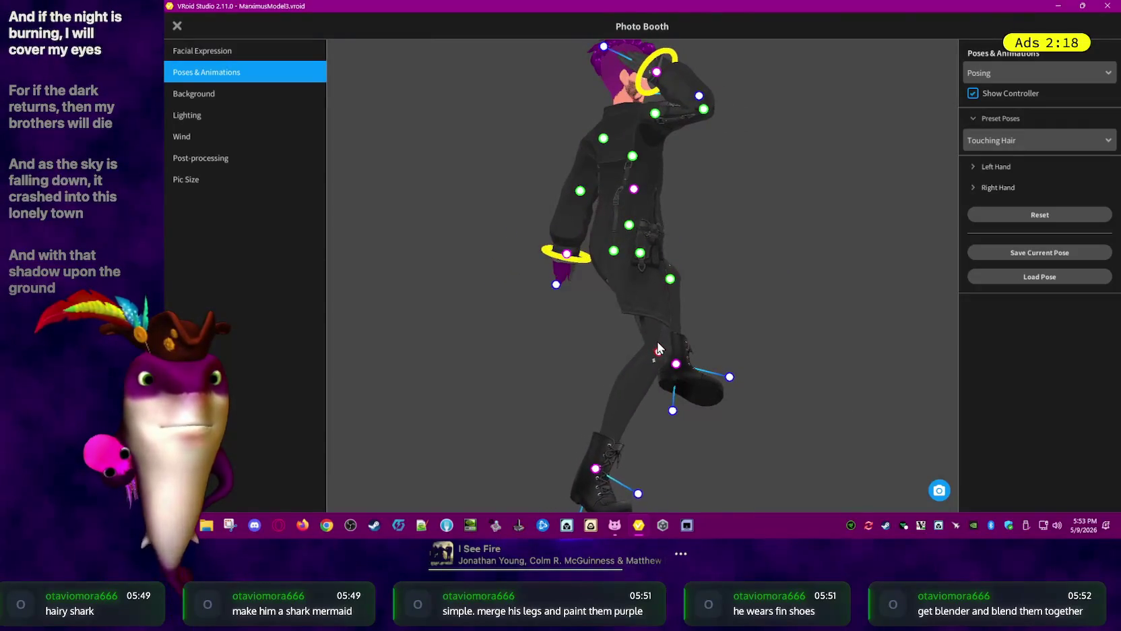
{"action": "left_click_drag", "start_coordinate": [658, 349], "coordinate": [671, 322]}
{"action": "left_click_drag", "start_coordinate": [829, 356], "coordinate": [679, 442]}
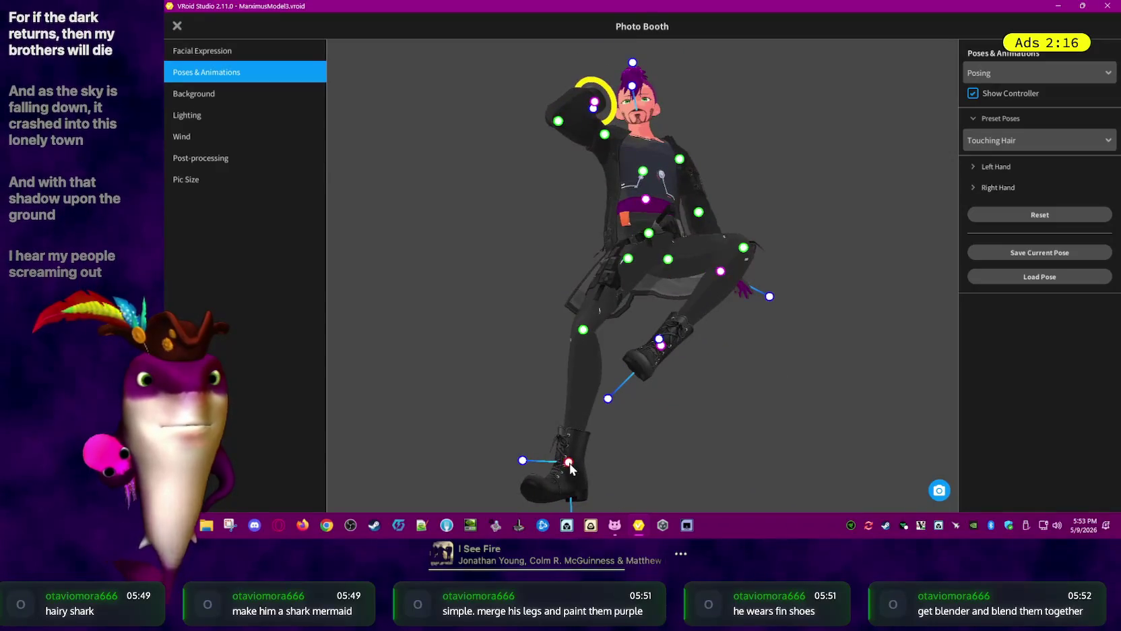
{"action": "left_click_drag", "start_coordinate": [569, 463], "coordinate": [638, 447]}
Cross the other foot over and lower the knee so the lifted foot lies flat
{"action": "mouse_move", "coordinate": [736, 429]}
{"action": "left_mouse_down"}
{"action": "mouse_move", "coordinate": [577, 357]}
{"action": "mouse_move", "coordinate": [609, 352]}
{"action": "left_mouse_up"}
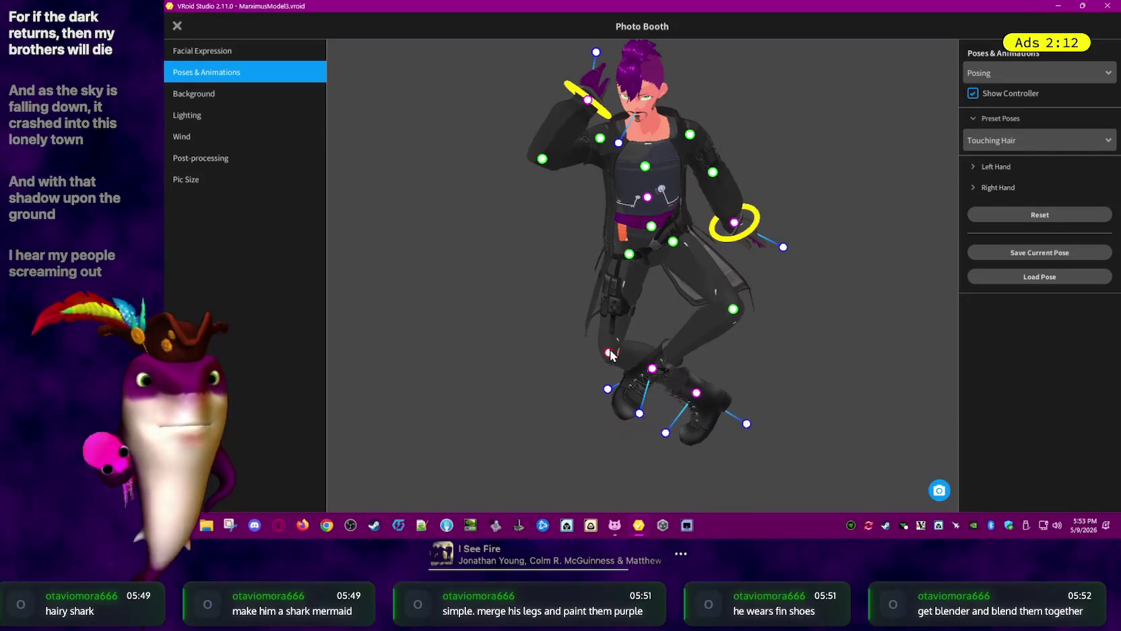
{"action": "left_click_drag", "start_coordinate": [698, 393], "coordinate": [658, 383]}
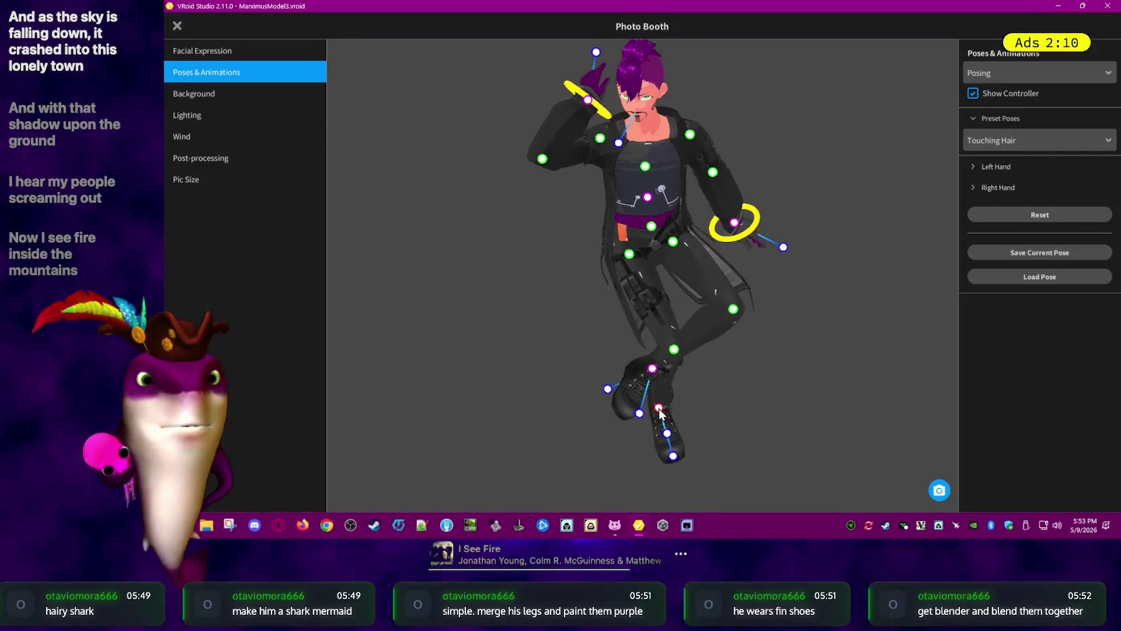
{"action": "left_click_drag", "start_coordinate": [636, 328], "coordinate": [640, 357]}
{"action": "mouse_move", "coordinate": [730, 415]}
{"action": "left_mouse_down"}
{"action": "mouse_move", "coordinate": [638, 367]}
{"action": "mouse_move", "coordinate": [615, 286]}
{"action": "left_mouse_up"}
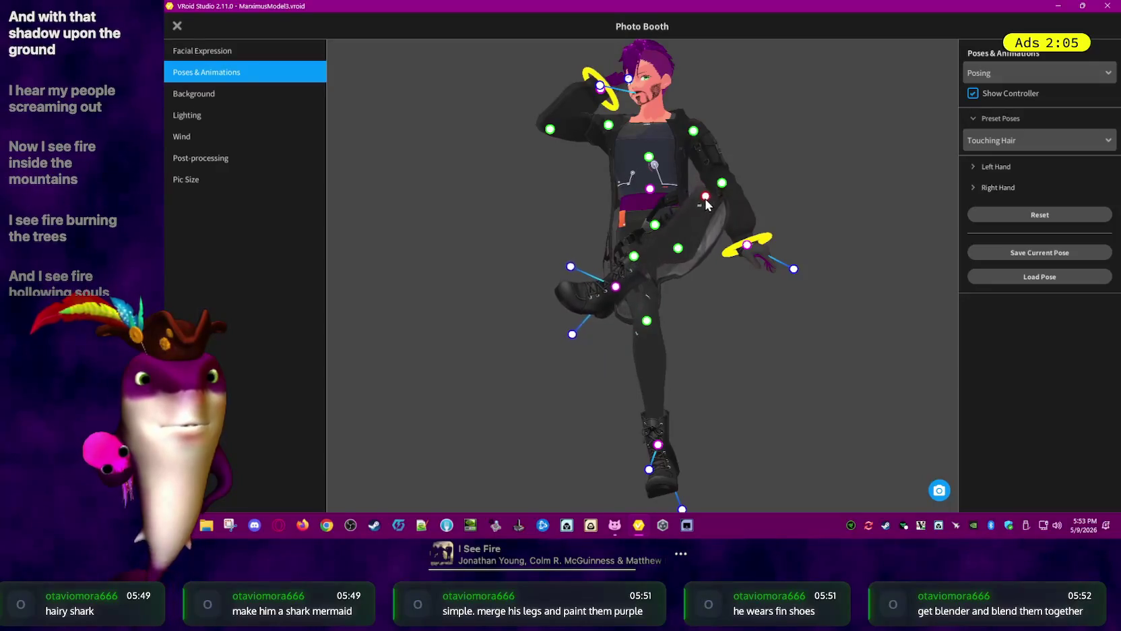
{"action": "left_click_drag", "start_coordinate": [705, 196], "coordinate": [733, 287]}
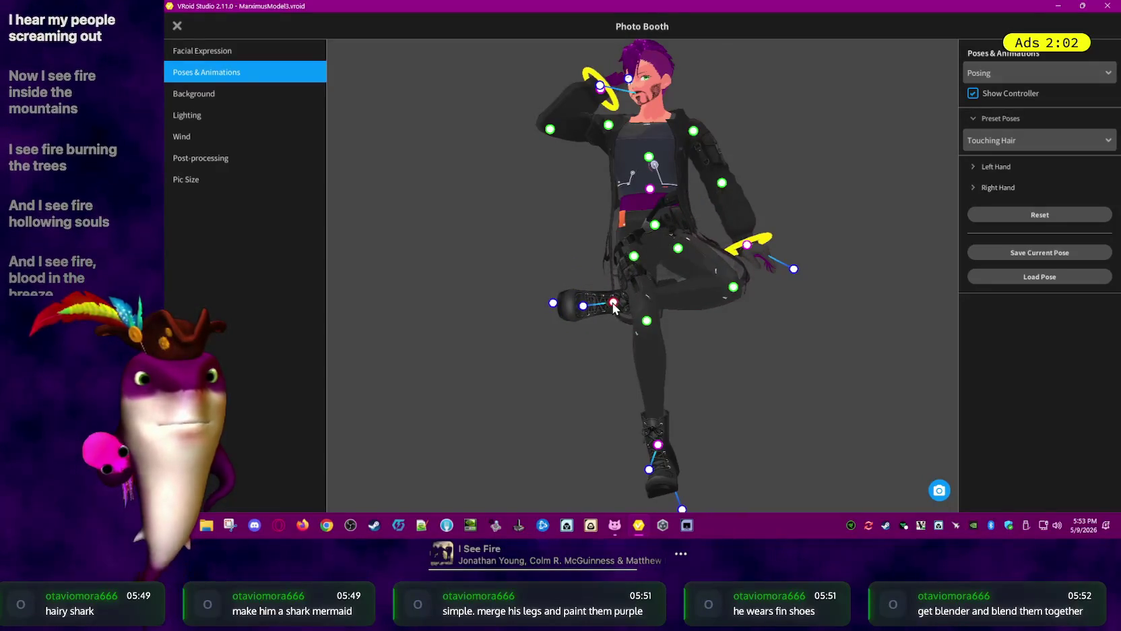
{"action": "left_click_drag", "start_coordinate": [614, 303], "coordinate": [613, 269]}
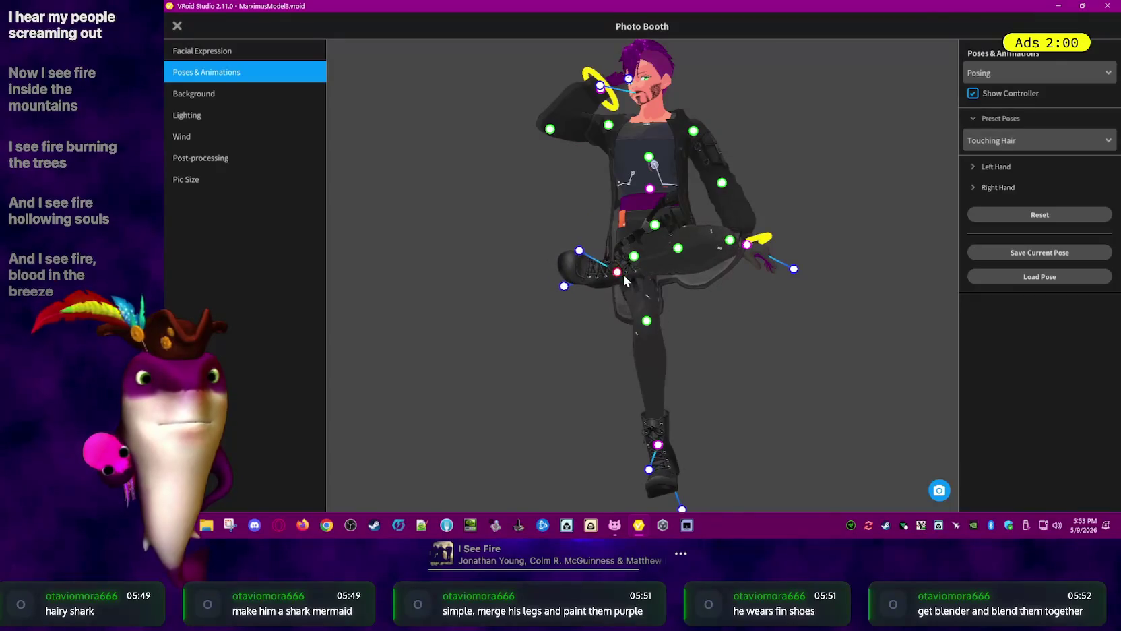
{"action": "right_click_drag", "start_coordinate": [620, 278], "coordinate": [790, 432]}
Swing the left leg down and across, then raise its knee and lower the foot
{"action": "left_click_drag", "start_coordinate": [622, 304], "coordinate": [623, 351]}
{"action": "mouse_move", "coordinate": [623, 351]}
{"action": "right_mouse_down"}
{"action": "mouse_move", "coordinate": [759, 379]}
{"action": "mouse_move", "coordinate": [775, 354]}
{"action": "right_mouse_up"}
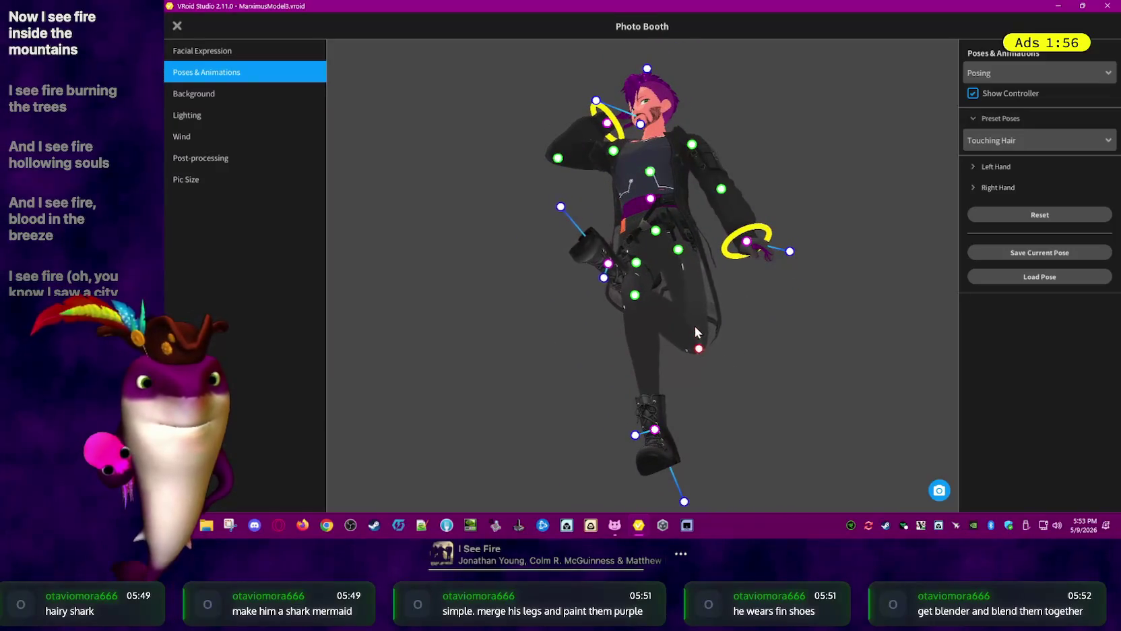
{"action": "left_click_drag", "start_coordinate": [697, 334], "coordinate": [736, 250]}
{"action": "right_click_drag", "start_coordinate": [768, 349], "coordinate": [620, 209]}
{"action": "left_click_drag", "start_coordinate": [610, 223], "coordinate": [611, 290]}
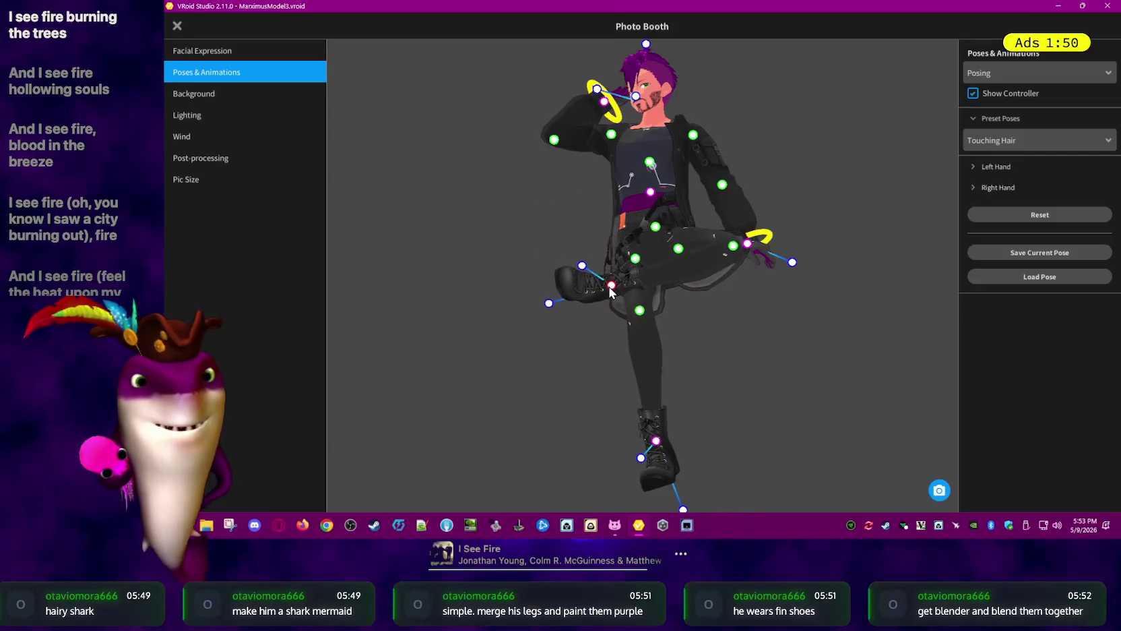
{"action": "mouse_move", "coordinate": [785, 348]}
{"action": "right_mouse_down"}
{"action": "mouse_move", "coordinate": [791, 376]}
{"action": "mouse_move", "coordinate": [799, 357]}
{"action": "right_mouse_up"}
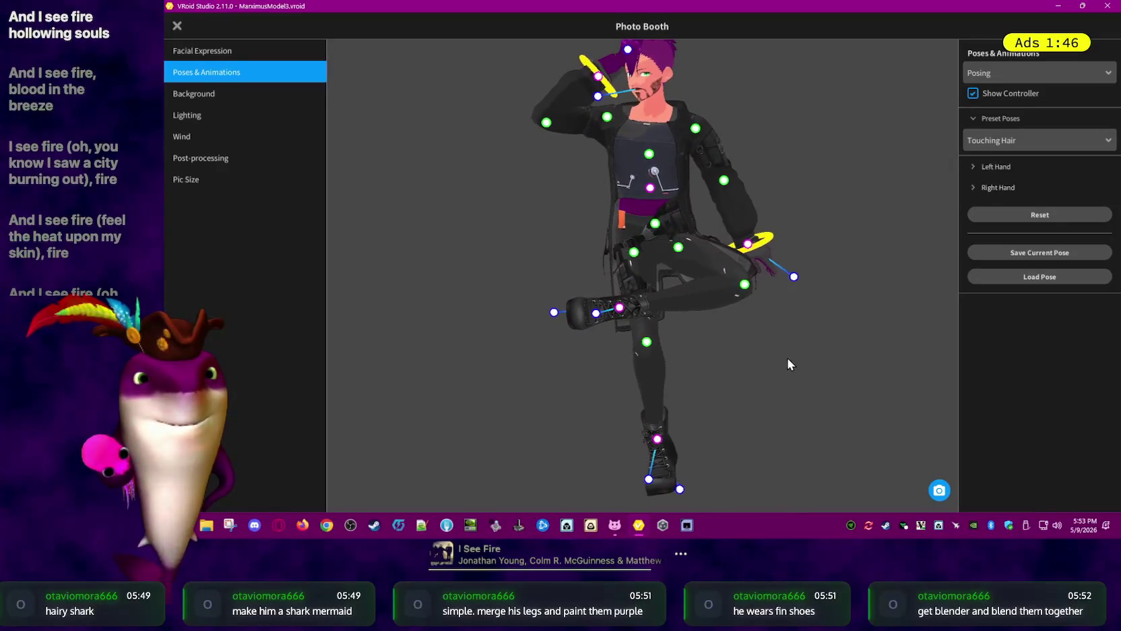
Orbit around the avatar to check the raised-knee pose from several angles
{"action": "left_click", "coordinate": [1060, 78]}
{"action": "left_click", "coordinate": [771, 118]}
{"action": "right_click_drag", "start_coordinate": [770, 118], "coordinate": [780, 130]}
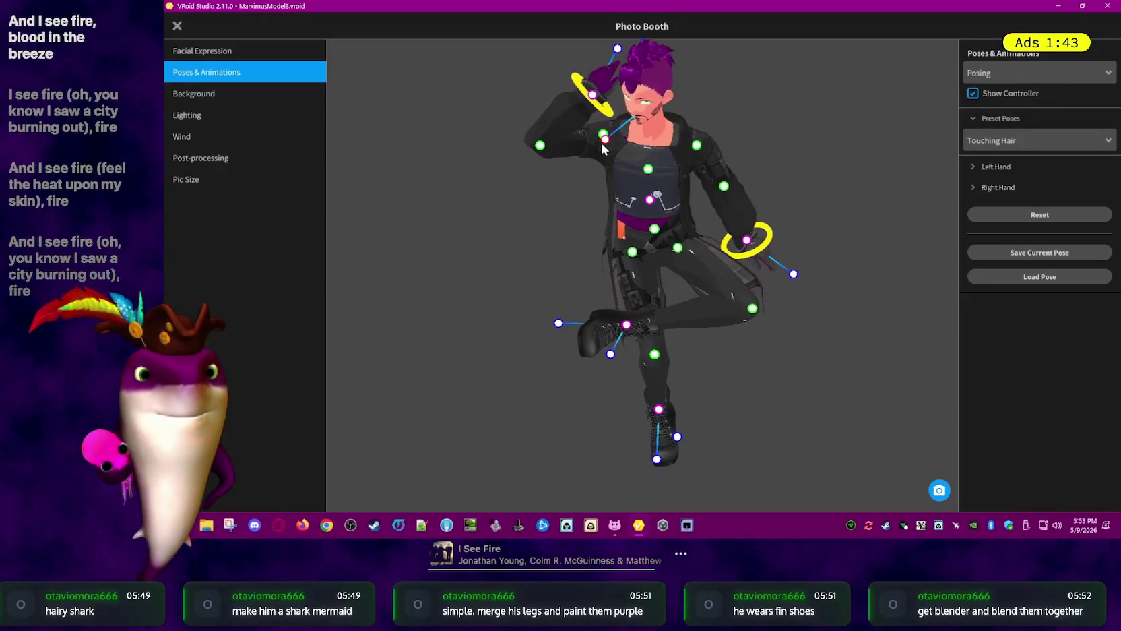
{"action": "right_click_drag", "start_coordinate": [633, 138], "coordinate": [831, 131]}
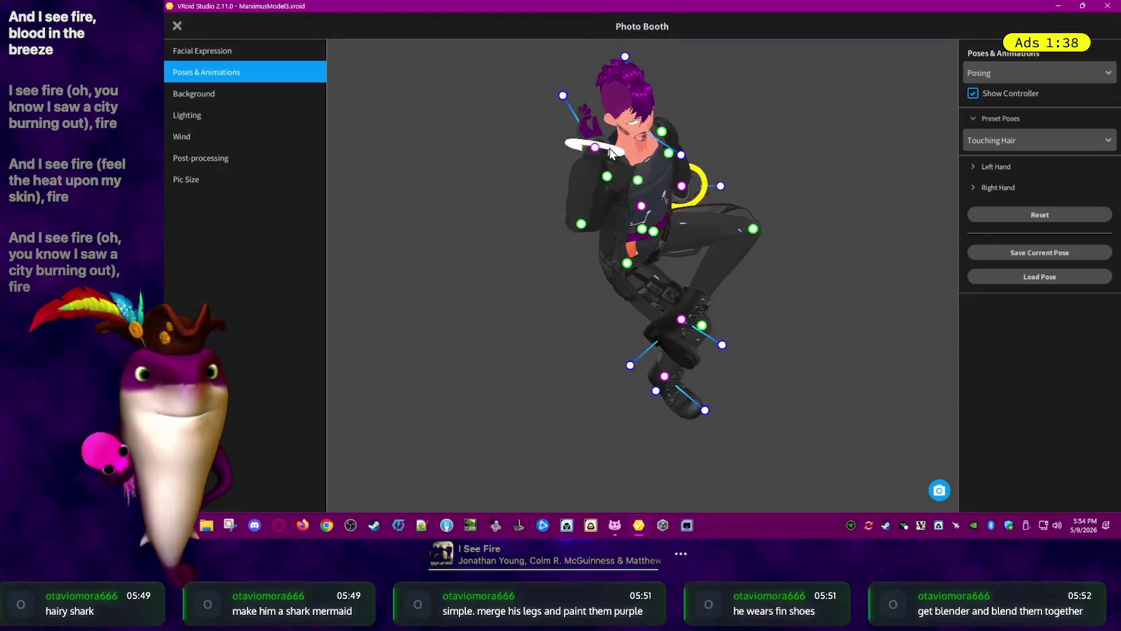
{"action": "right_click_drag", "start_coordinate": [624, 182], "coordinate": [592, 111]}
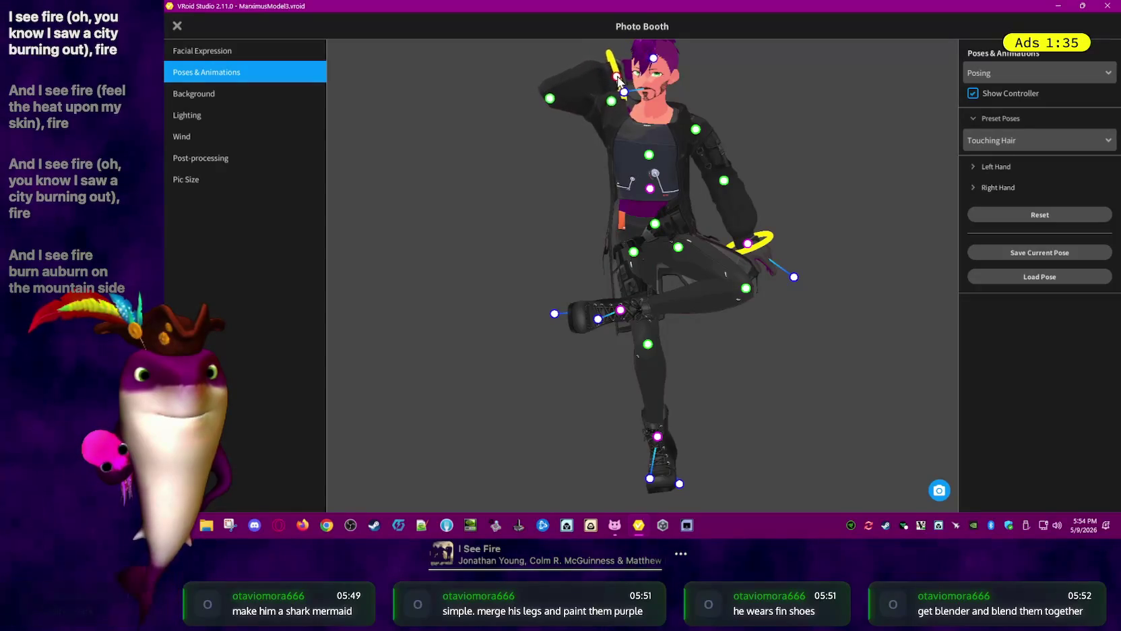
{"action": "mouse_move", "coordinate": [786, 98]}
{"action": "right_mouse_down"}
{"action": "mouse_move", "coordinate": [808, 137]}
{"action": "mouse_move", "coordinate": [790, 96]}
{"action": "right_mouse_up"}
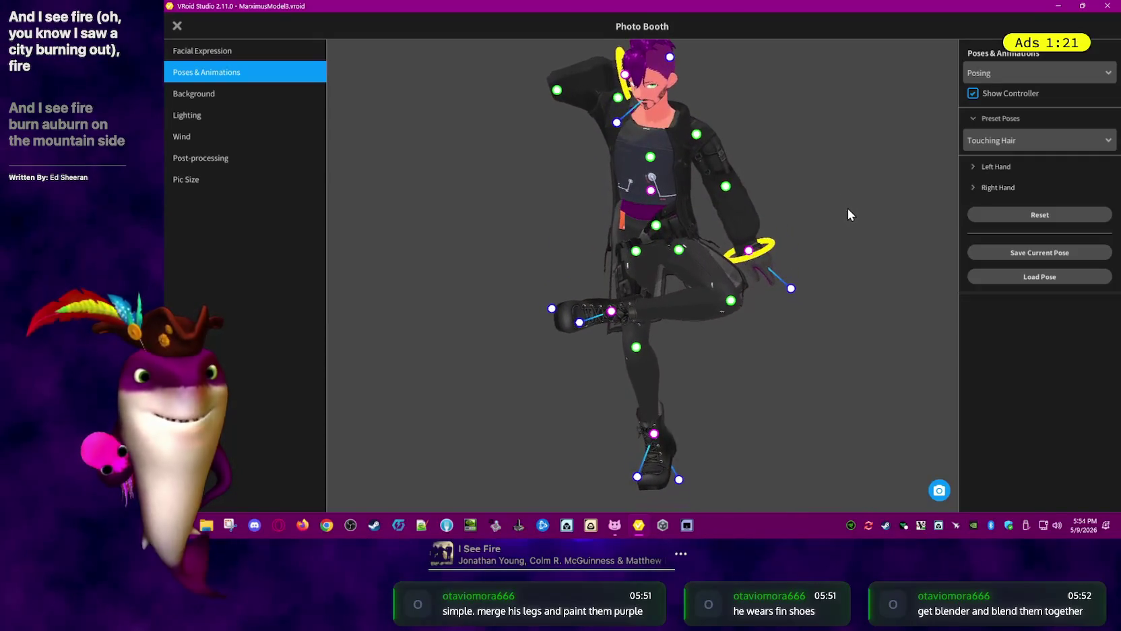
{"action": "right_click_drag", "start_coordinate": [847, 208], "coordinate": [826, 276]}
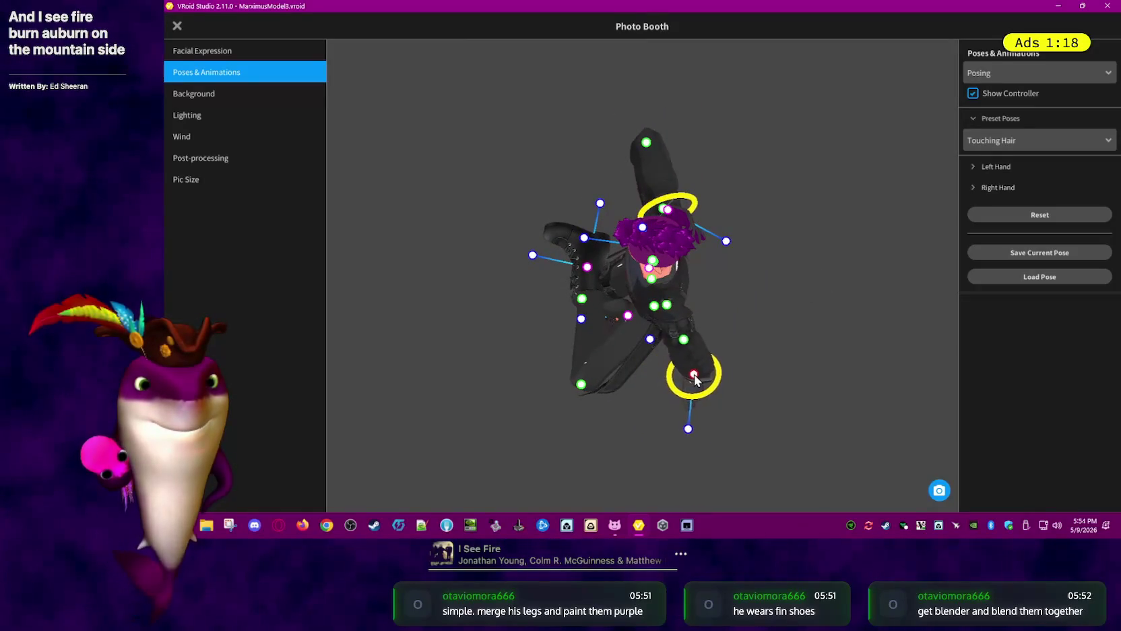
{"action": "right_click_drag", "start_coordinate": [695, 378], "coordinate": [697, 418]}
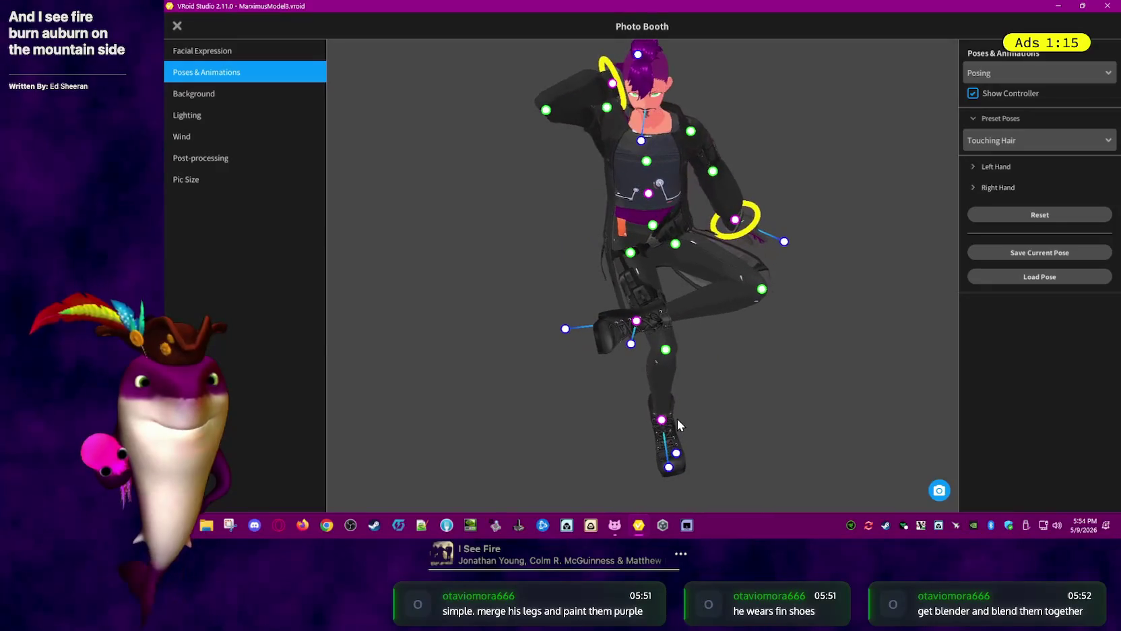
Adjust the hand's direction slightly and move the foot sideways to bend the raised leg
{"action": "left_click_drag", "start_coordinate": [800, 264], "coordinate": [800, 266]}
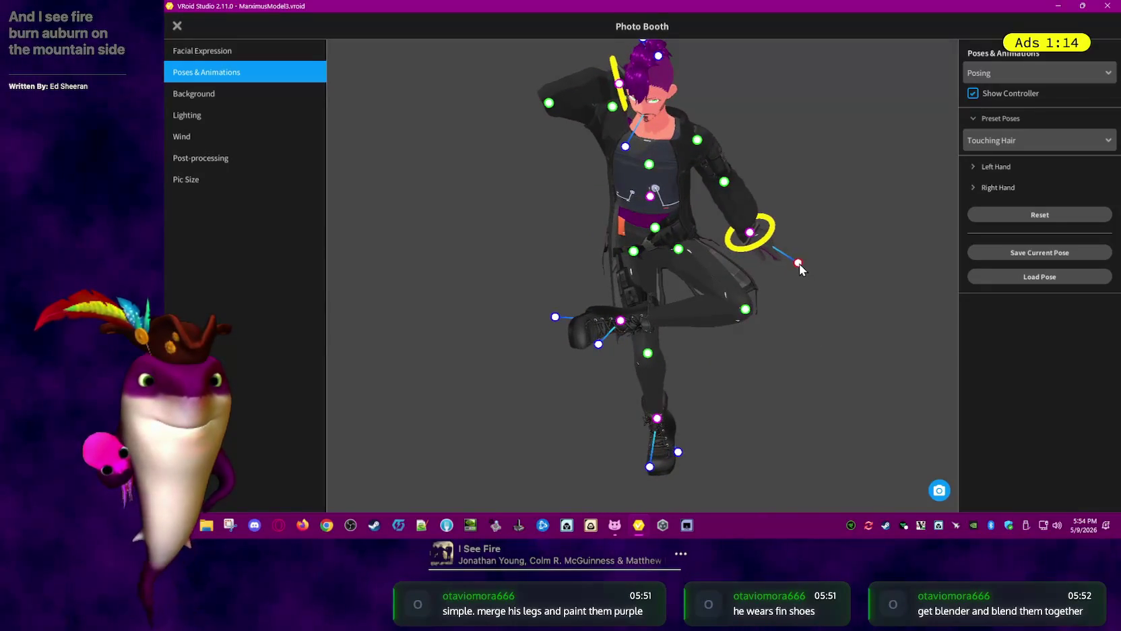
{"action": "mouse_move", "coordinate": [811, 325]}
{"action": "right_mouse_down"}
{"action": "mouse_move", "coordinate": [741, 331]}
{"action": "mouse_move", "coordinate": [736, 321]}
{"action": "right_mouse_up"}
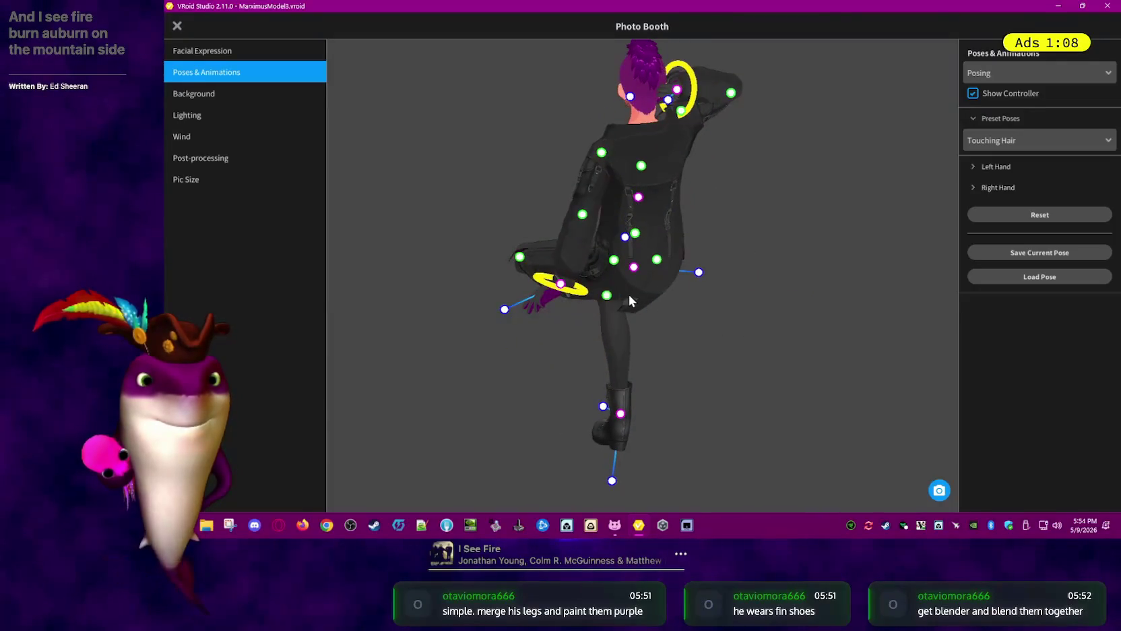
{"action": "right_click_drag", "start_coordinate": [628, 299], "coordinate": [635, 351]}
{"action": "left_click_drag", "start_coordinate": [604, 379], "coordinate": [614, 376]}
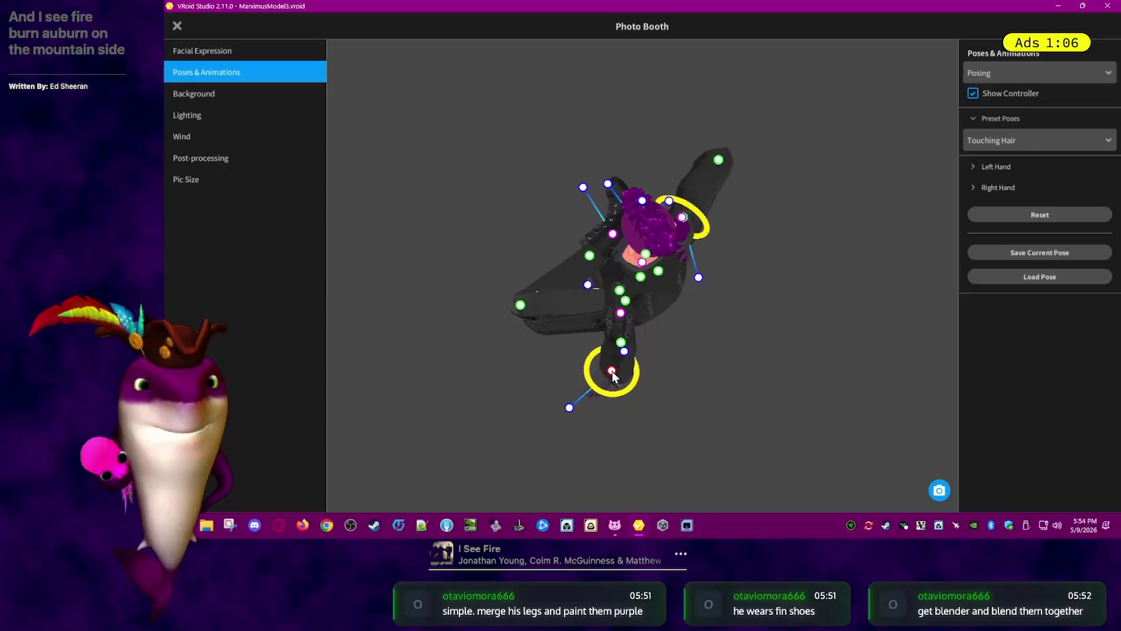
{"action": "mouse_move", "coordinate": [639, 439]}
{"action": "right_mouse_down"}
{"action": "mouse_move", "coordinate": [715, 405]}
{"action": "mouse_move", "coordinate": [700, 384]}
{"action": "mouse_move", "coordinate": [713, 412]}
{"action": "mouse_move", "coordinate": [681, 511]}
{"action": "right_mouse_up"}
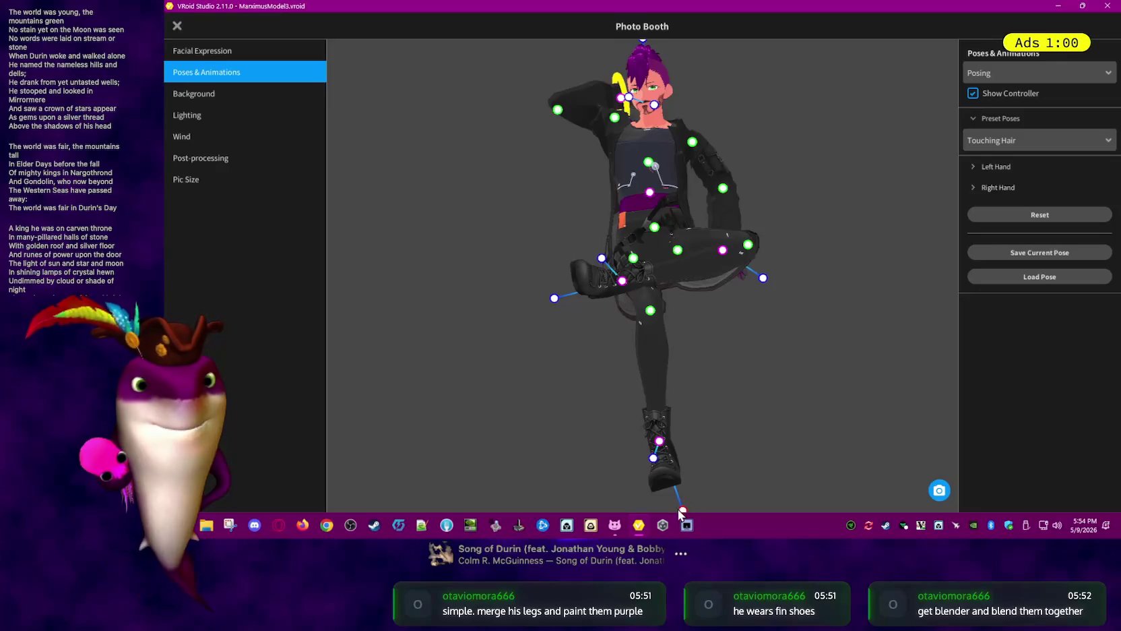
Raise the bent leg's knee and swing the raised boot outward and back in
{"action": "mouse_move", "coordinate": [669, 516]}
{"action": "right_mouse_down"}
{"action": "mouse_move", "coordinate": [737, 445]}
{"action": "mouse_move", "coordinate": [710, 444]}
{"action": "mouse_move", "coordinate": [732, 457]}
{"action": "mouse_move", "coordinate": [744, 444]}
{"action": "mouse_move", "coordinate": [775, 366]}
{"action": "right_mouse_up"}
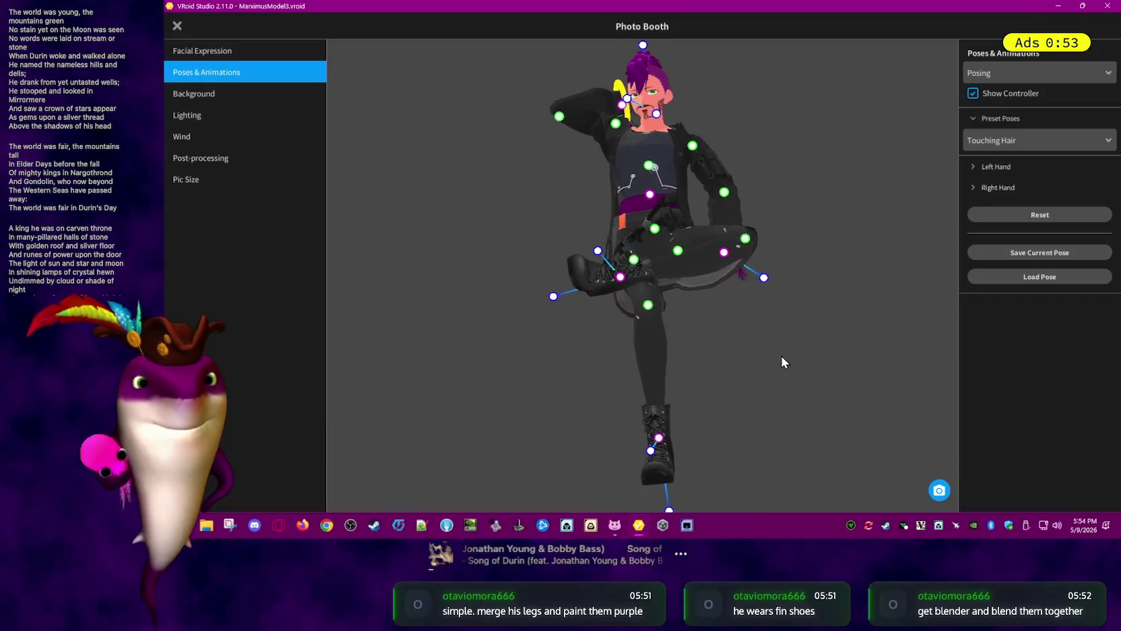
{"action": "left_click_drag", "start_coordinate": [747, 255], "coordinate": [748, 265]}
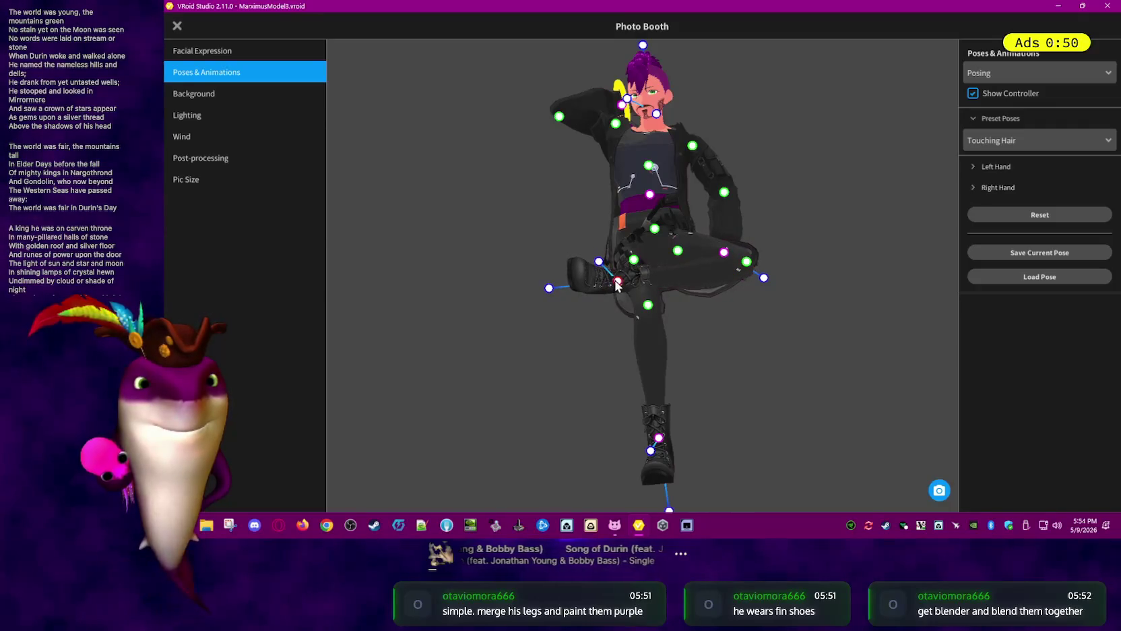
{"action": "left_click_drag", "start_coordinate": [618, 282], "coordinate": [619, 272]}
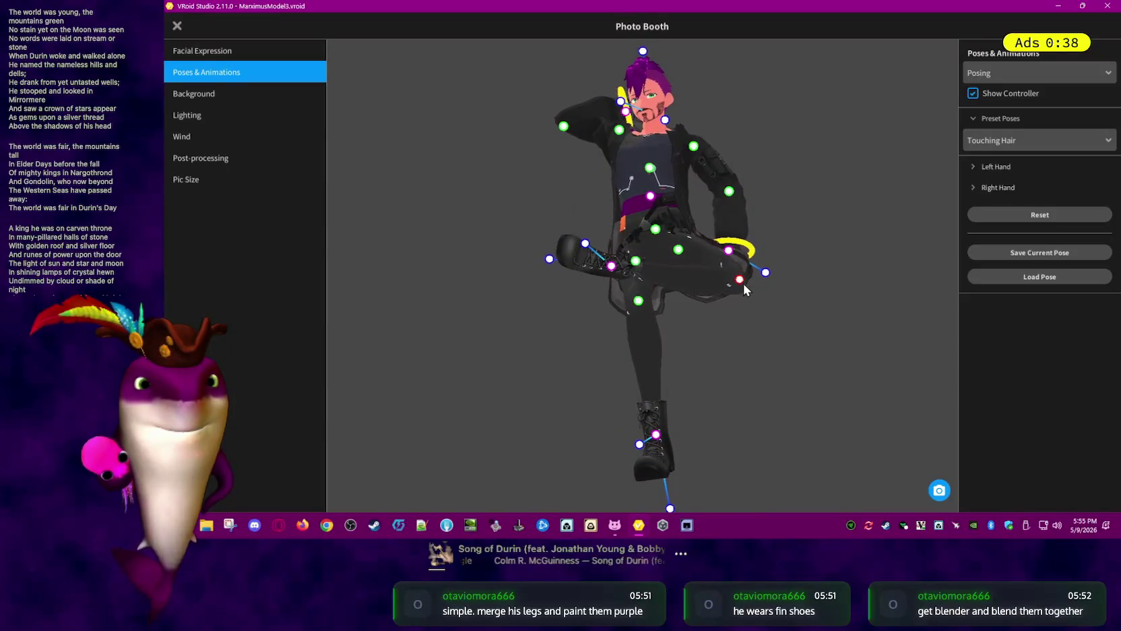
{"action": "left_click_drag", "start_coordinate": [738, 258], "coordinate": [733, 245]}
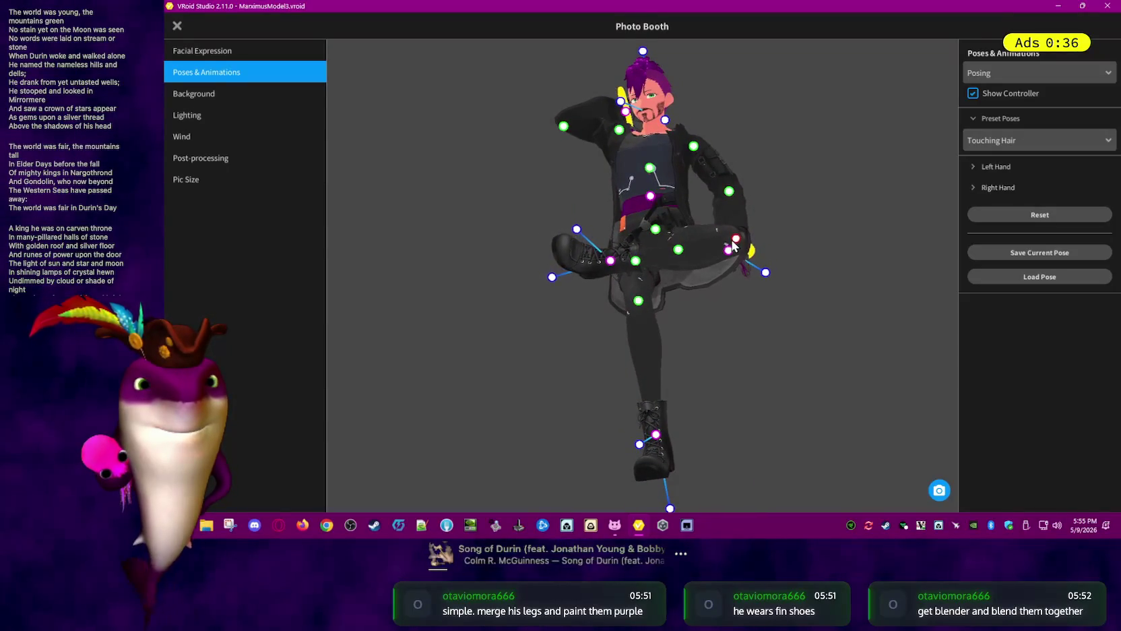
{"action": "left_click_drag", "start_coordinate": [578, 237], "coordinate": [556, 244]}
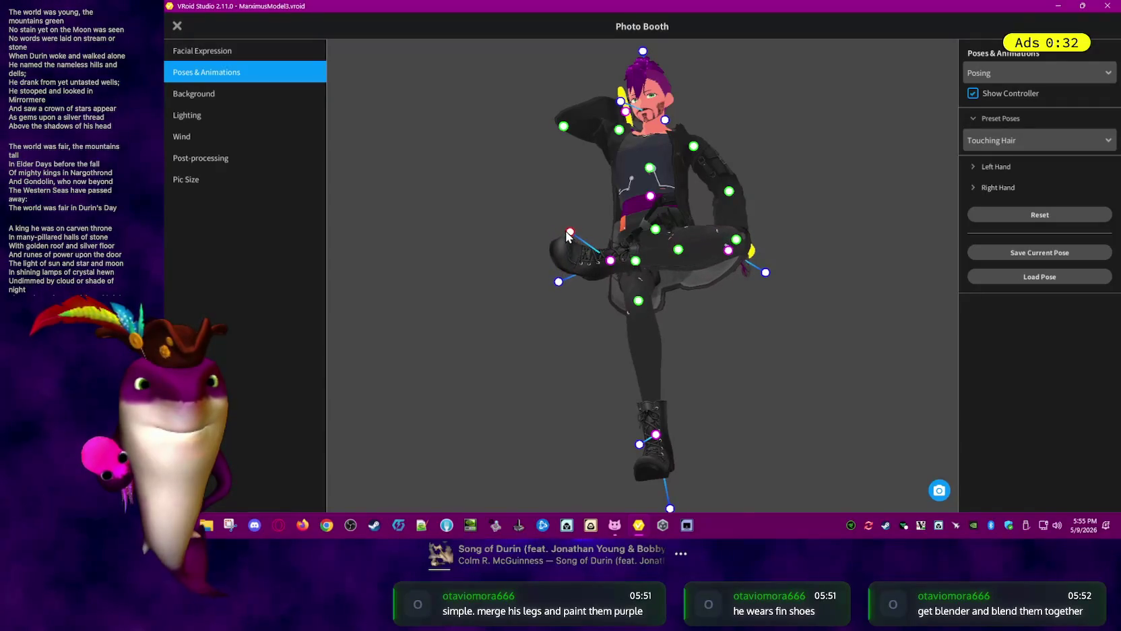
{"action": "mouse_move", "coordinate": [559, 286]}
{"action": "left_mouse_down"}
{"action": "mouse_move", "coordinate": [634, 290]}
{"action": "mouse_move", "coordinate": [635, 301]}
{"action": "left_mouse_up"}
{"action": "mouse_move", "coordinate": [775, 351]}
{"action": "right_mouse_down"}
{"action": "mouse_move", "coordinate": [821, 370]}
{"action": "mouse_move", "coordinate": [790, 381]}
{"action": "mouse_move", "coordinate": [868, 378]}
{"action": "mouse_move", "coordinate": [831, 371]}
{"action": "right_mouse_up"}
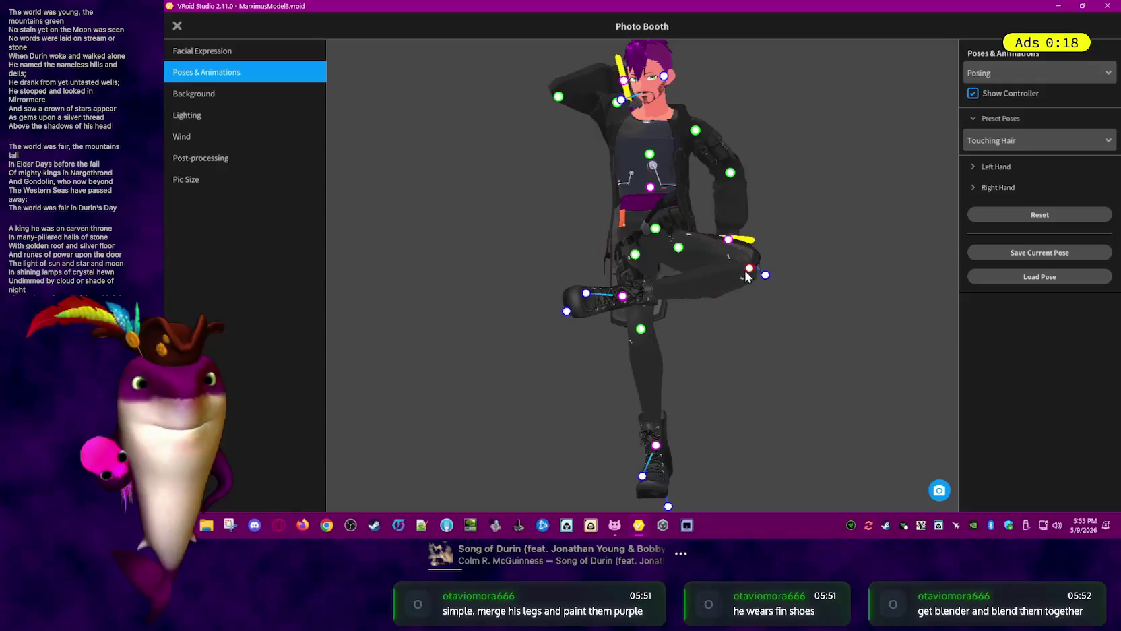
Lift the raised foot and knee higher, then bend the standing knee slightly
{"action": "left_click_drag", "start_coordinate": [744, 264], "coordinate": [741, 251]}
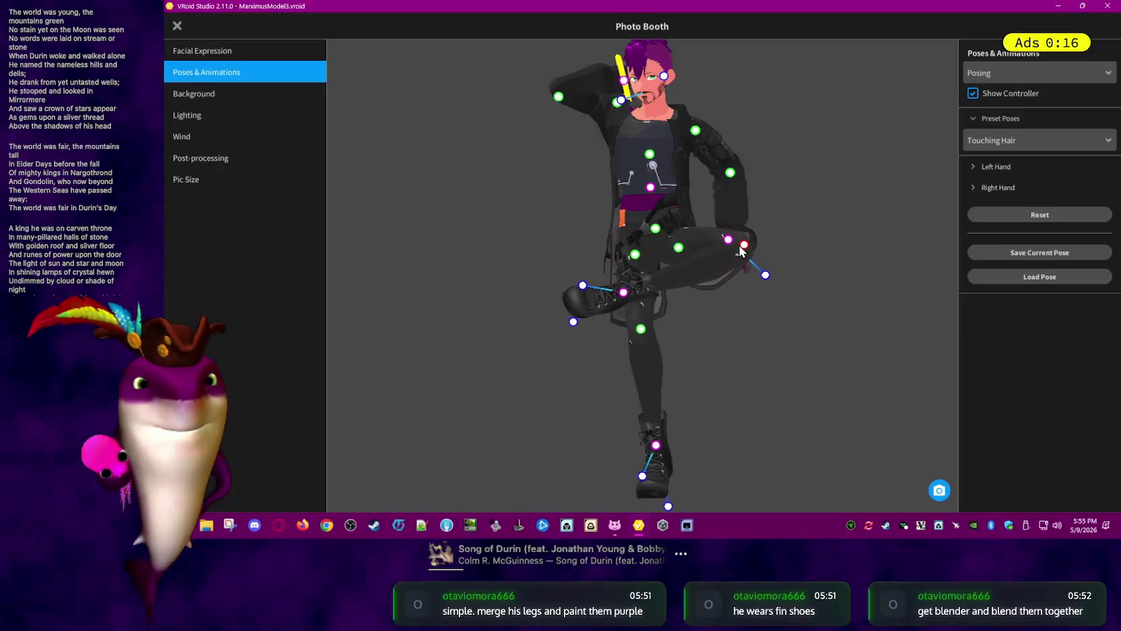
{"action": "left_click_drag", "start_coordinate": [627, 293], "coordinate": [623, 261]}
{"action": "mouse_move", "coordinate": [744, 244]}
{"action": "left_mouse_down"}
{"action": "mouse_move", "coordinate": [744, 219]}
{"action": "mouse_move", "coordinate": [755, 260]}
{"action": "left_mouse_up"}
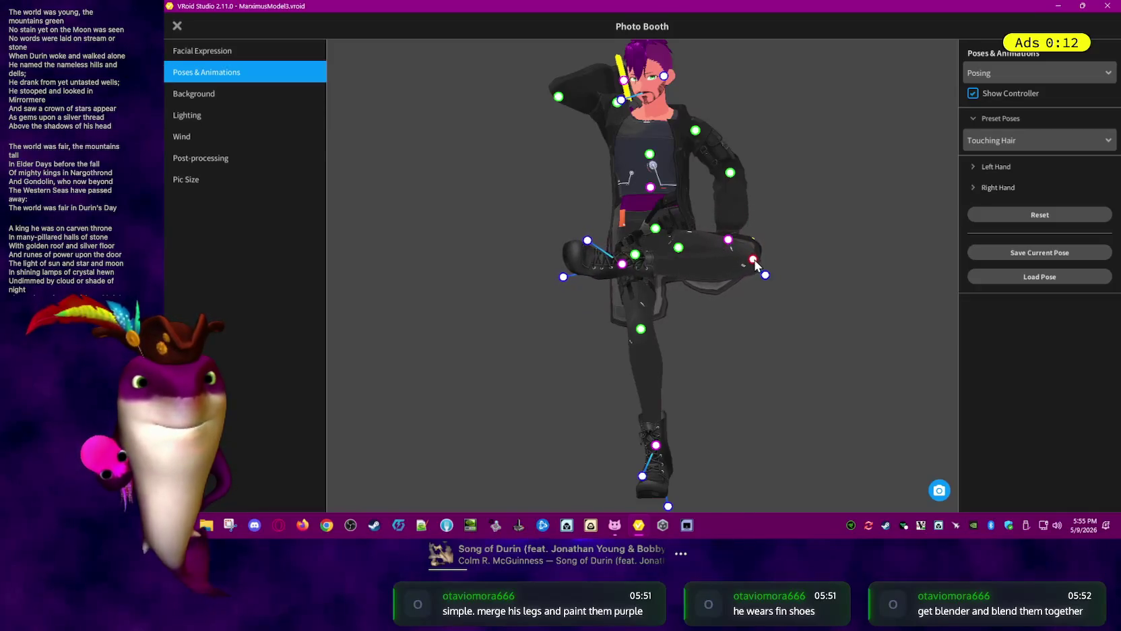
{"action": "left_click_drag", "start_coordinate": [623, 265], "coordinate": [625, 262]}
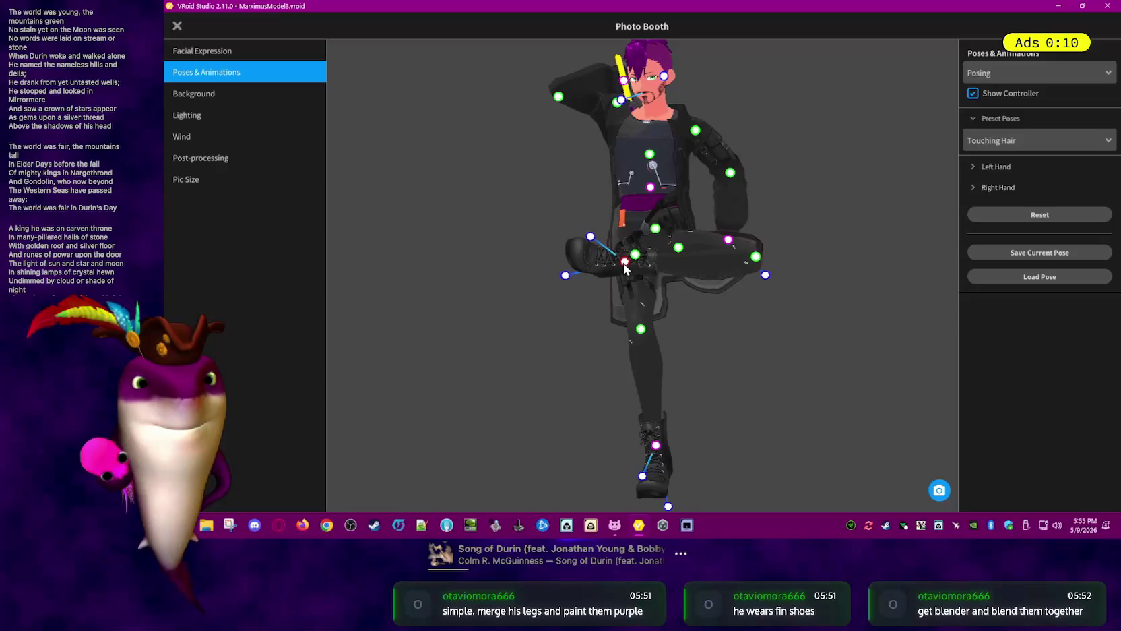
{"action": "left_click_drag", "start_coordinate": [641, 335], "coordinate": [639, 303]}
{"action": "mouse_move", "coordinate": [638, 303]}
{"action": "right_mouse_down"}
{"action": "mouse_move", "coordinate": [708, 356]}
{"action": "mouse_move", "coordinate": [690, 359]}
{"action": "right_mouse_up"}
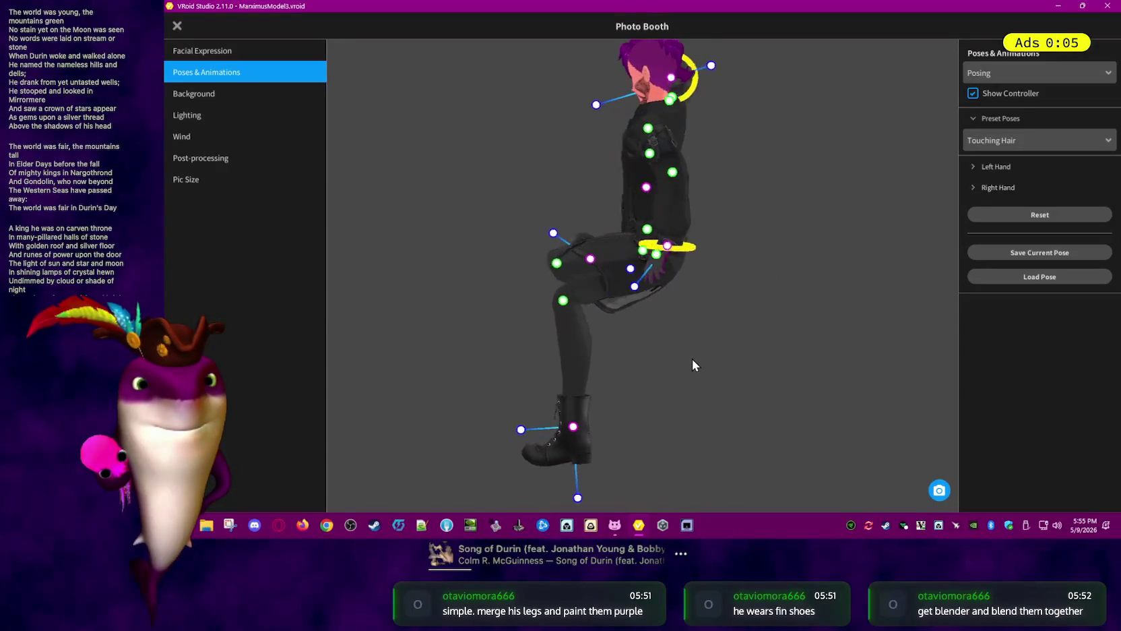
Swing one foot outward and lower, then bend both legs by raising the feet
{"action": "left_click_drag", "start_coordinate": [596, 427], "coordinate": [547, 435]}
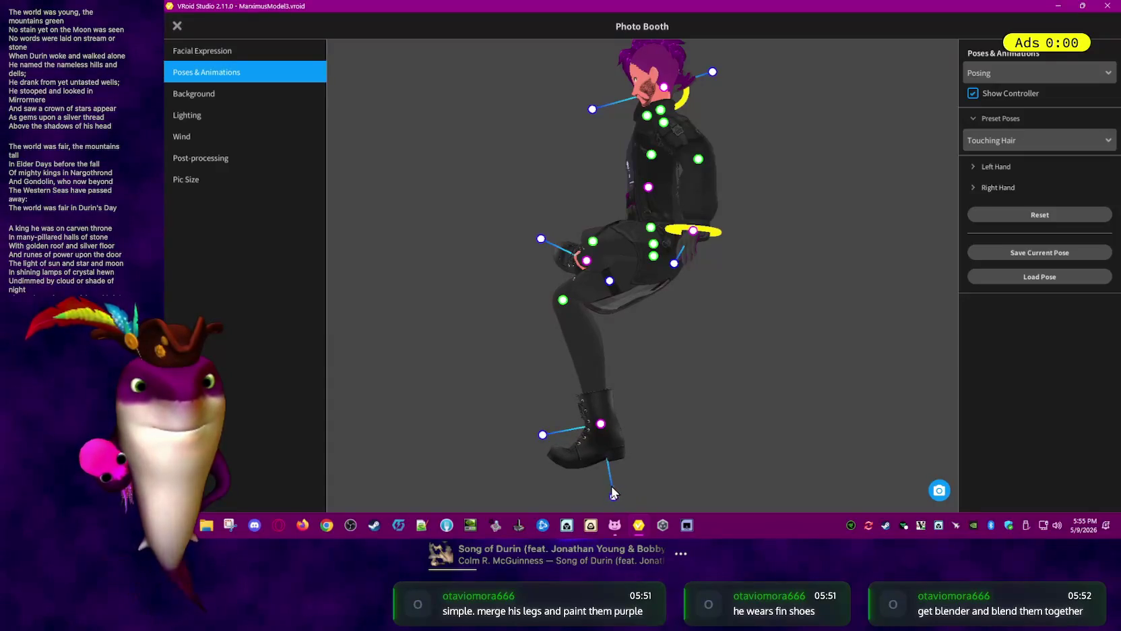
{"action": "mouse_move", "coordinate": [561, 458]}
{"action": "right_mouse_down"}
{"action": "mouse_move", "coordinate": [722, 452]}
{"action": "mouse_move", "coordinate": [677, 436]}
{"action": "mouse_move", "coordinate": [694, 486]}
{"action": "right_mouse_up"}
{"action": "mouse_move", "coordinate": [595, 309]}
{"action": "left_mouse_down"}
{"action": "mouse_move", "coordinate": [761, 323]}
{"action": "mouse_move", "coordinate": [889, 452]}
{"action": "mouse_move", "coordinate": [726, 301]}
{"action": "mouse_move", "coordinate": [593, 344]}
{"action": "mouse_move", "coordinate": [581, 329]}
{"action": "left_mouse_up"}
{"action": "right_click_drag", "start_coordinate": [744, 407], "coordinate": [769, 369]}
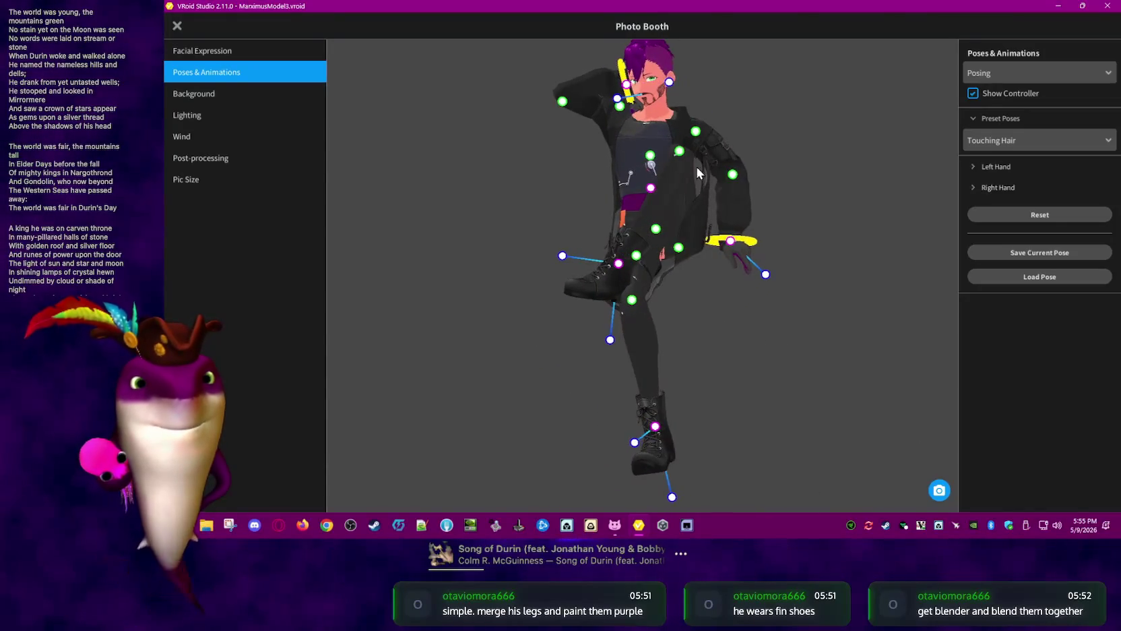
{"action": "left_click_drag", "start_coordinate": [681, 153], "coordinate": [705, 275]}
{"action": "left_click_drag", "start_coordinate": [620, 323], "coordinate": [613, 278]}
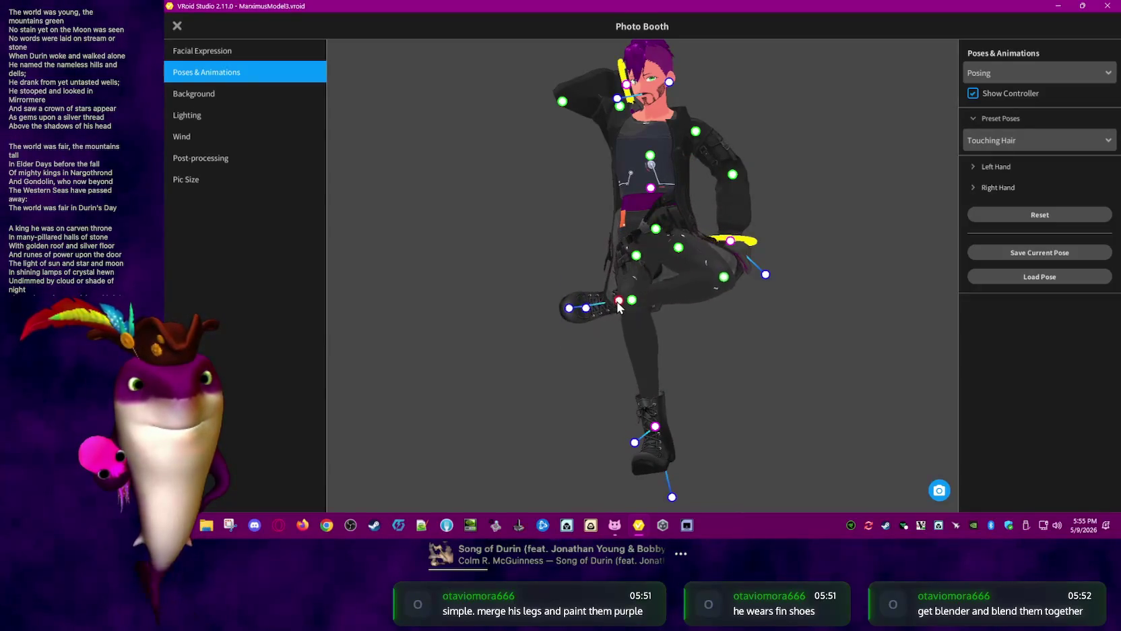
{"action": "left_click_drag", "start_coordinate": [714, 256], "coordinate": [717, 268]}
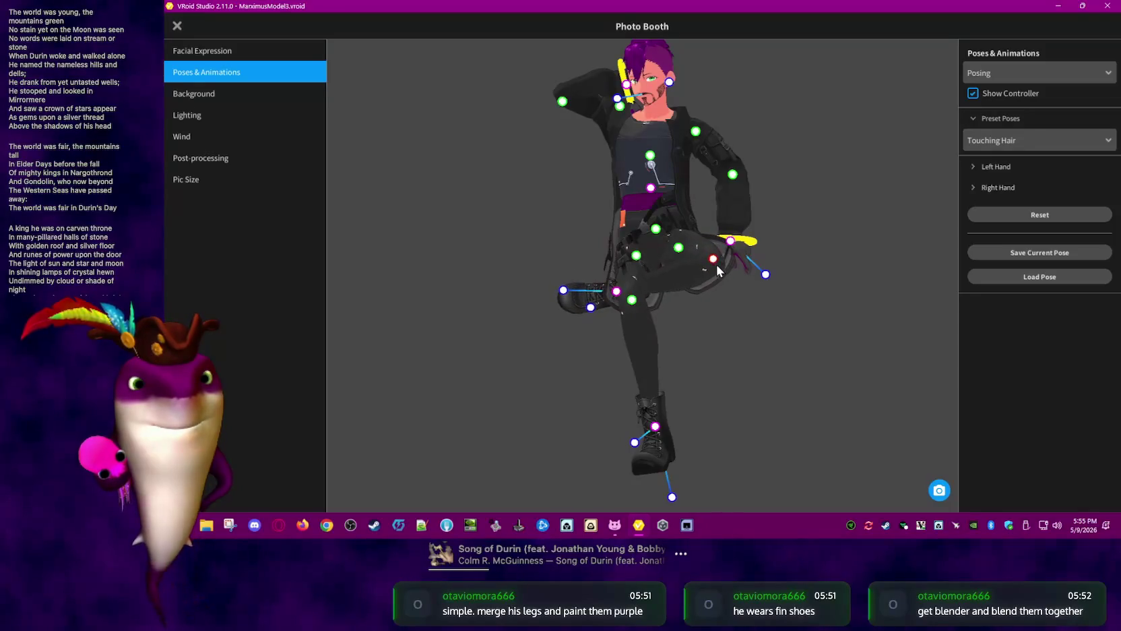
{"action": "left_click_drag", "start_coordinate": [617, 291], "coordinate": [625, 254]}
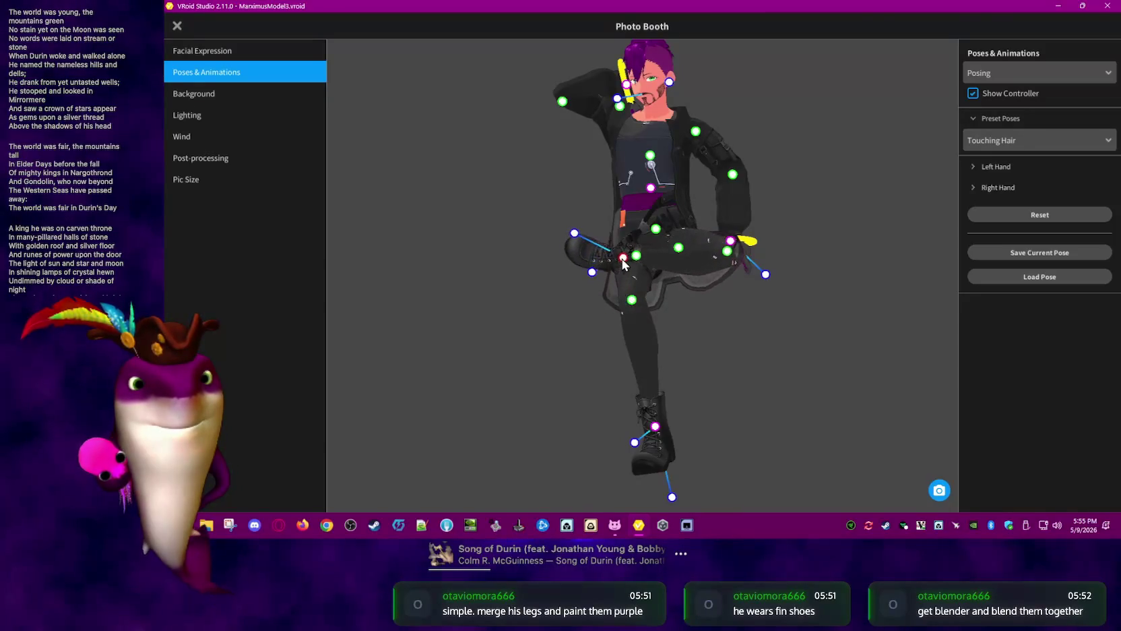
Lower the right foot and re-pose the crossed leg and standing knee
{"action": "right_click_drag", "start_coordinate": [713, 275], "coordinate": [676, 345]}
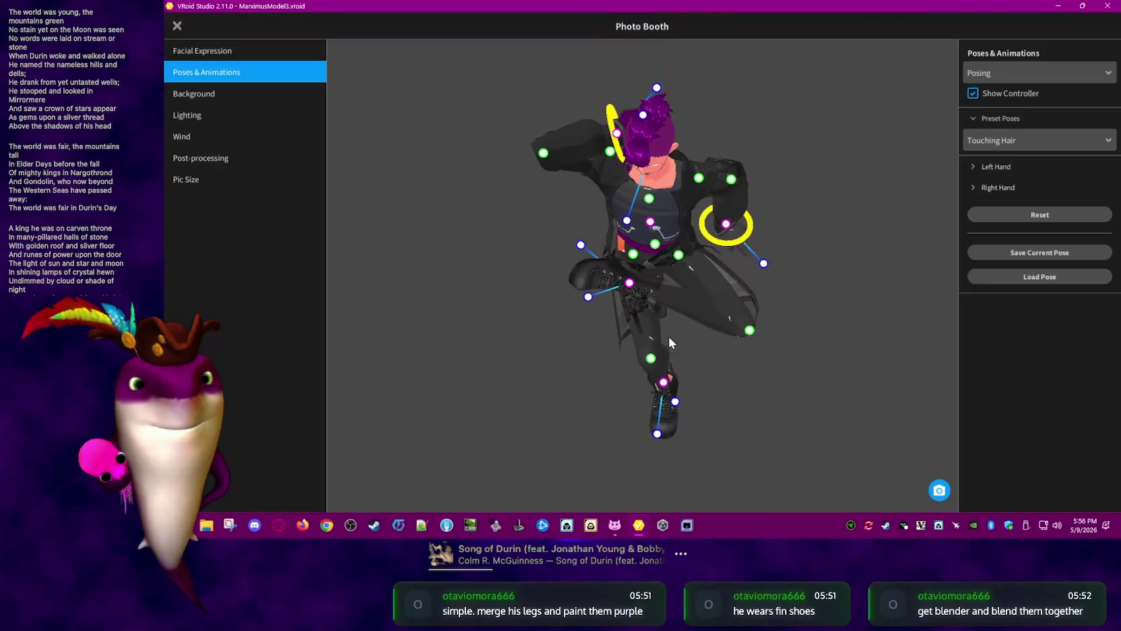
{"action": "left_click_drag", "start_coordinate": [629, 288], "coordinate": [639, 346]}
{"action": "right_click_drag", "start_coordinate": [813, 415], "coordinate": [802, 382]}
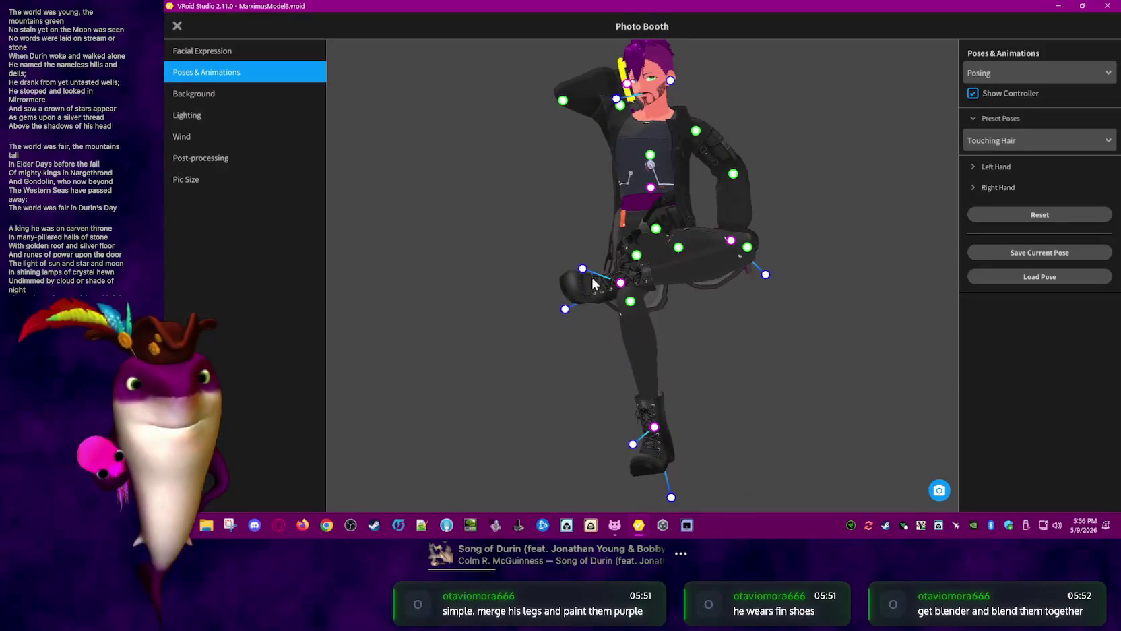
{"action": "left_click_drag", "start_coordinate": [594, 284], "coordinate": [586, 291]}
{"action": "mouse_move", "coordinate": [586, 291]}
{"action": "right_mouse_down"}
{"action": "mouse_move", "coordinate": [742, 353]}
{"action": "mouse_move", "coordinate": [661, 322]}
{"action": "right_mouse_up"}
{"action": "left_click_drag", "start_coordinate": [645, 319], "coordinate": [727, 354]}
{"action": "right_click_drag", "start_coordinate": [726, 355], "coordinate": [695, 361]}
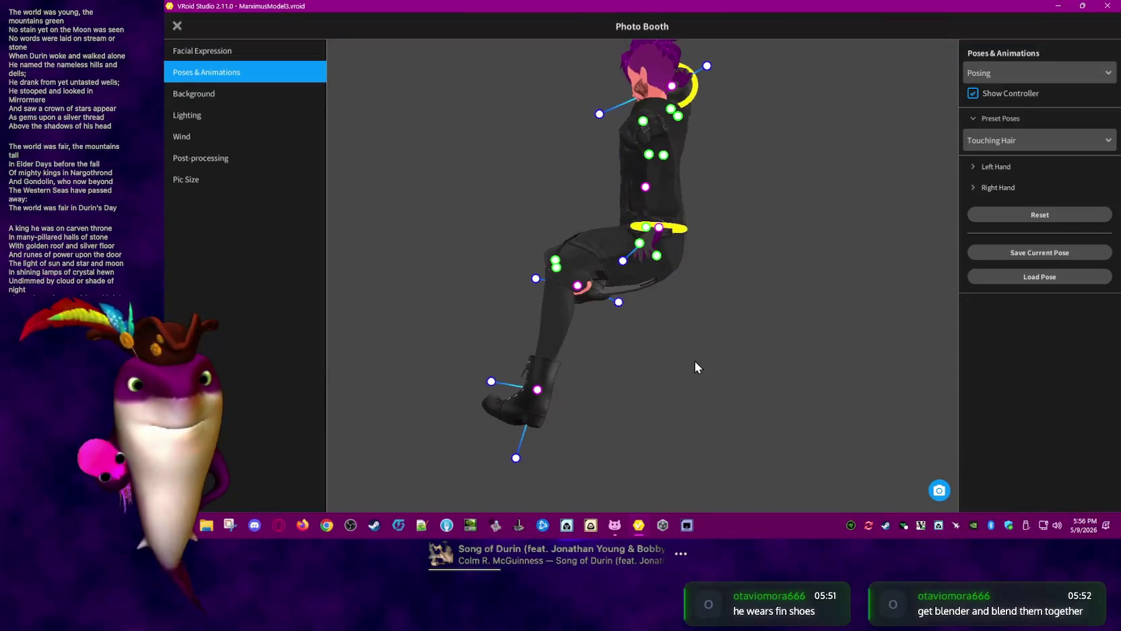
Raise the left knee and stretch the raised leg toward the lower right
{"action": "left_click_drag", "start_coordinate": [543, 394], "coordinate": [599, 385]}
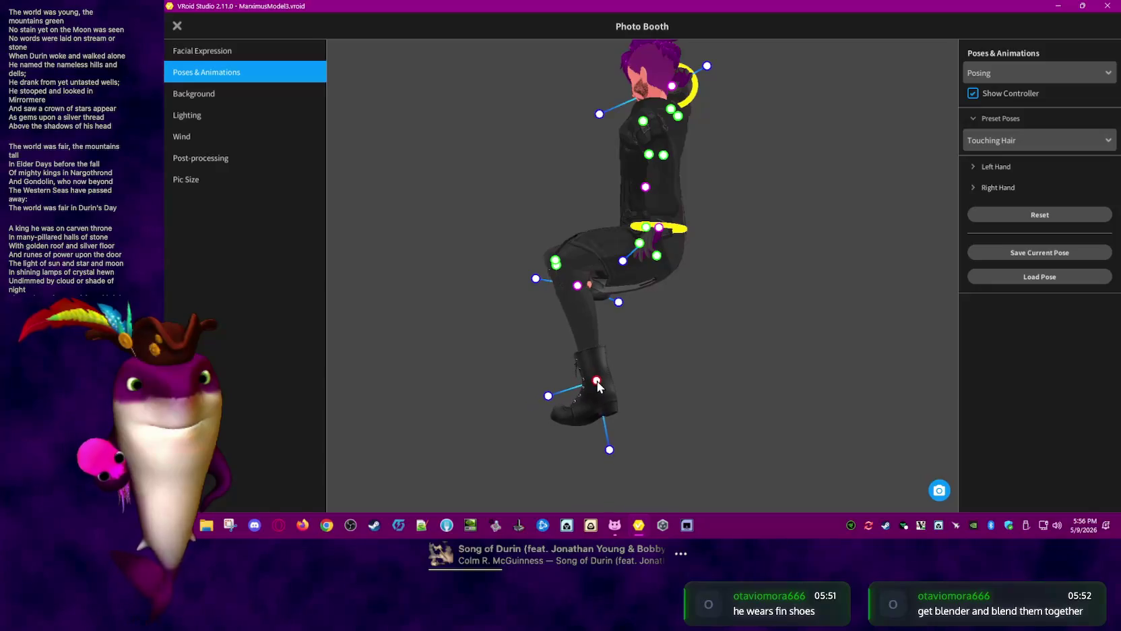
{"action": "right_click_drag", "start_coordinate": [597, 384], "coordinate": [713, 384]}
{"action": "mouse_move", "coordinate": [755, 310]}
{"action": "right_mouse_down"}
{"action": "mouse_move", "coordinate": [792, 317]}
{"action": "mouse_move", "coordinate": [733, 282]}
{"action": "right_mouse_up"}
{"action": "left_click_drag", "start_coordinate": [606, 287], "coordinate": [594, 244]}
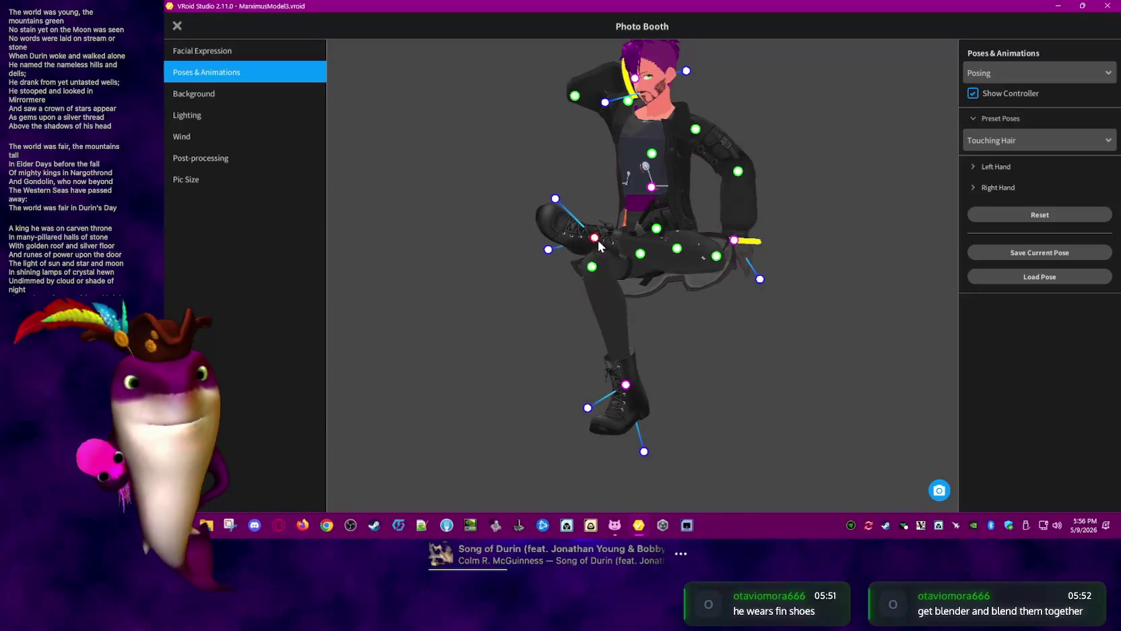
{"action": "right_click_drag", "start_coordinate": [721, 263], "coordinate": [674, 279]}
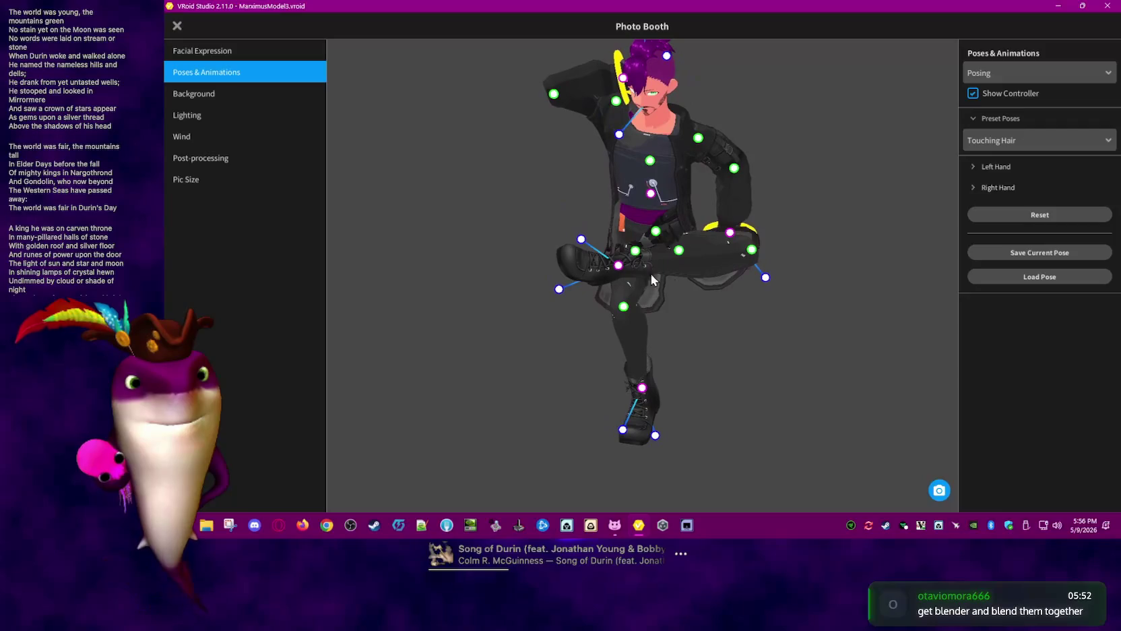
{"action": "mouse_move", "coordinate": [619, 267]}
{"action": "left_mouse_down"}
{"action": "mouse_move", "coordinate": [947, 401]}
{"action": "mouse_move", "coordinate": [640, 424]}
{"action": "mouse_move", "coordinate": [544, 447]}
{"action": "mouse_move", "coordinate": [640, 377]}
{"action": "mouse_move", "coordinate": [640, 337]}
{"action": "left_mouse_up"}
Swing the lower leg inward and raise the crossed foot high over the knee
{"action": "right_click_drag", "start_coordinate": [640, 337], "coordinate": [700, 370]}
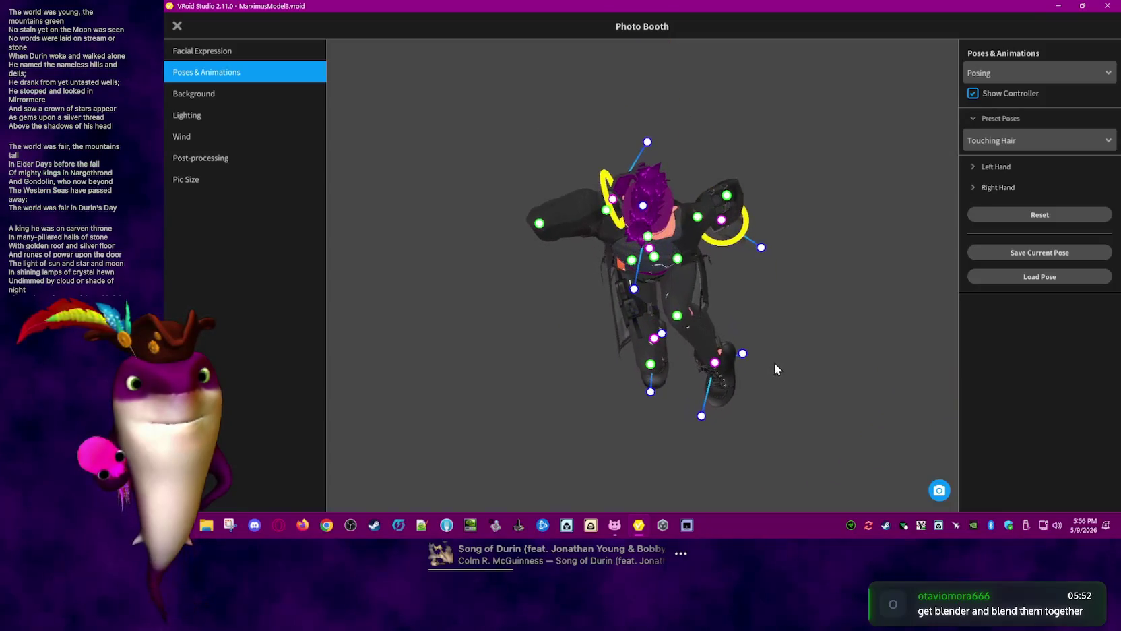
{"action": "left_click_drag", "start_coordinate": [699, 367], "coordinate": [636, 359]}
{"action": "mouse_move", "coordinate": [673, 314]}
{"action": "left_mouse_down"}
{"action": "mouse_move", "coordinate": [728, 341]}
{"action": "mouse_move", "coordinate": [763, 385]}
{"action": "left_mouse_up"}
{"action": "mouse_move", "coordinate": [645, 358]}
{"action": "right_mouse_down"}
{"action": "mouse_move", "coordinate": [731, 334]}
{"action": "mouse_move", "coordinate": [683, 339]}
{"action": "right_mouse_up"}
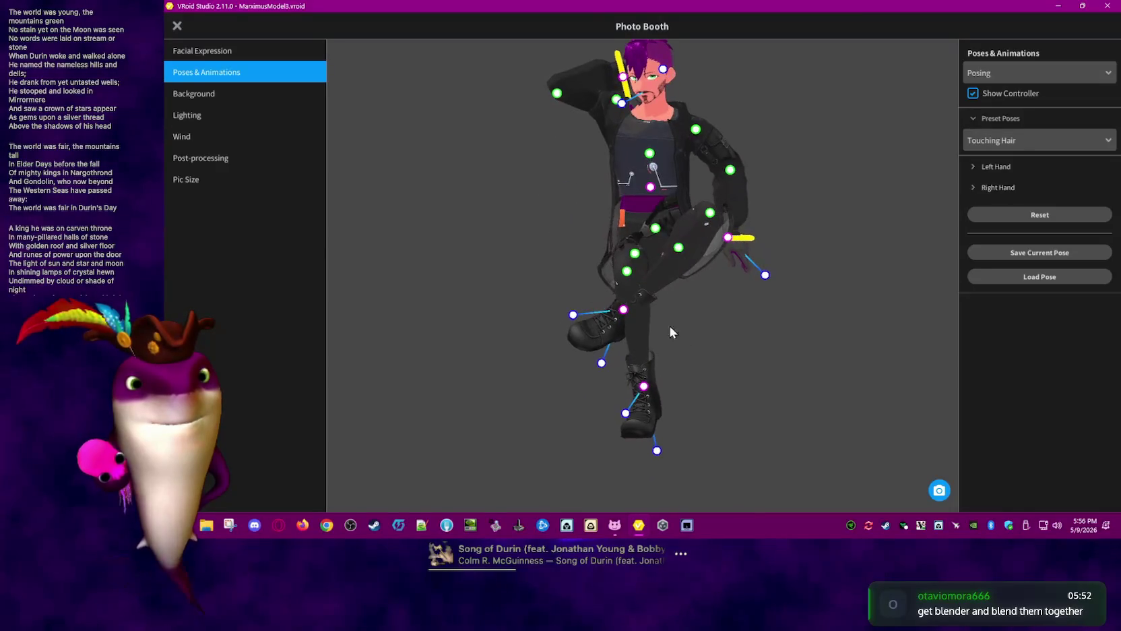
{"action": "left_click_drag", "start_coordinate": [625, 314], "coordinate": [609, 256]}
{"action": "left_click_drag", "start_coordinate": [713, 171], "coordinate": [720, 277]}
{"action": "left_click_drag", "start_coordinate": [608, 278], "coordinate": [622, 244]}
Undo an overstretched leg drag with Ctrl+Z and adjust the crossed knee's height
{"action": "mouse_move", "coordinate": [672, 279]}
{"action": "right_mouse_down"}
{"action": "mouse_move", "coordinate": [714, 367]}
{"action": "mouse_move", "coordinate": [621, 318]}
{"action": "right_mouse_up"}
{"action": "mouse_move", "coordinate": [613, 309]}
{"action": "left_mouse_down"}
{"action": "mouse_move", "coordinate": [593, 362]}
{"action": "mouse_move", "coordinate": [806, 396]}
{"action": "mouse_move", "coordinate": [892, 382]}
{"action": "left_mouse_up"}
{"action": "key", "text": "ctrl+z"}
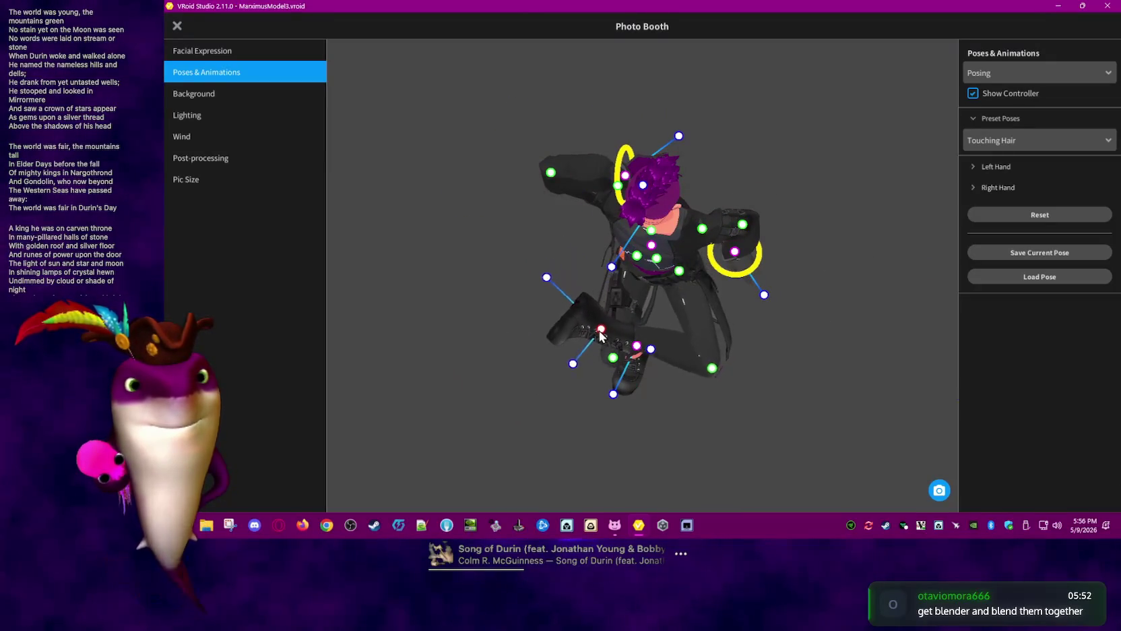
{"action": "right_click_drag", "start_coordinate": [786, 414], "coordinate": [800, 385]}
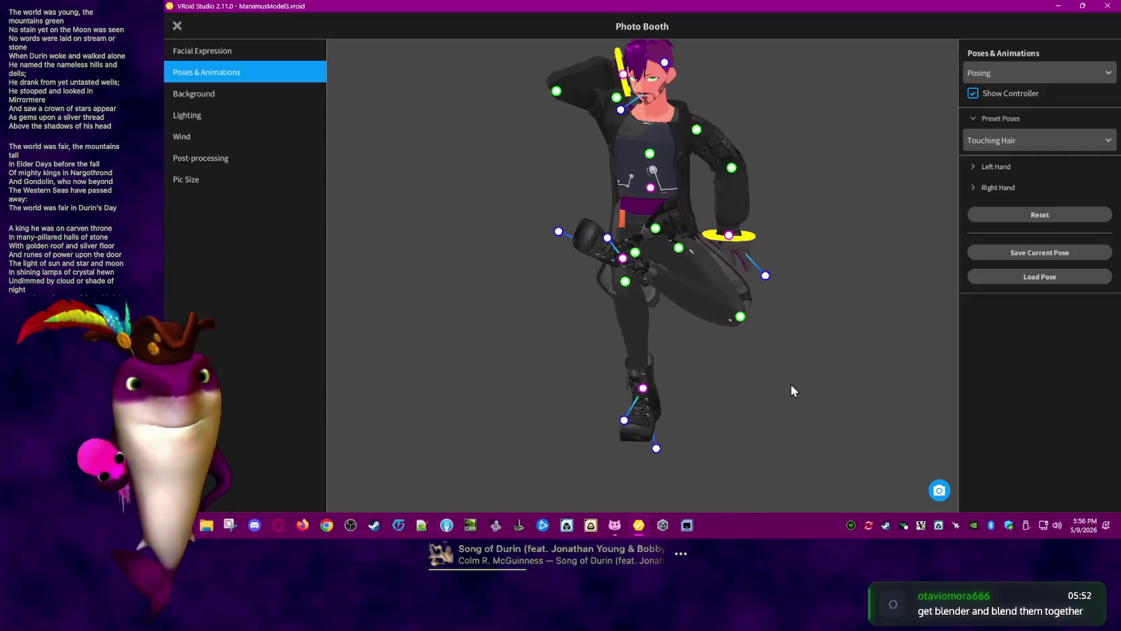
{"action": "mouse_move", "coordinate": [744, 236]}
{"action": "left_mouse_down"}
{"action": "mouse_move", "coordinate": [739, 202]}
{"action": "mouse_move", "coordinate": [717, 248]}
{"action": "left_mouse_up"}
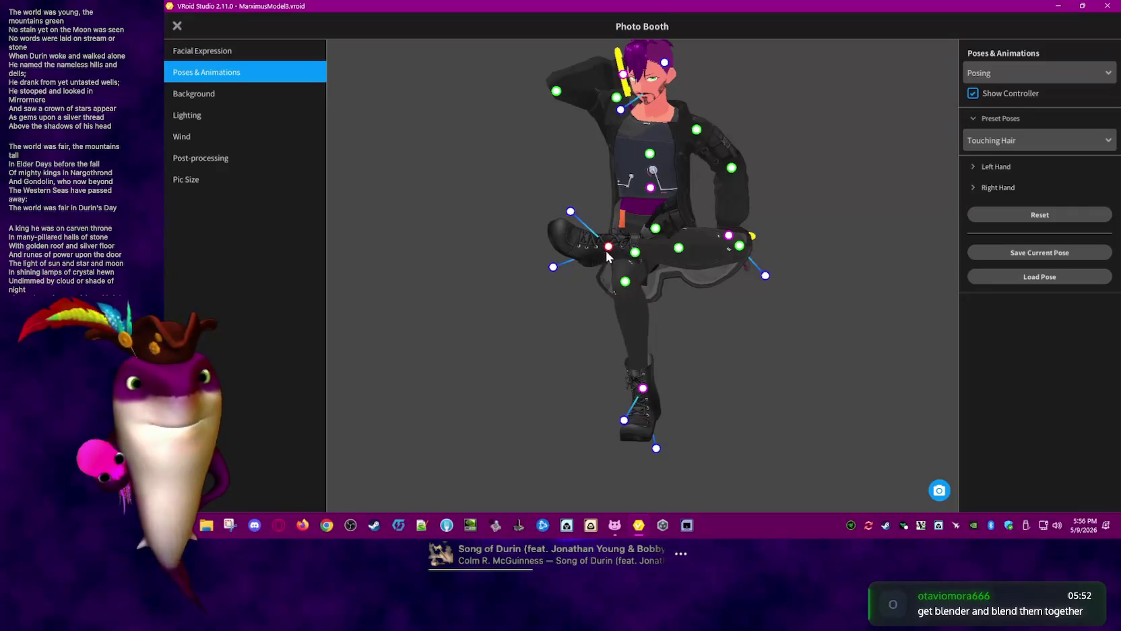
{"action": "left_click_drag", "start_coordinate": [572, 216], "coordinate": [560, 216]}
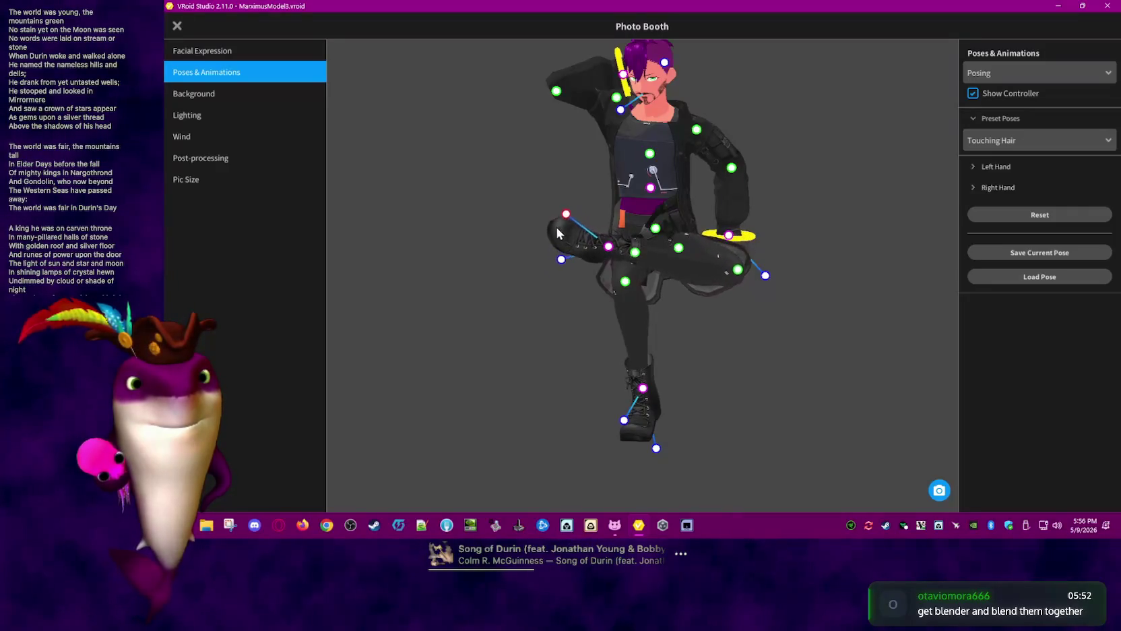
Lower the torso and crossed leg, shifting the hips until the crossed-leg sit looks right
{"action": "mouse_move", "coordinate": [721, 317]}
{"action": "left_mouse_down"}
{"action": "mouse_move", "coordinate": [716, 335]}
{"action": "mouse_move", "coordinate": [723, 216]}
{"action": "left_mouse_up"}
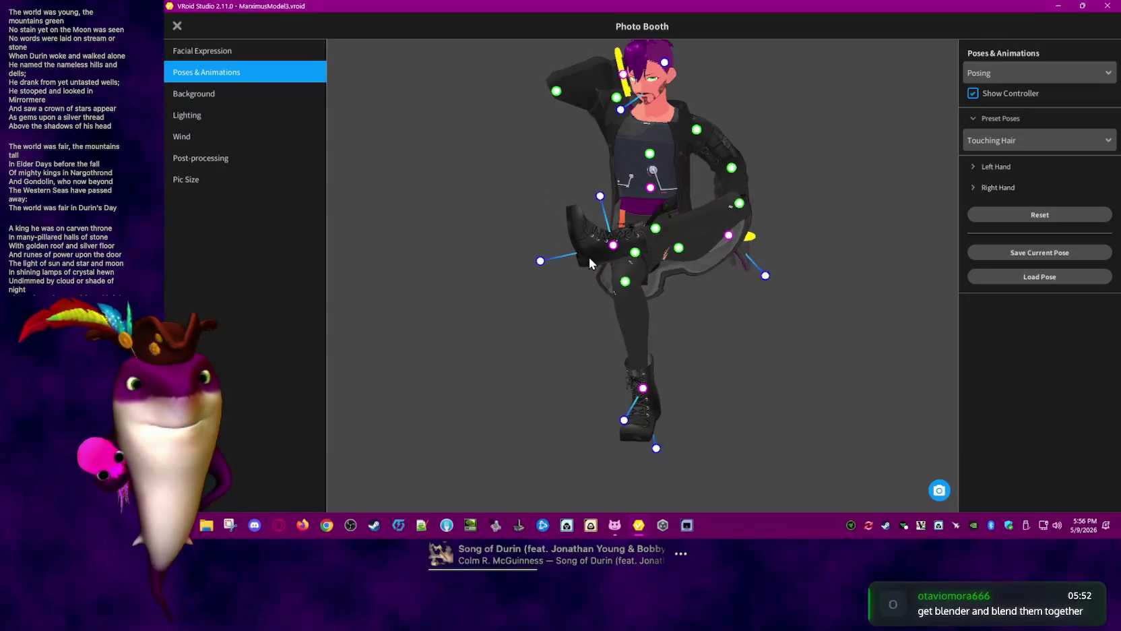
{"action": "left_click_drag", "start_coordinate": [612, 247], "coordinate": [612, 252]}
{"action": "left_click_drag", "start_coordinate": [675, 267], "coordinate": [739, 370]}
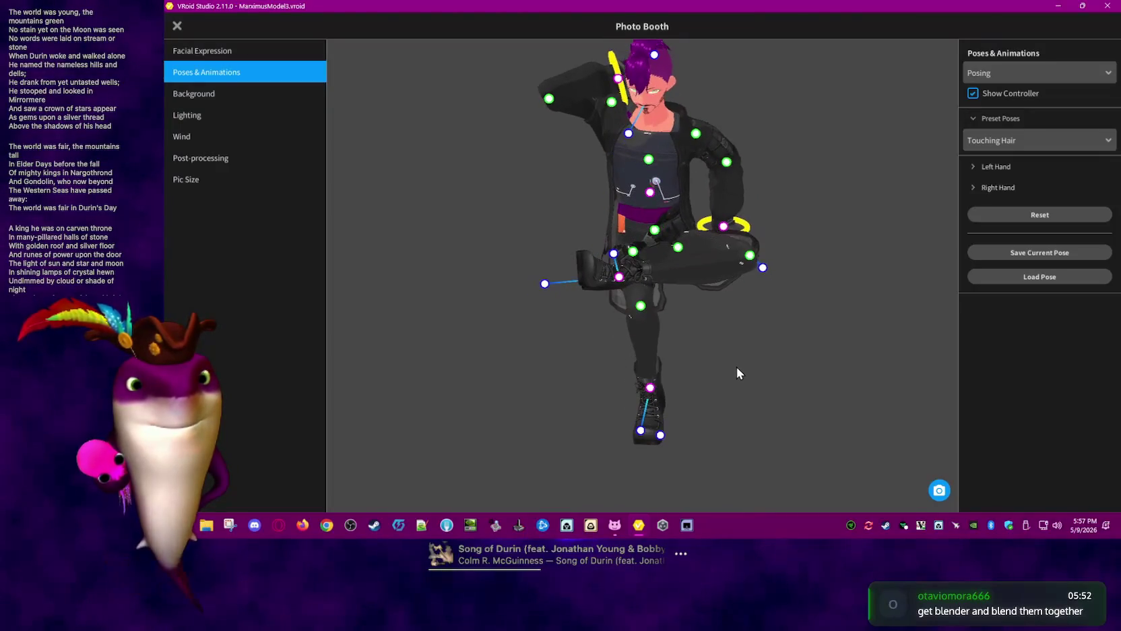
{"action": "mouse_move", "coordinate": [612, 278]}
{"action": "left_mouse_down"}
{"action": "mouse_move", "coordinate": [761, 364]}
{"action": "mouse_move", "coordinate": [739, 252]}
{"action": "left_mouse_up"}
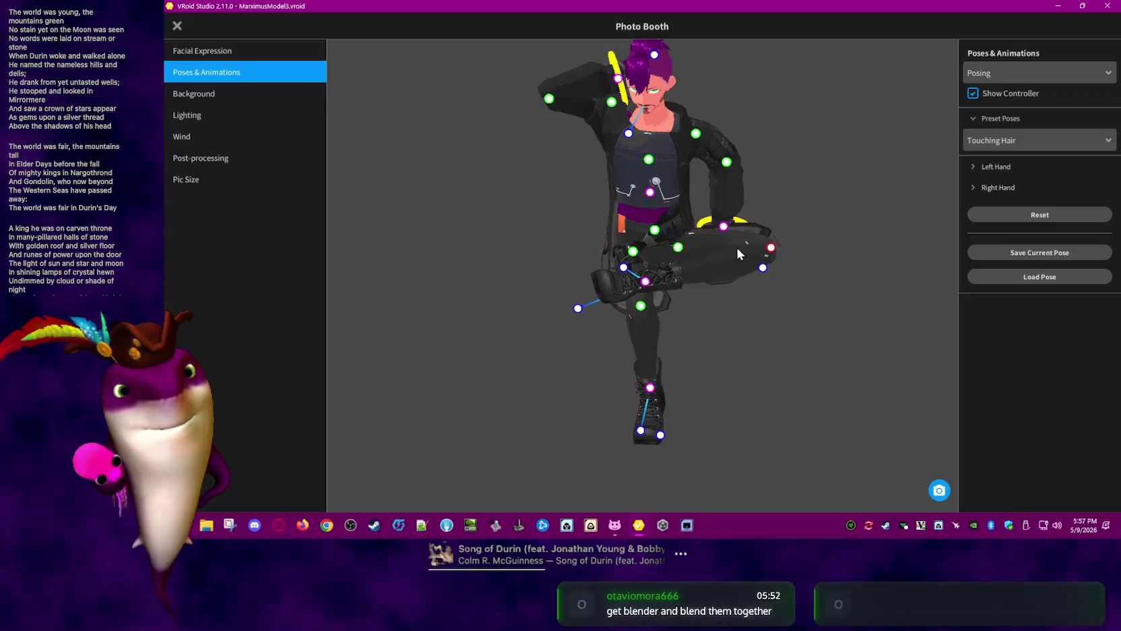
{"action": "mouse_move", "coordinate": [760, 321]}
{"action": "left_mouse_down"}
{"action": "mouse_move", "coordinate": [689, 288]}
{"action": "mouse_move", "coordinate": [706, 309]}
{"action": "left_mouse_up"}
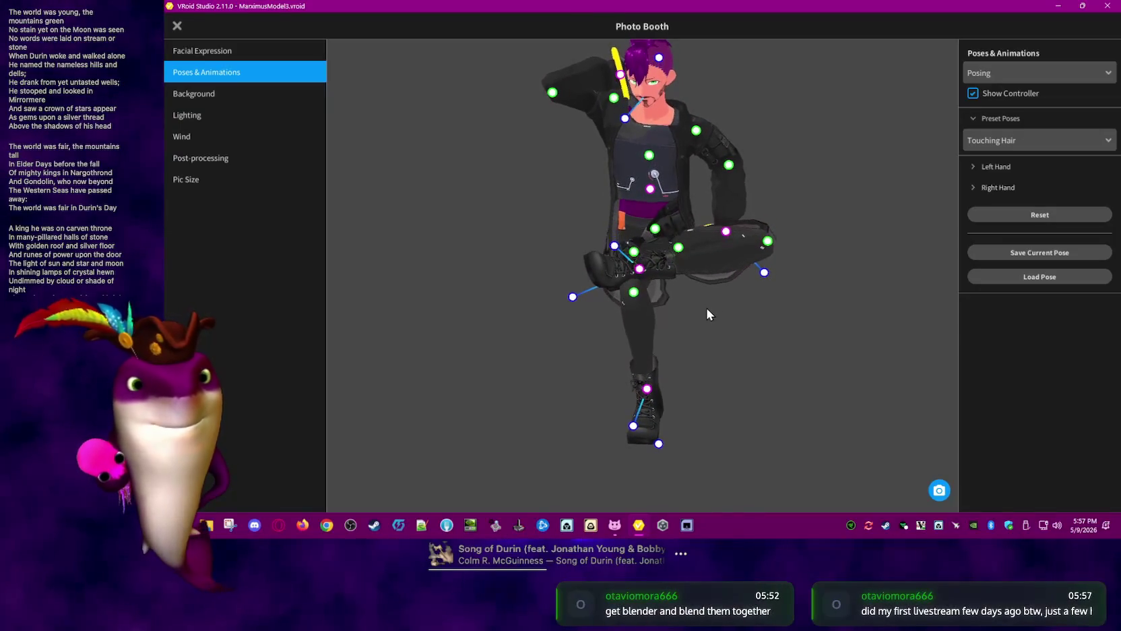
{"action": "mouse_move", "coordinate": [636, 271]}
{"action": "left_mouse_down"}
{"action": "mouse_move", "coordinate": [672, 308]}
{"action": "mouse_move", "coordinate": [697, 309]}
{"action": "left_mouse_up"}
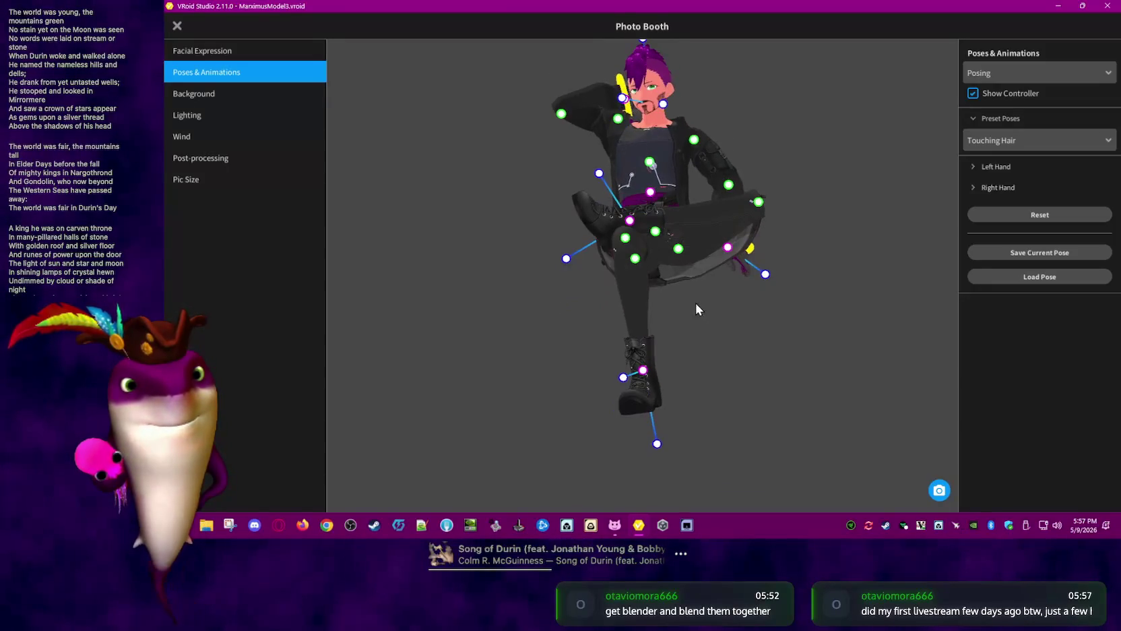
Re-settle the hips and crossed leg, uncheck Show Controller, and orbit the view slightly
{"action": "mouse_move", "coordinate": [689, 256]}
{"action": "left_mouse_down"}
{"action": "mouse_move", "coordinate": [703, 295]}
{"action": "mouse_move", "coordinate": [710, 276]}
{"action": "mouse_move", "coordinate": [826, 321]}
{"action": "mouse_move", "coordinate": [803, 329]}
{"action": "mouse_move", "coordinate": [799, 253]}
{"action": "mouse_move", "coordinate": [812, 264]}
{"action": "left_mouse_up"}
{"action": "left_click", "coordinate": [973, 94]}
{"action": "mouse_move", "coordinate": [836, 205]}
{"action": "right_mouse_down"}
{"action": "mouse_move", "coordinate": [847, 262]}
{"action": "mouse_move", "coordinate": [872, 256]}
{"action": "mouse_move", "coordinate": [789, 267]}
{"action": "mouse_move", "coordinate": [798, 260]}
{"action": "right_mouse_up"}
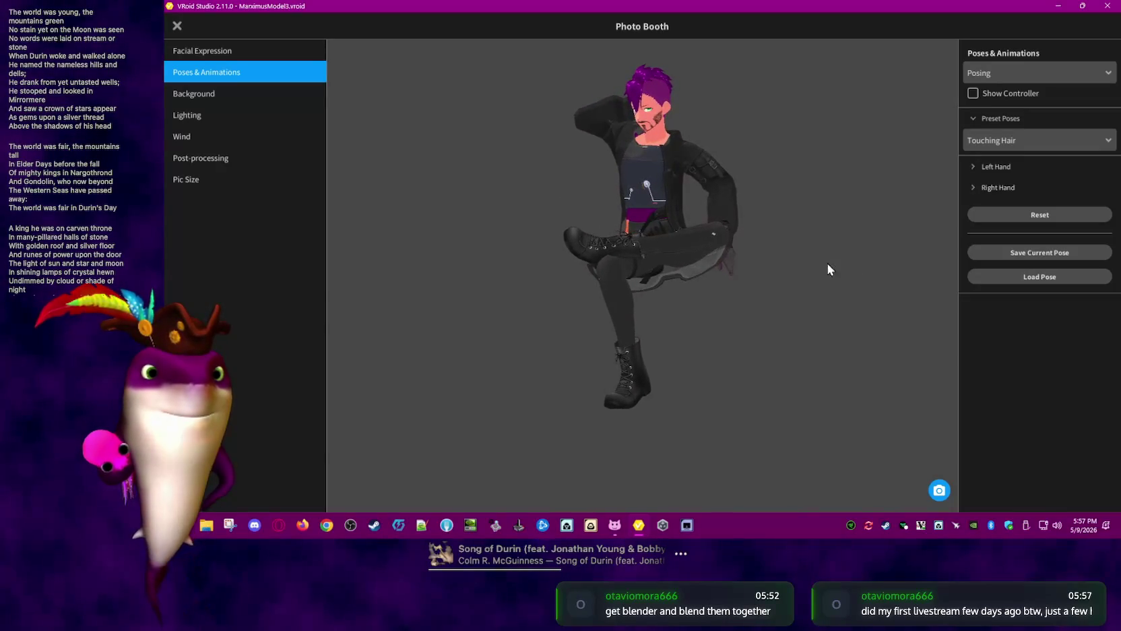
{"action": "right_click_drag", "start_coordinate": [876, 280], "coordinate": [839, 287]}
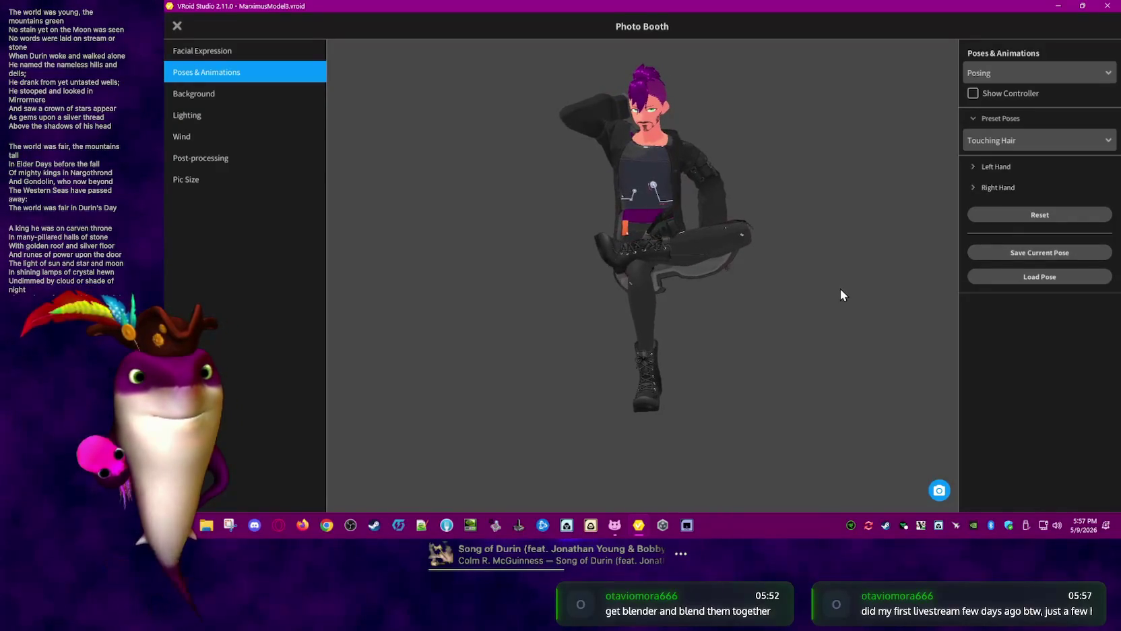
Save the current pose to a file named BashfulSitting.vroidpose
{"action": "left_click", "coordinate": [1005, 254]}
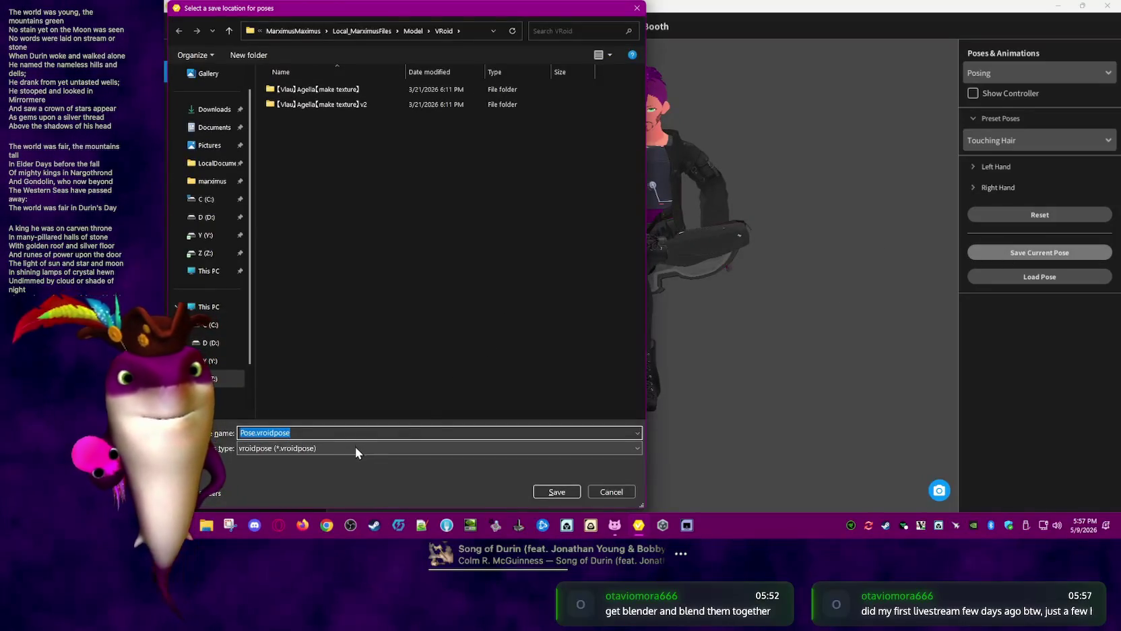
{"action": "left_click", "coordinate": [342, 432]}
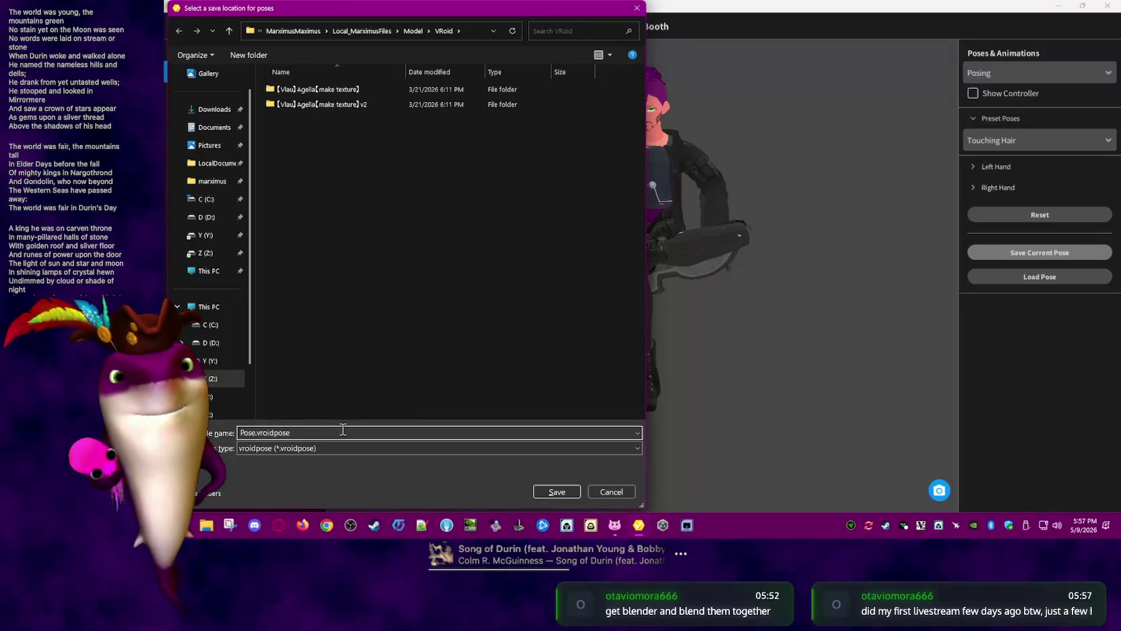
{"action": "left_click_drag", "start_coordinate": [256, 433], "coordinate": [240, 433]}
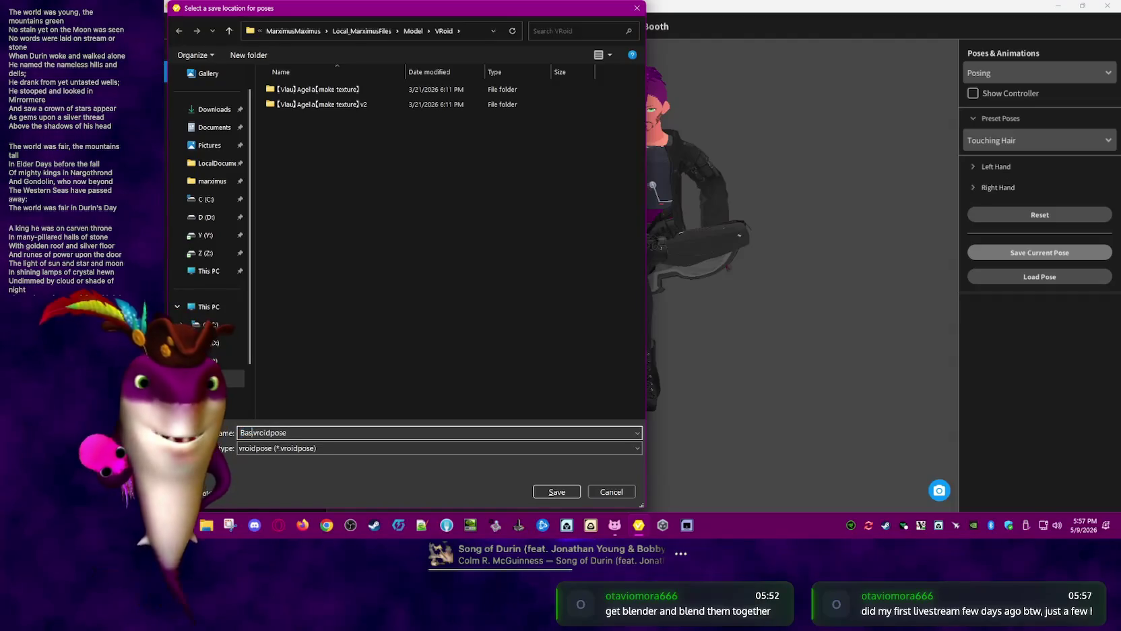
{"action": "type", "text": "hfulSitting"}
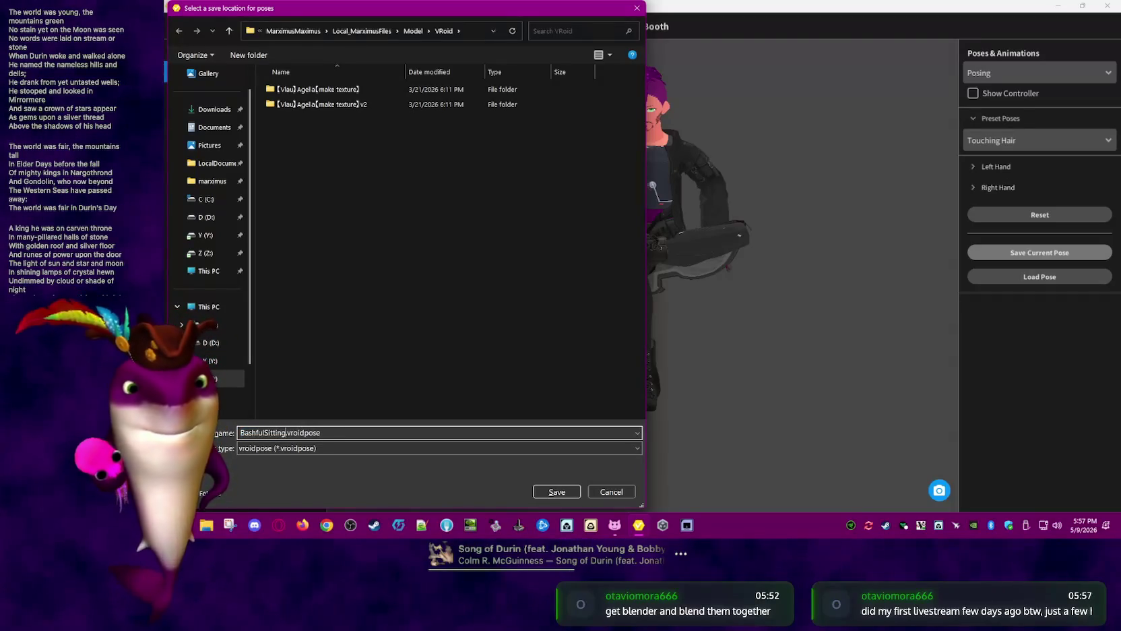
{"action": "left_click", "coordinate": [564, 496]}
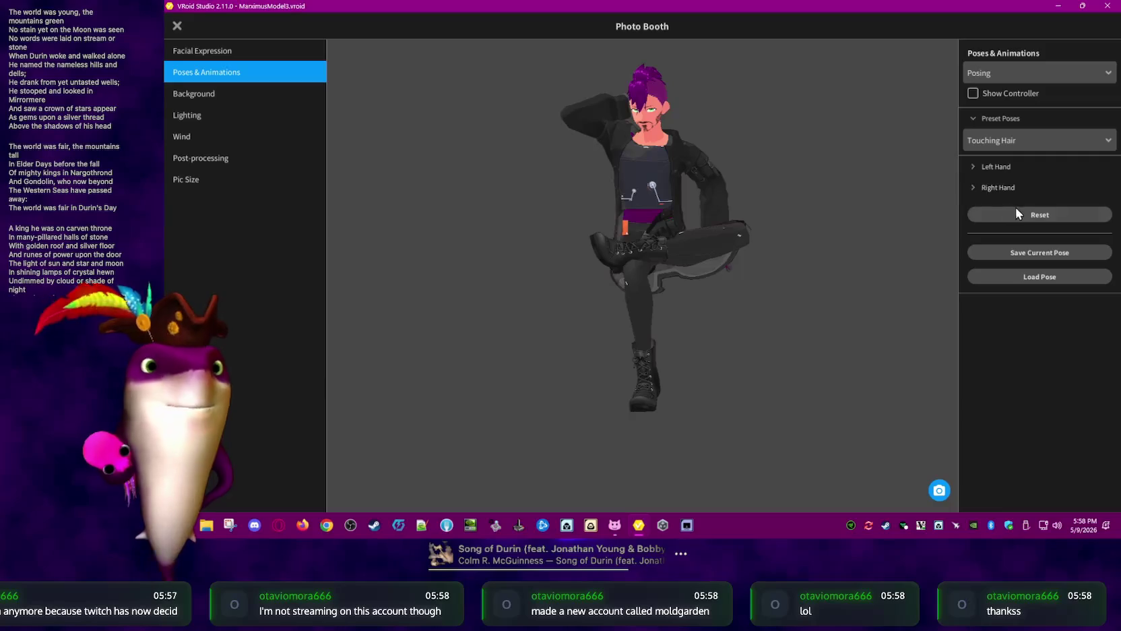
{"action": "left_click", "coordinate": [938, 489]}
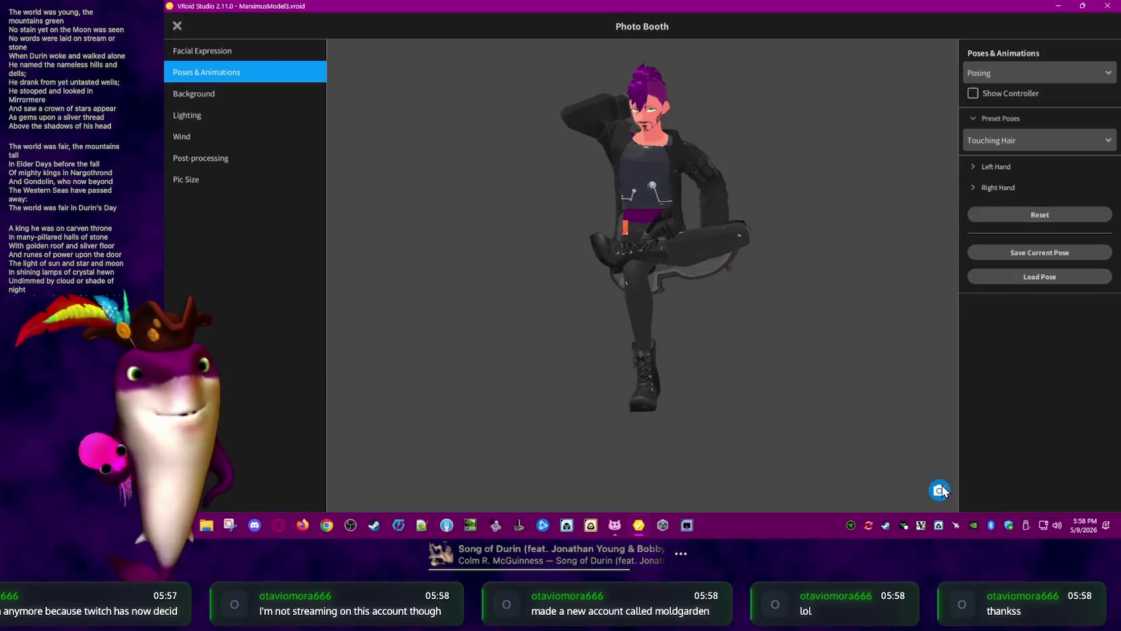
Set the Photo Booth background alpha to 0.000 and save a PNG snapshot
{"action": "left_click", "coordinate": [607, 495]}
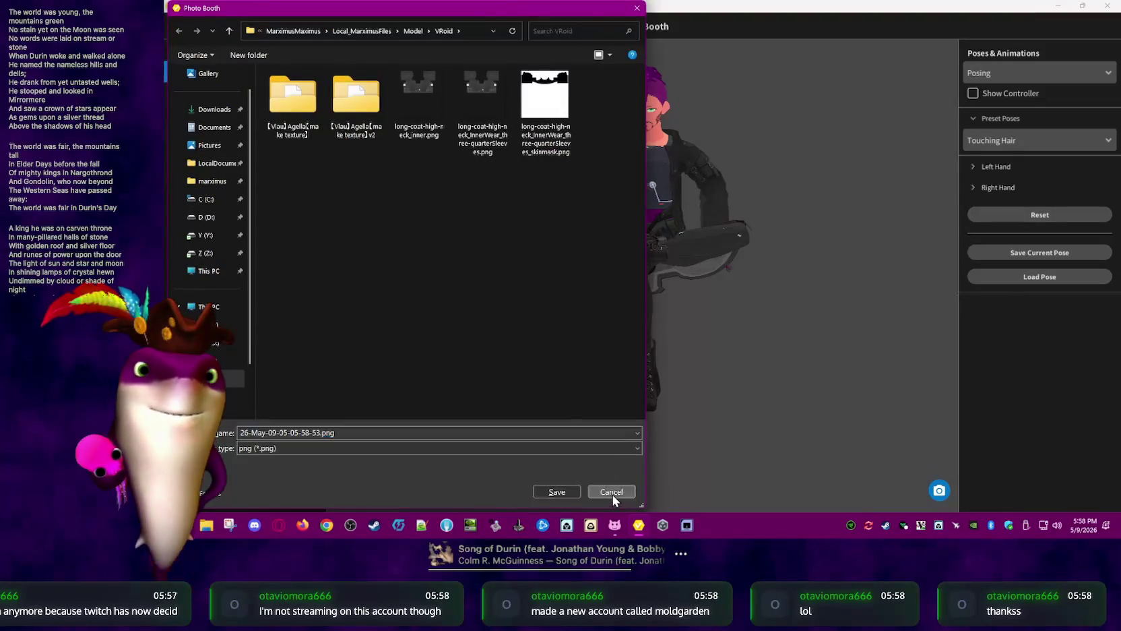
{"action": "left_click", "coordinate": [221, 93]}
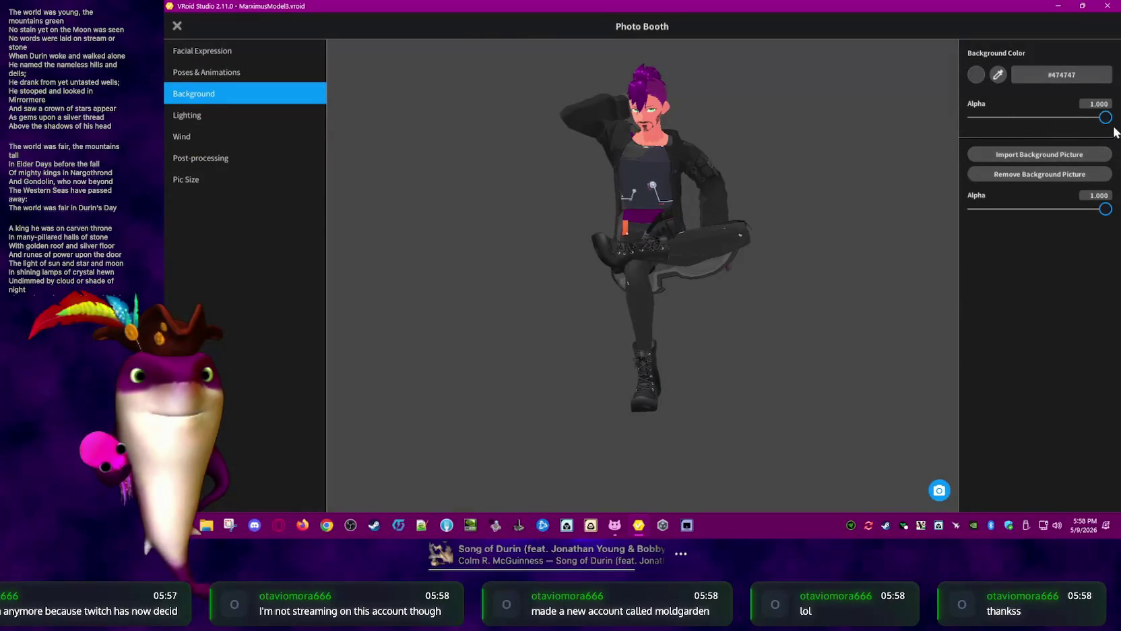
{"action": "left_click_drag", "start_coordinate": [1106, 118], "coordinate": [928, 120]}
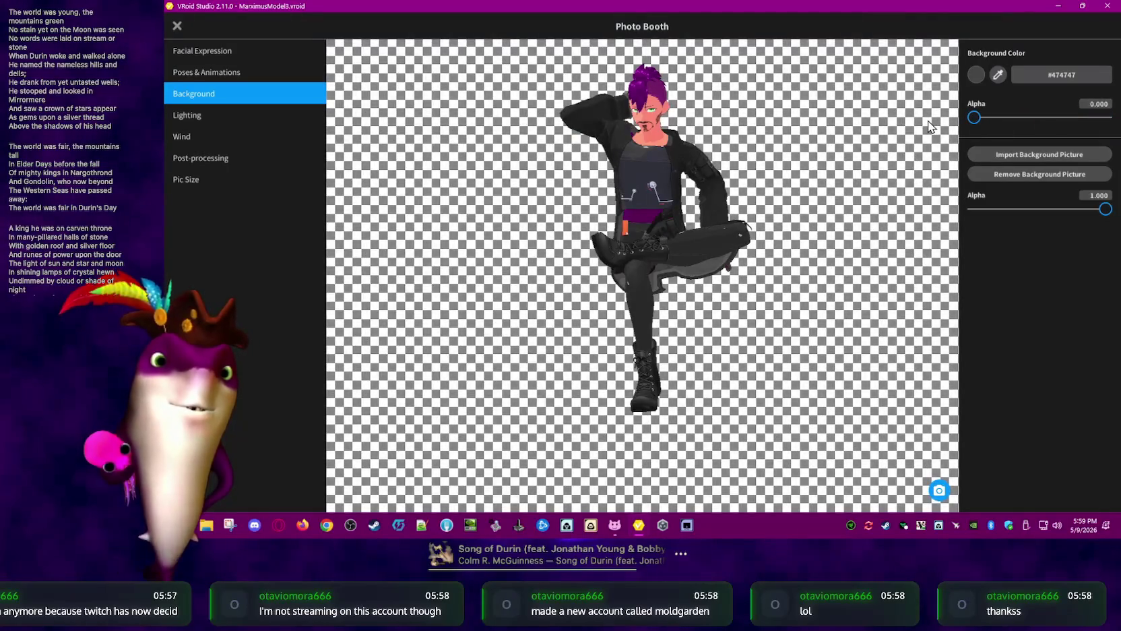
{"action": "left_click", "coordinate": [941, 490]}
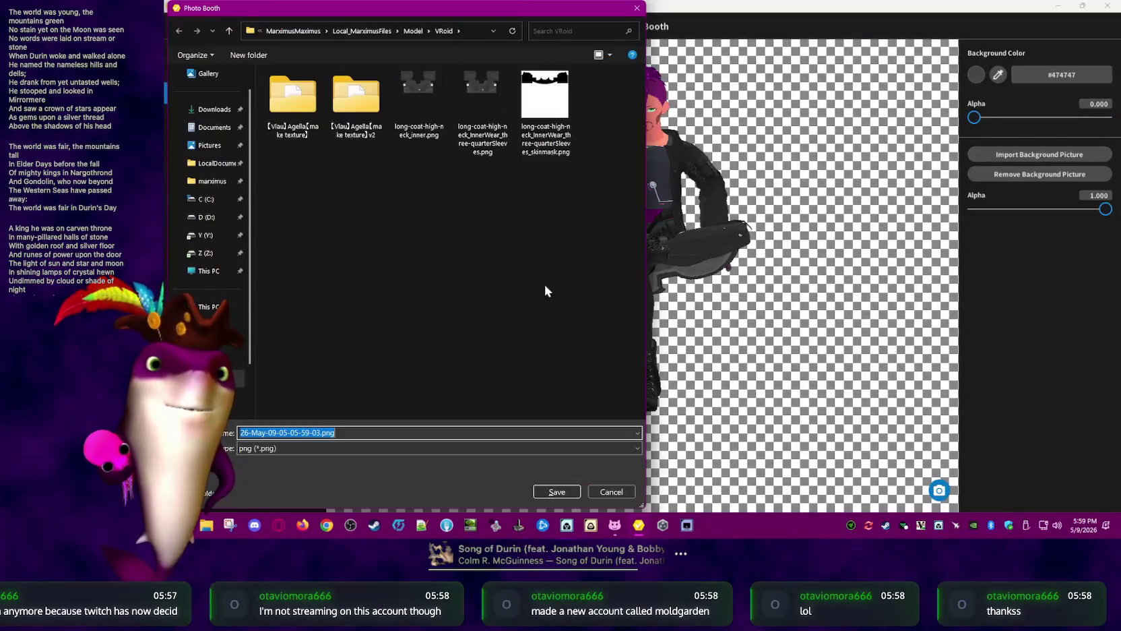
{"action": "left_click", "coordinate": [556, 492]}
Reopen the save dialog and bring up the actions for 26-May-09-05-05-59-03.png
{"action": "right_click", "coordinate": [211, 532]}
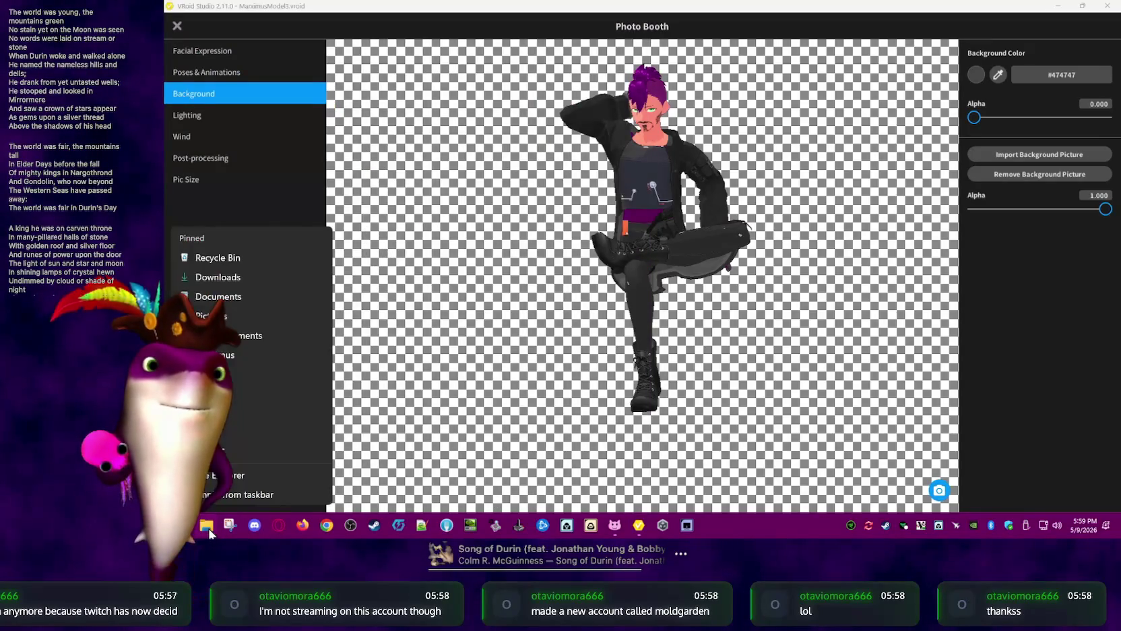
{"action": "left_click", "coordinate": [1048, 128]}
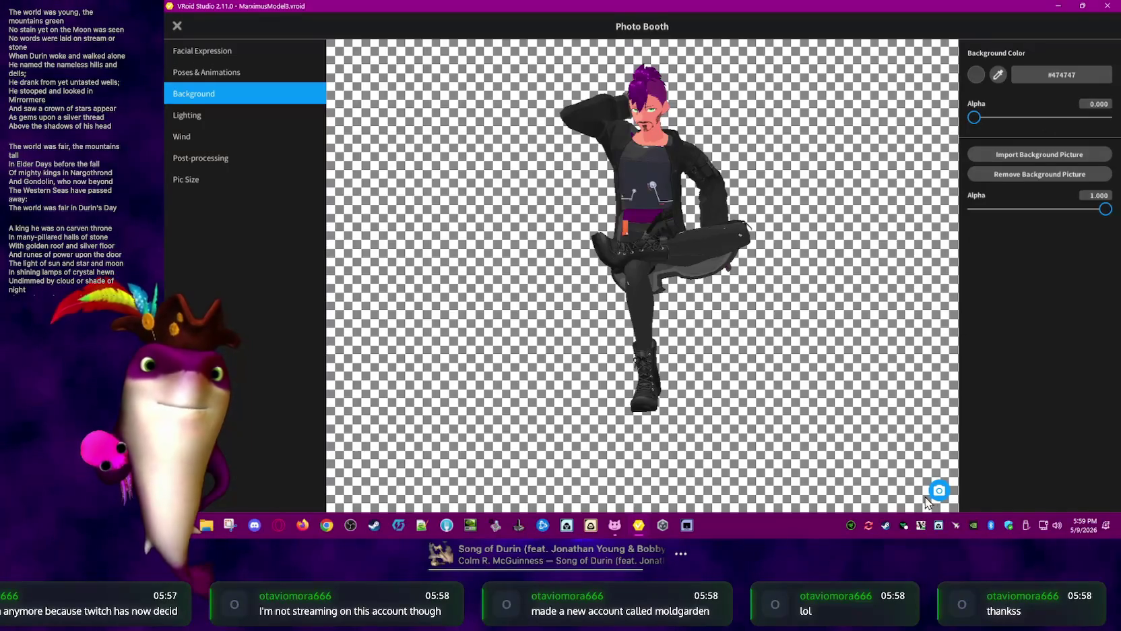
{"action": "left_click", "coordinate": [939, 490]}
{"action": "left_click", "coordinate": [610, 108]}
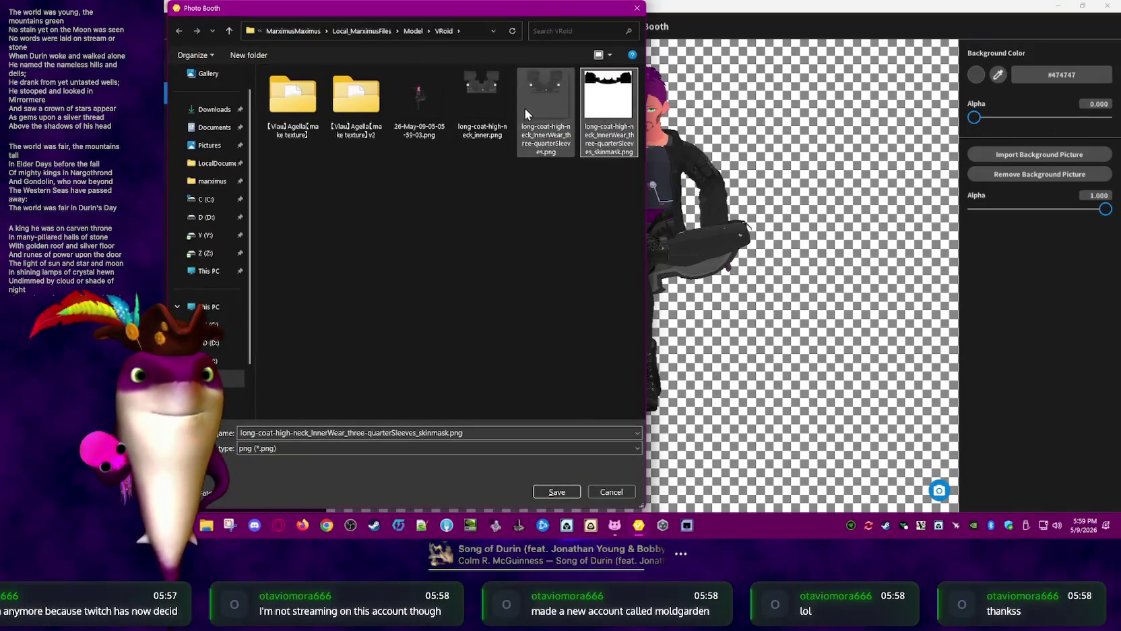
{"action": "left_click", "coordinate": [403, 115]}
{"action": "right_click", "coordinate": [425, 114]}
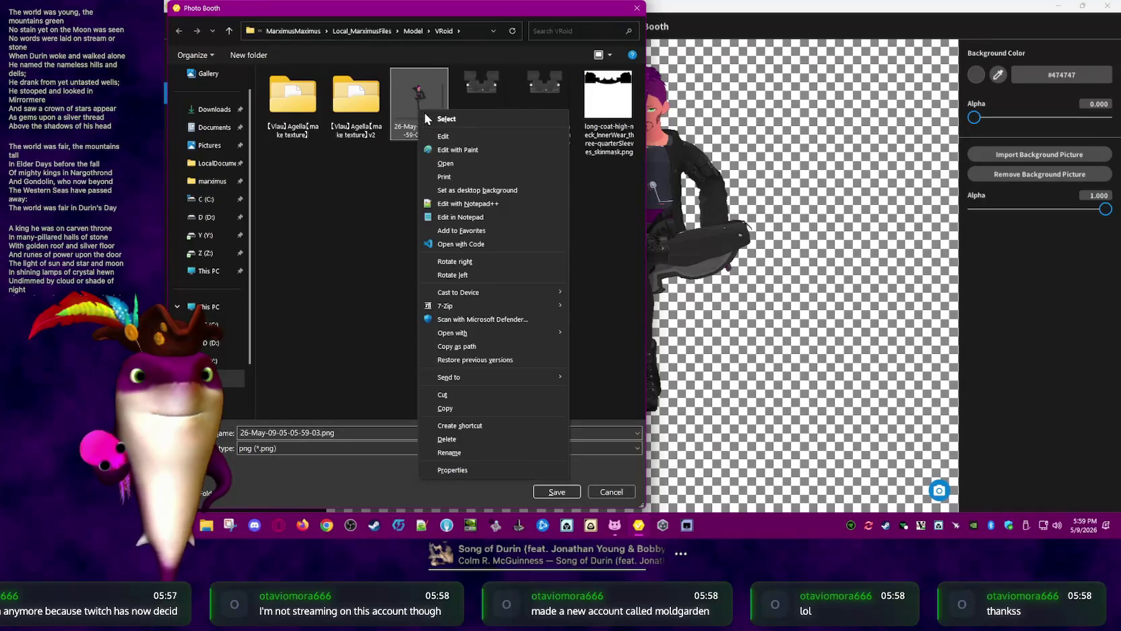
{"action": "left_click", "coordinate": [458, 164]}
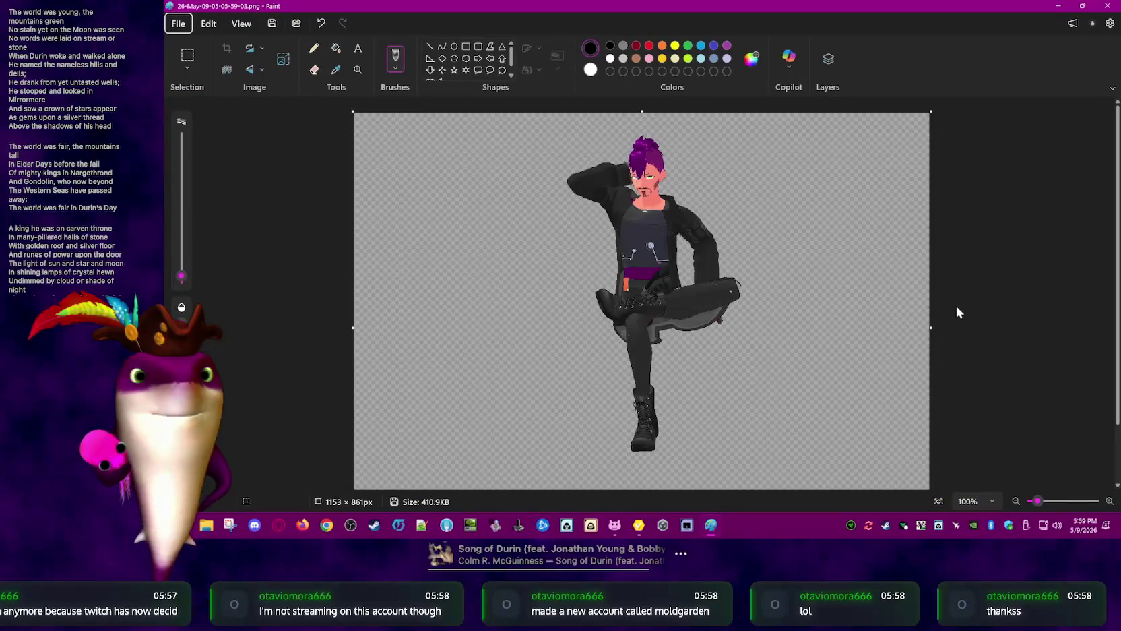
{"action": "left_click", "coordinate": [1112, 6]}
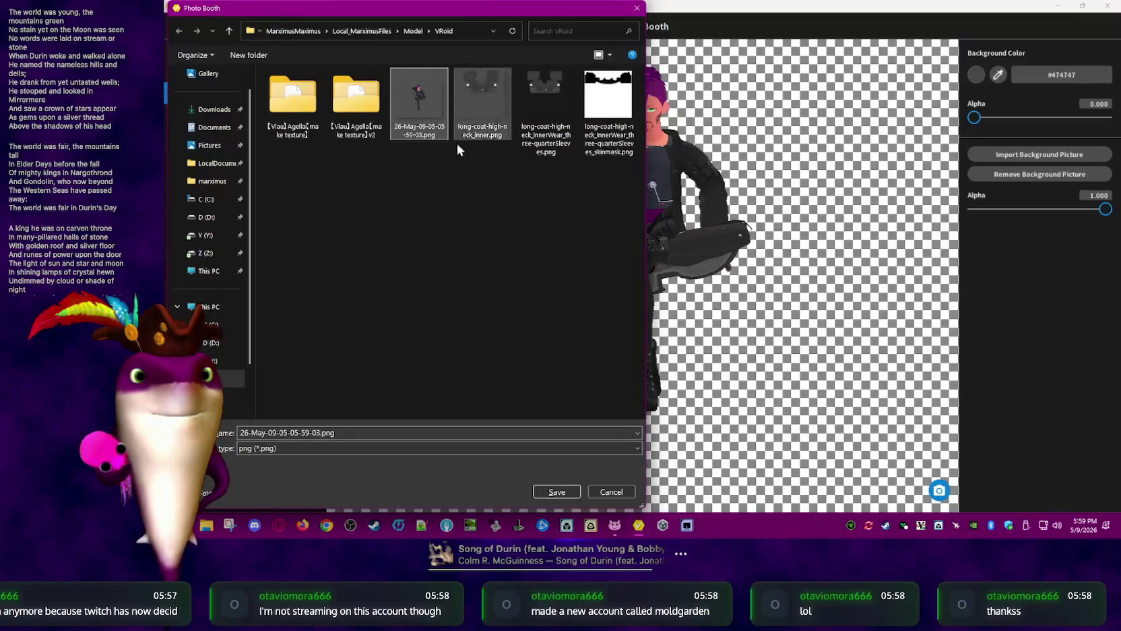
{"action": "right_click", "coordinate": [429, 109]}
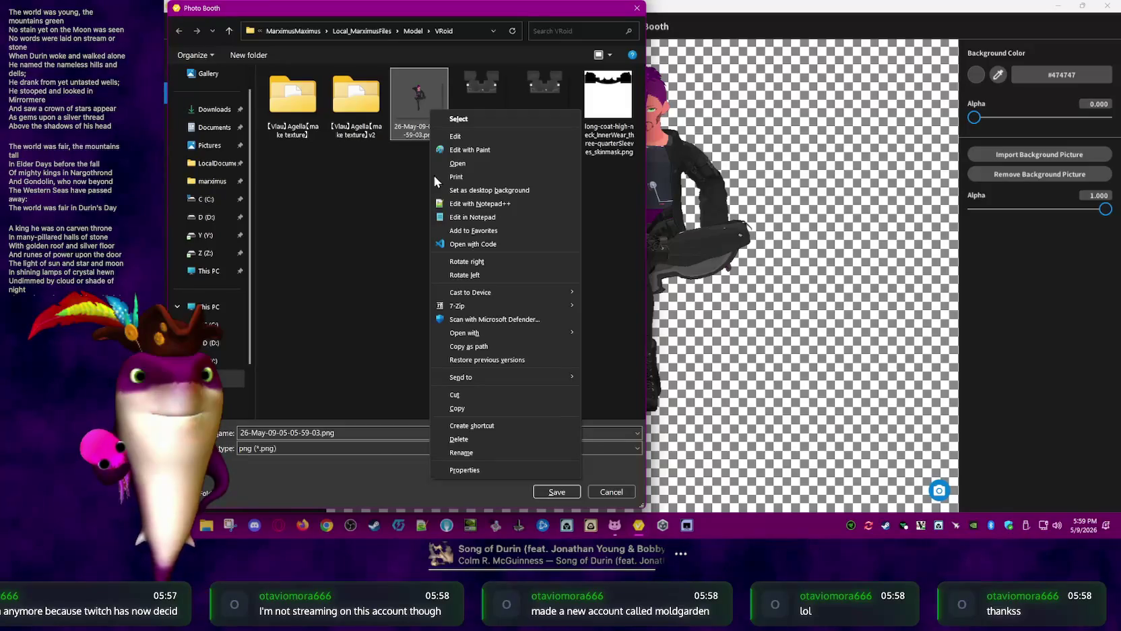
{"action": "left_click", "coordinate": [398, 209]}
{"action": "right_click", "coordinate": [424, 113]}
{"action": "left_click", "coordinate": [472, 158]}
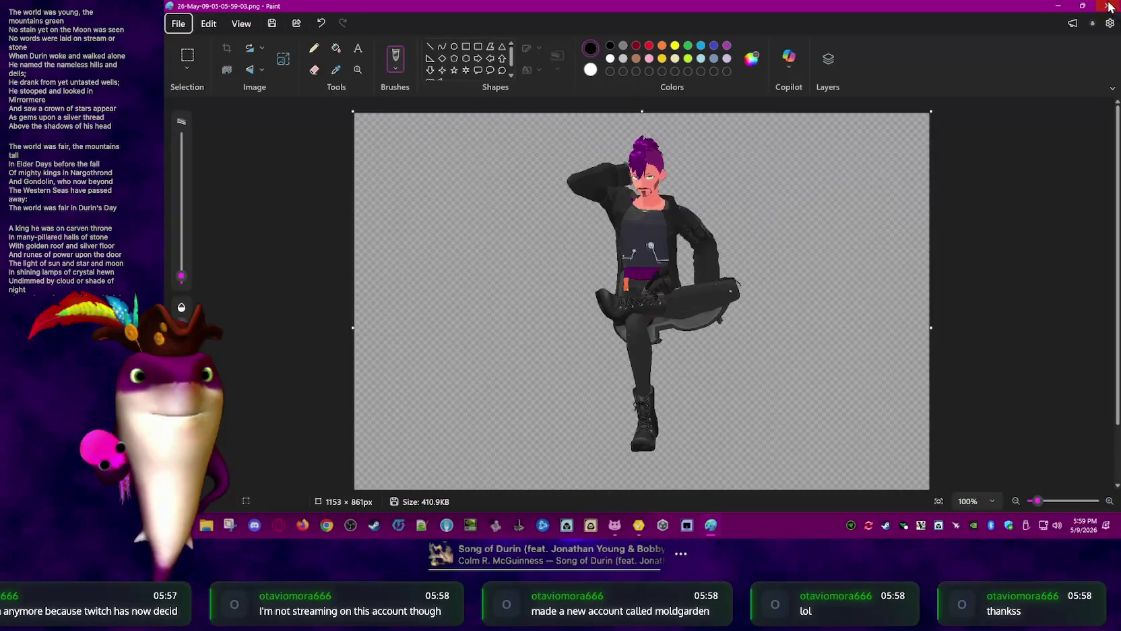
{"action": "left_click", "coordinate": [1108, 6]}
{"action": "right_click", "coordinate": [419, 105]}
{"action": "left_click", "coordinate": [459, 156]}
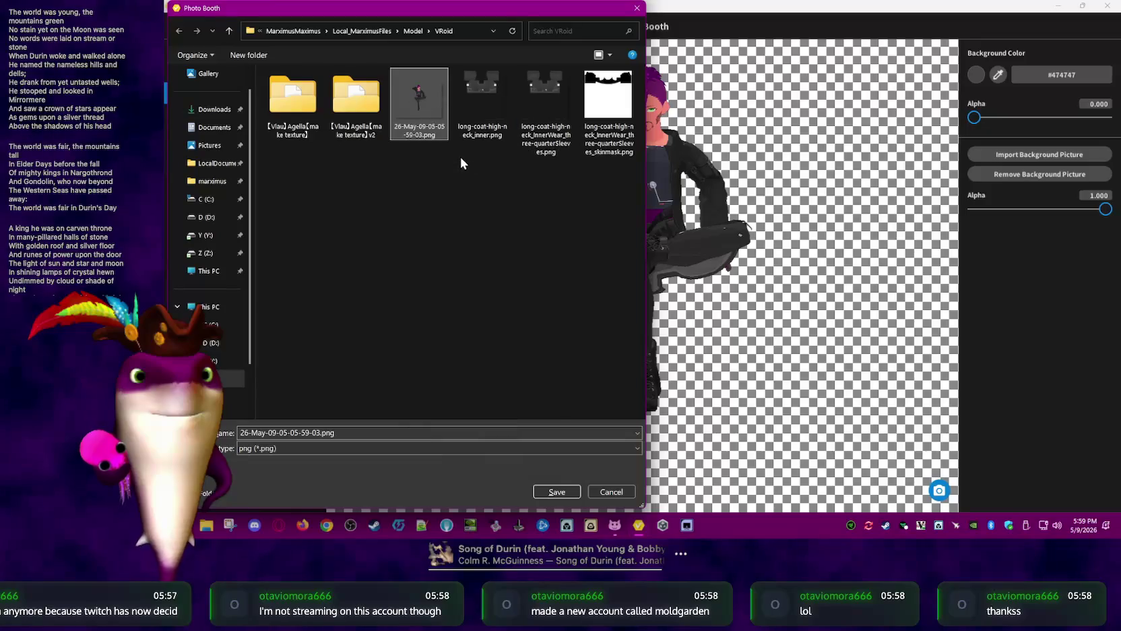
{"action": "left_click", "coordinate": [1106, 7]}
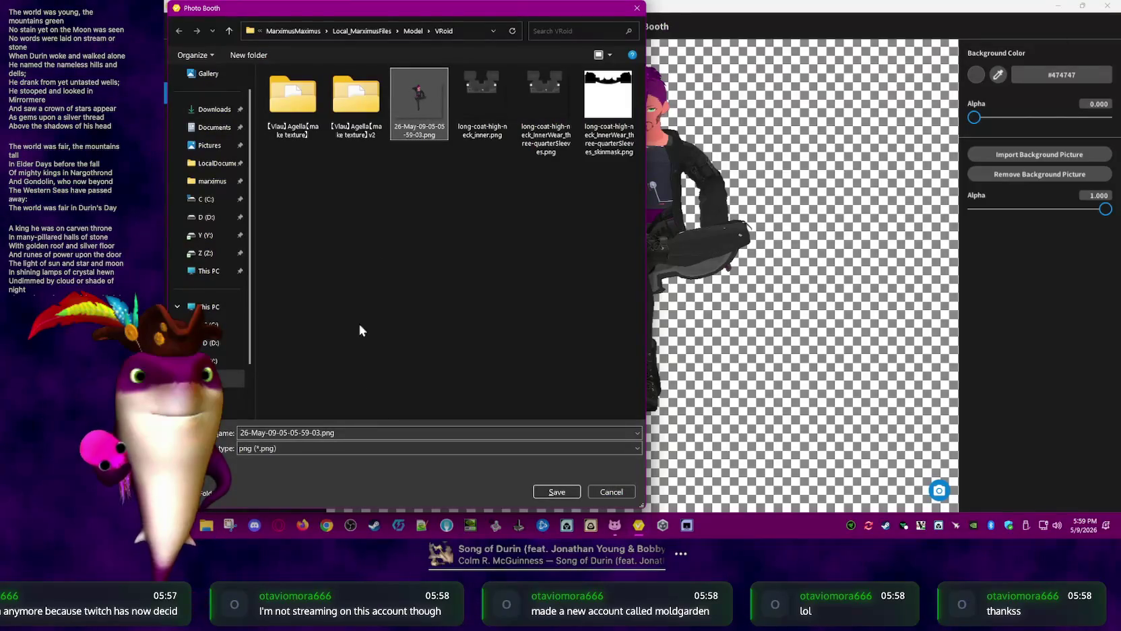
{"action": "left_click", "coordinate": [470, 31]}
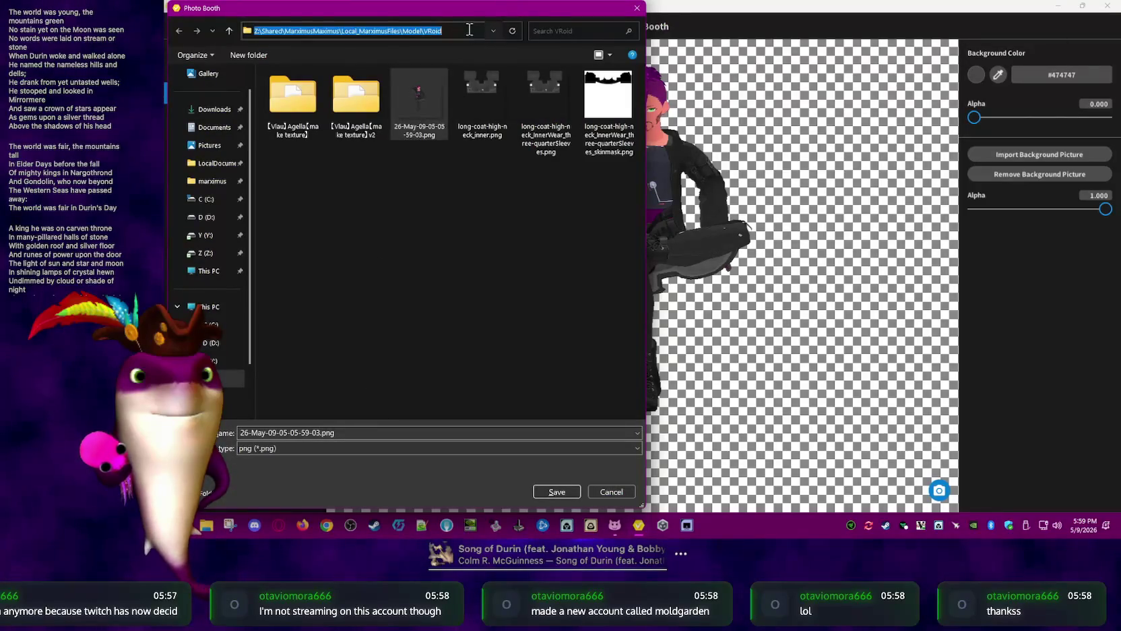
Open a new File Explorer window on the pasted VRoid folder path and select the snapshot
{"action": "key", "text": "super+e"}
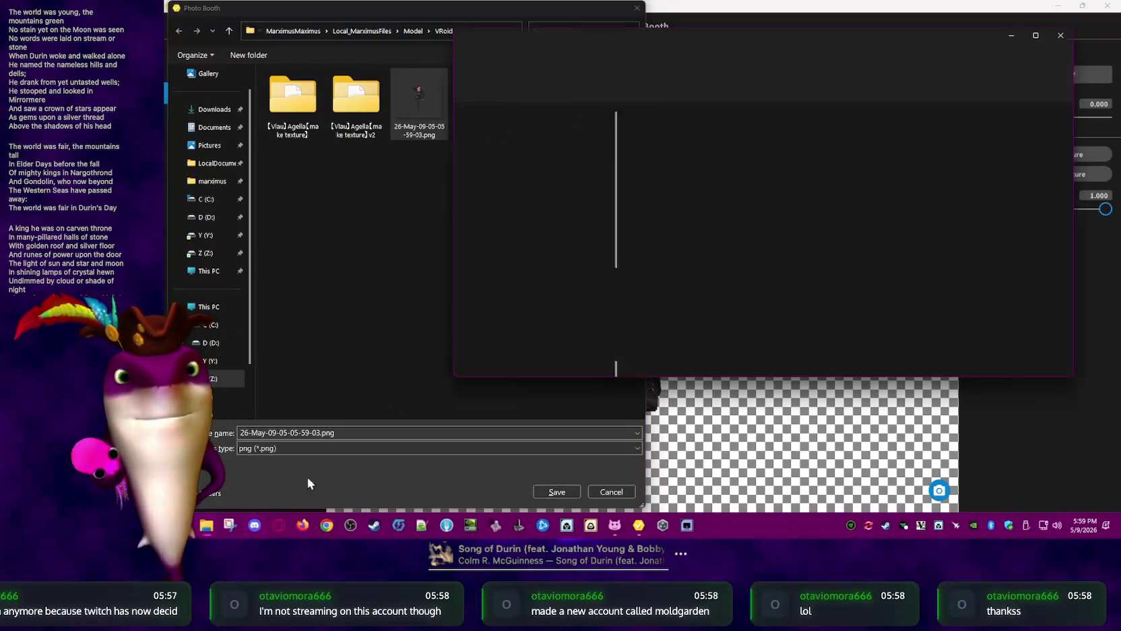
{"action": "left_click", "coordinate": [705, 64]}
{"action": "type", "text": "Z:\\Shared\\MarximusMaximus\\Local_MarximusFiles\\Model\\VRoid"}
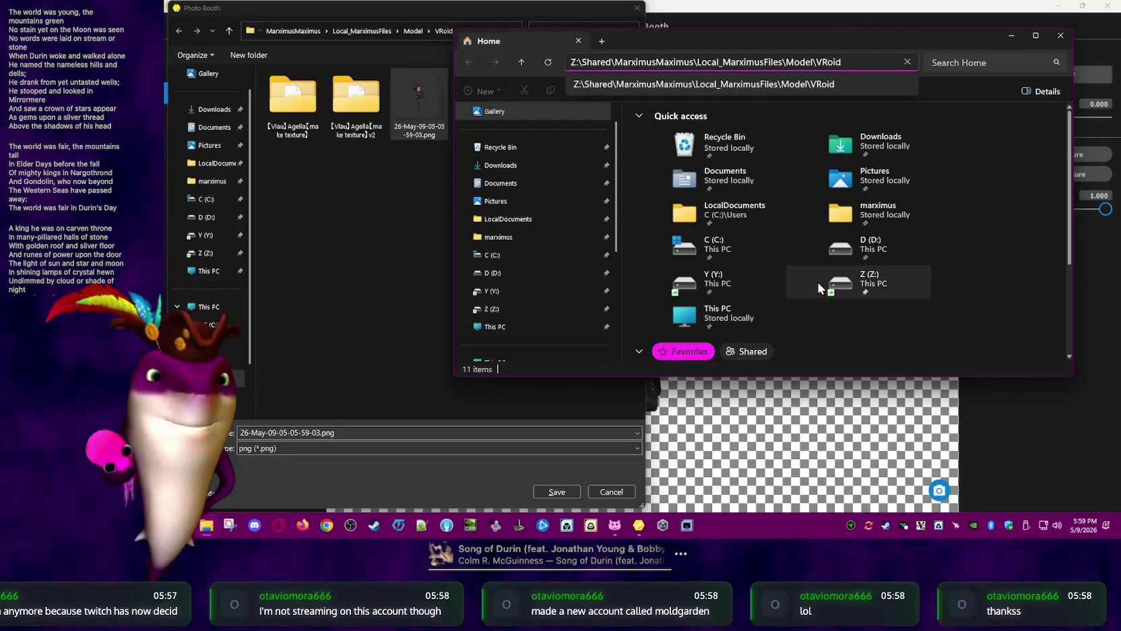
{"action": "key", "text": "Return"}
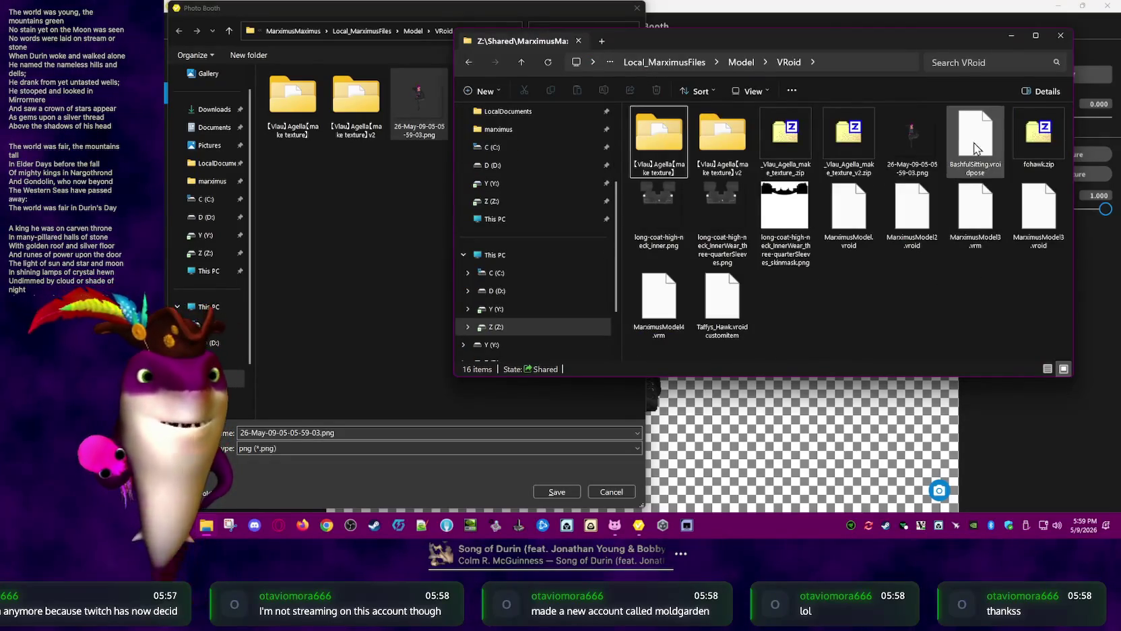
{"action": "left_click", "coordinate": [915, 136]}
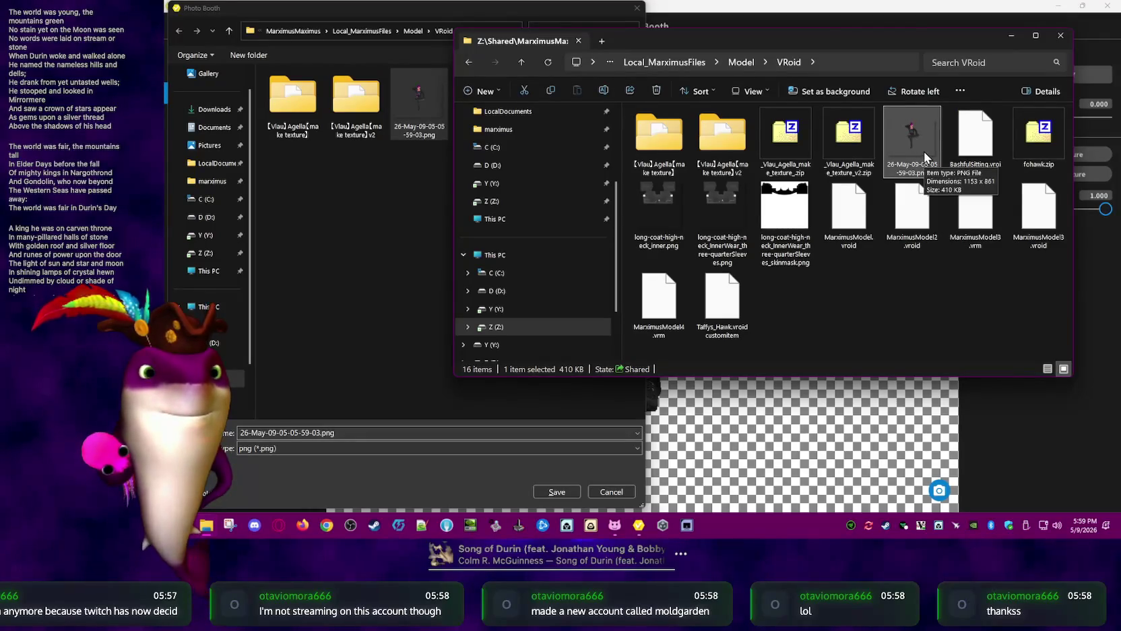
Open 26-May-09-05-05-59-03.png in Paint, then in Visual Studio Code instead
{"action": "right_click", "coordinate": [929, 155]}
{"action": "left_click", "coordinate": [931, 156]}
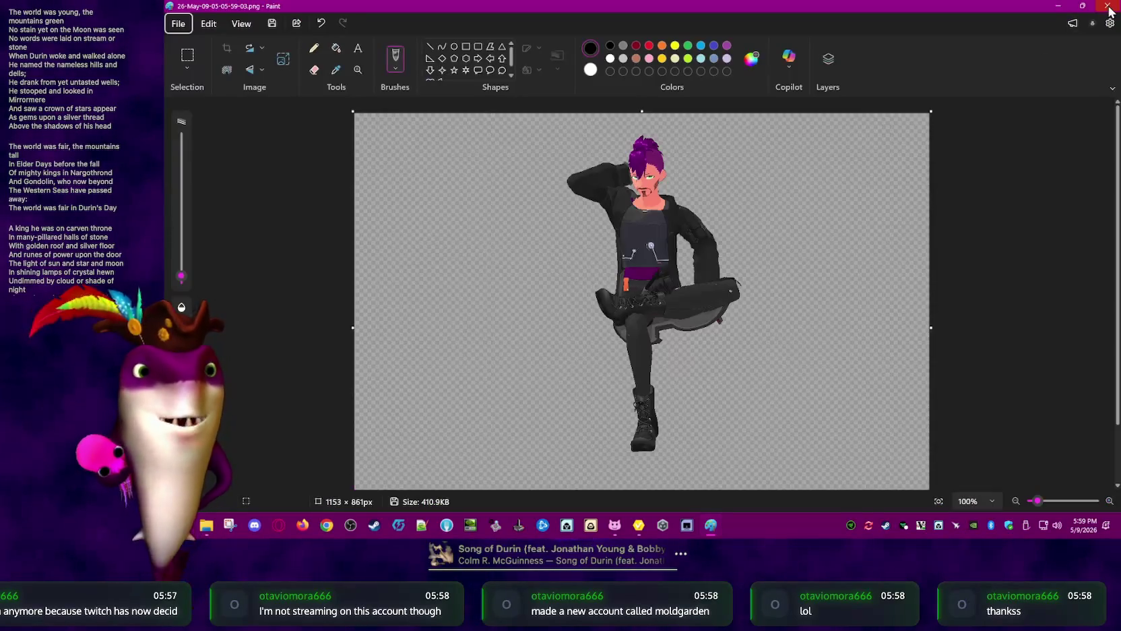
{"action": "left_click", "coordinate": [1109, 7]}
{"action": "right_click", "coordinate": [902, 157]}
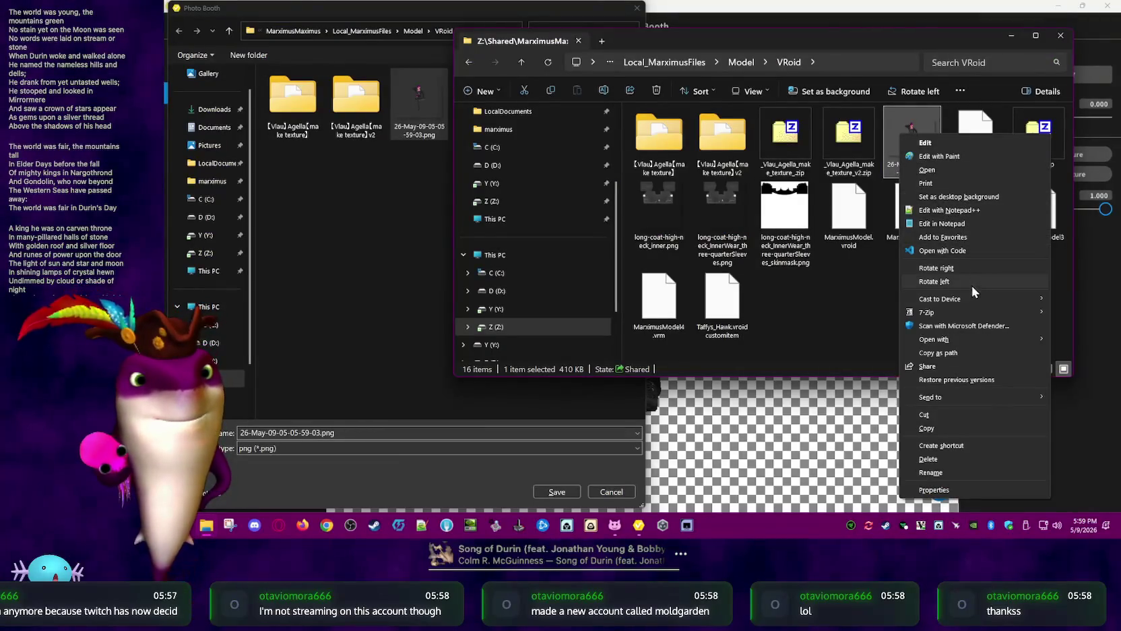
{"action": "left_click", "coordinate": [961, 251]}
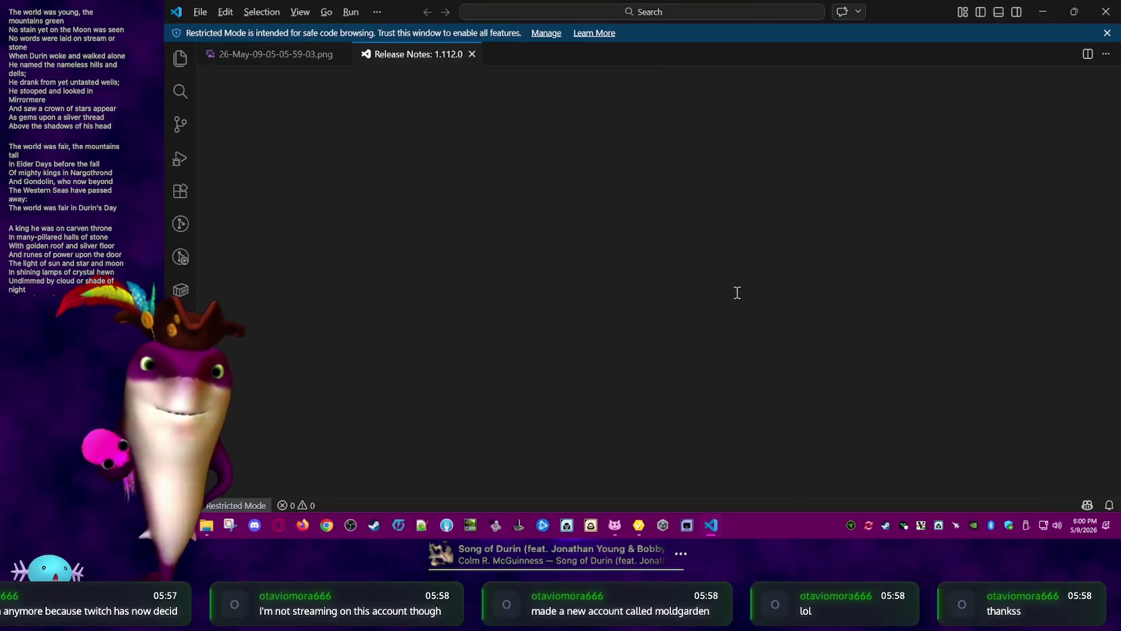
{"action": "left_click", "coordinate": [472, 54]}
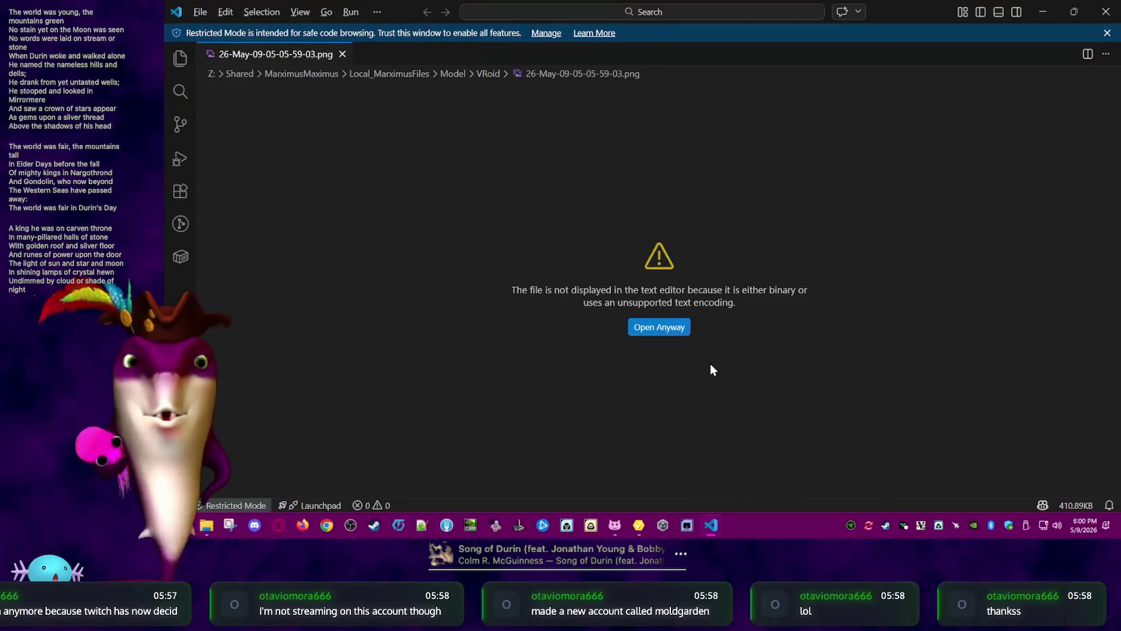
{"action": "left_click", "coordinate": [659, 328]}
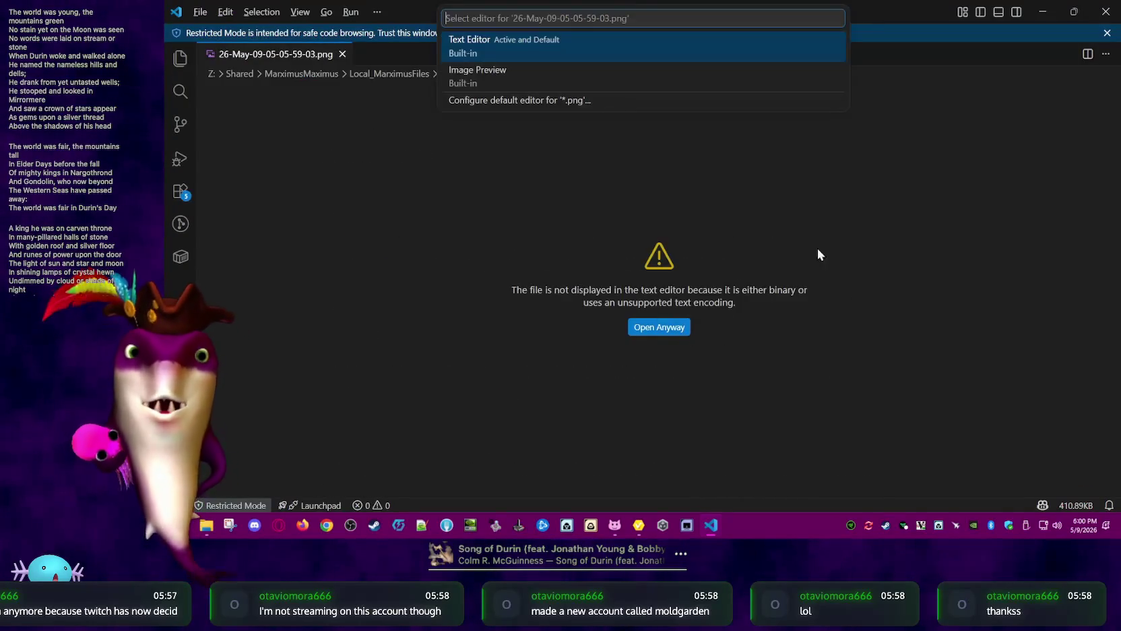
{"action": "left_click", "coordinate": [586, 76]}
{"action": "left_click", "coordinate": [751, 304]}
{"action": "left_click", "coordinate": [752, 303]}
{"action": "left_click", "coordinate": [753, 304]}
{"action": "left_click", "coordinate": [754, 304]}
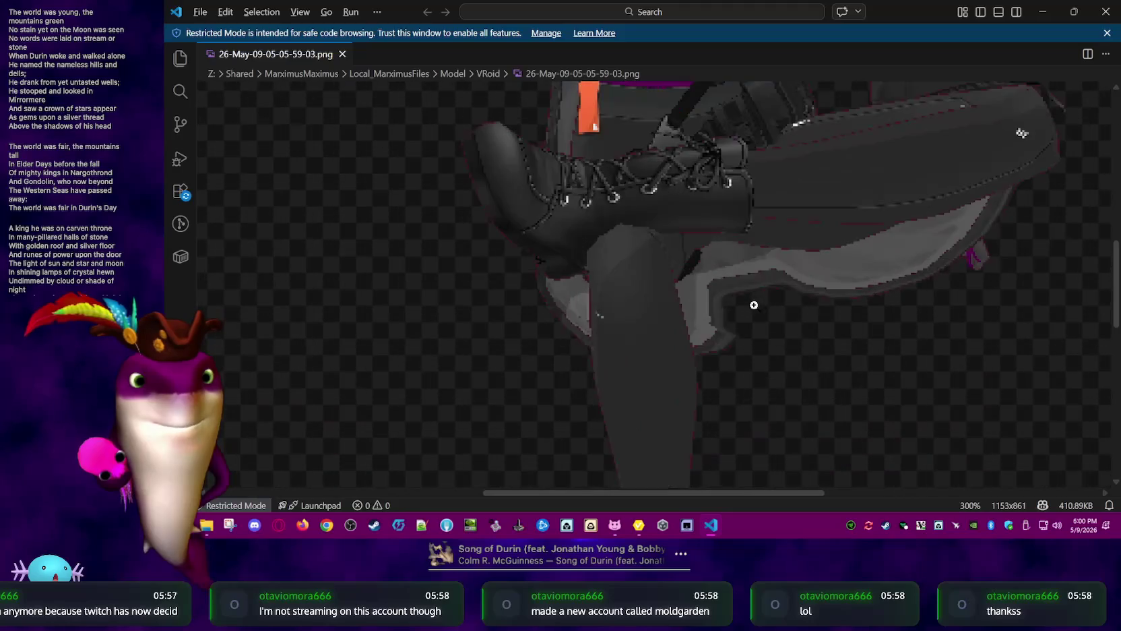
{"action": "left_click", "coordinate": [754, 305]}
{"action": "scroll", "coordinate": [788, 326], "scroll_direction": "down", "scroll_amount": 1}
{"action": "scroll", "coordinate": [805, 335], "scroll_direction": "down", "scroll_amount": 2}
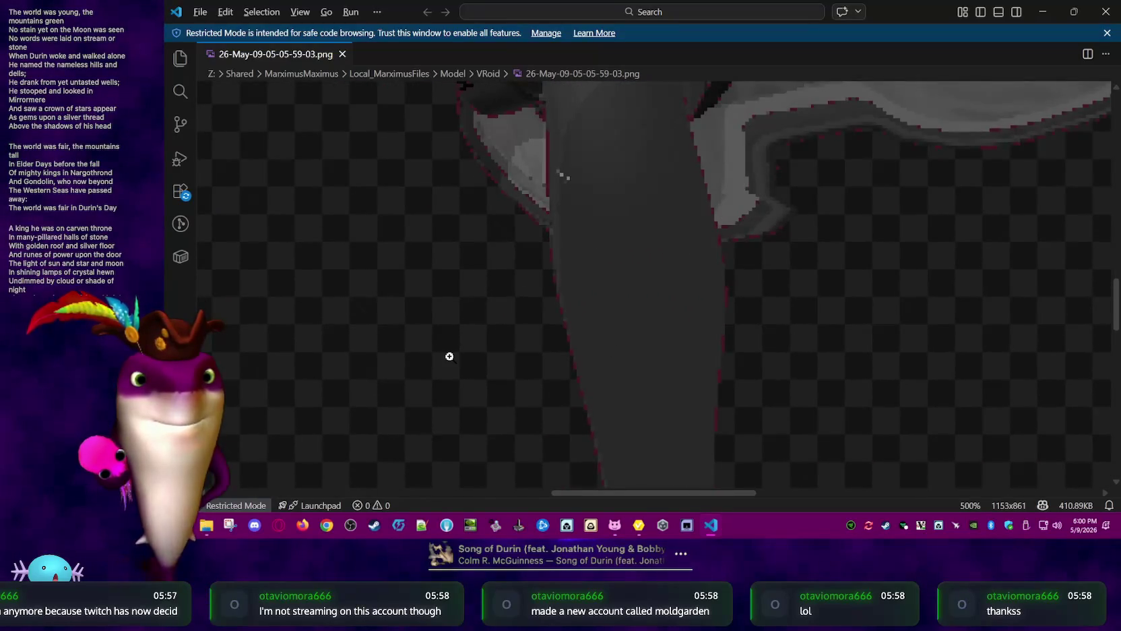
{"action": "scroll", "coordinate": [474, 354], "scroll_direction": "up", "scroll_amount": 1}
{"action": "left_click", "coordinate": [481, 371]}
{"action": "left_click", "coordinate": [460, 371]}
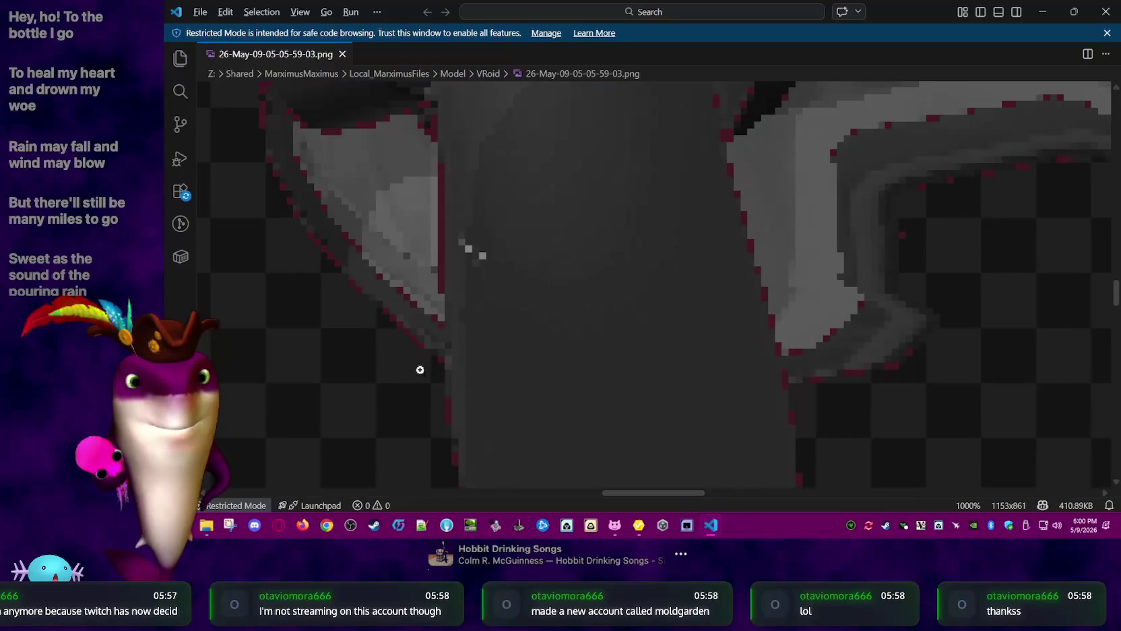
{"action": "scroll", "coordinate": [386, 374], "scroll_direction": "down", "scroll_amount": 2}
{"action": "scroll", "coordinate": [405, 380], "scroll_direction": "down", "scroll_amount": 1}
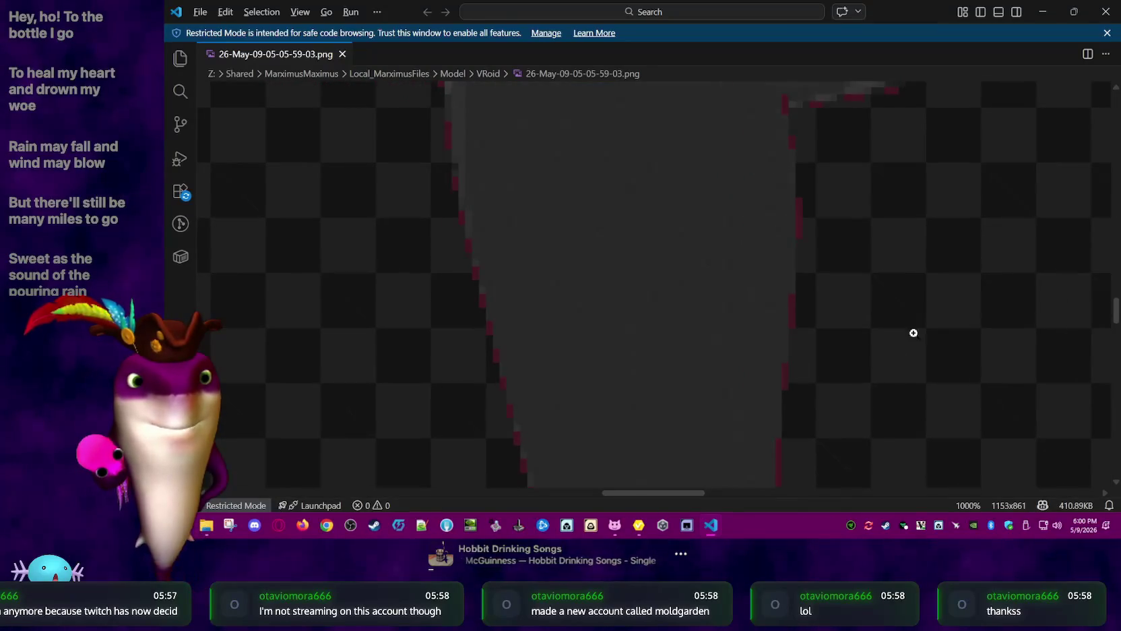
{"action": "scroll", "coordinate": [789, 360], "scroll_direction": "down", "scroll_amount": 1}
{"action": "scroll", "coordinate": [983, 223], "scroll_direction": "down", "scroll_amount": 1, "text": "ctrl"}
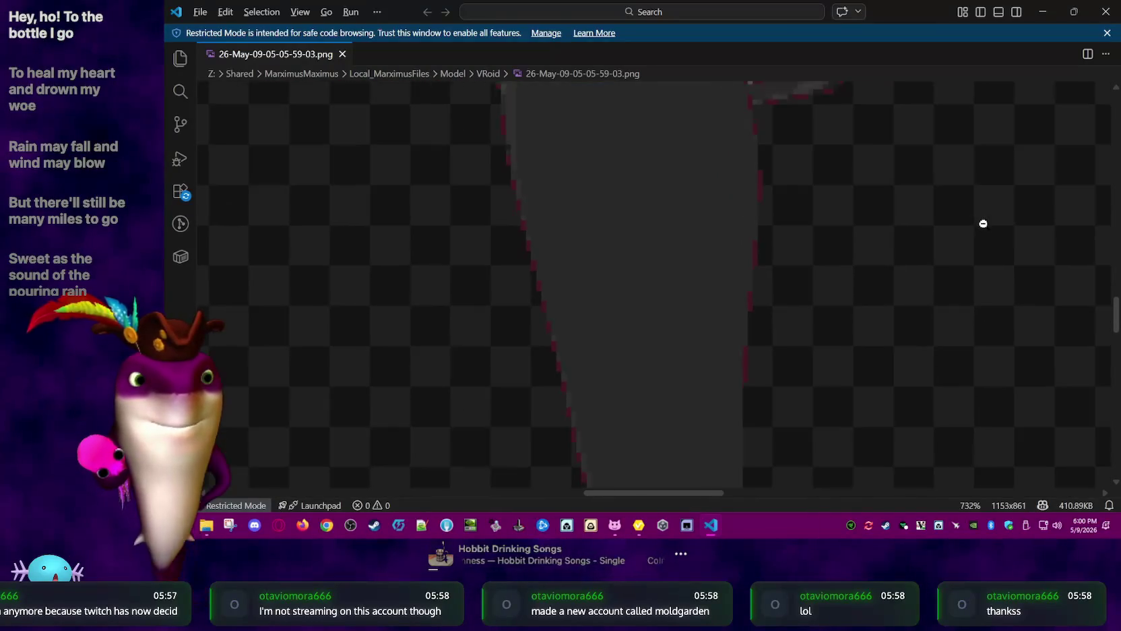
{"action": "scroll", "coordinate": [983, 224], "scroll_direction": "down", "scroll_amount": 1, "text": "ctrl"}
{"action": "scroll", "coordinate": [982, 229], "scroll_direction": "down", "scroll_amount": 2, "text": "ctrl"}
{"action": "scroll", "coordinate": [979, 238], "scroll_direction": "down", "scroll_amount": 2, "text": "ctrl"}
{"action": "scroll", "coordinate": [977, 239], "scroll_direction": "down", "scroll_amount": 2, "text": "ctrl"}
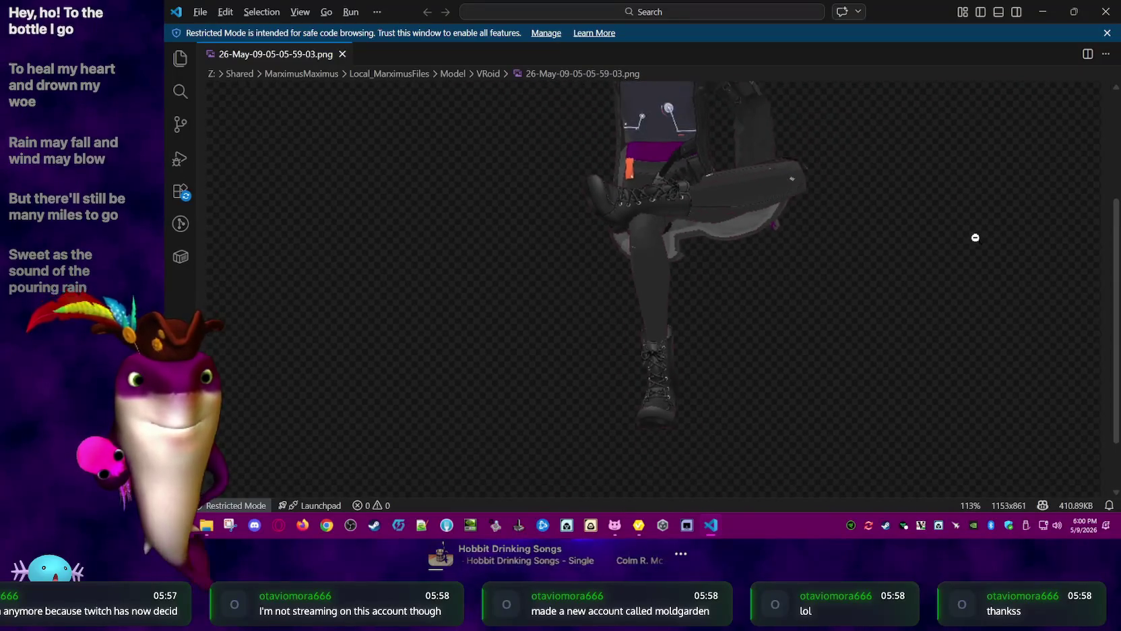
{"action": "scroll", "coordinate": [975, 240], "scroll_direction": "down", "scroll_amount": 1, "text": "ctrl"}
{"action": "scroll", "coordinate": [973, 239], "scroll_direction": "down", "scroll_amount": 1, "text": "ctrl"}
{"action": "scroll", "coordinate": [970, 240], "scroll_direction": "down", "scroll_amount": 1, "text": "ctrl"}
{"action": "scroll", "coordinate": [969, 240], "scroll_direction": "down", "scroll_amount": 1, "text": "ctrl"}
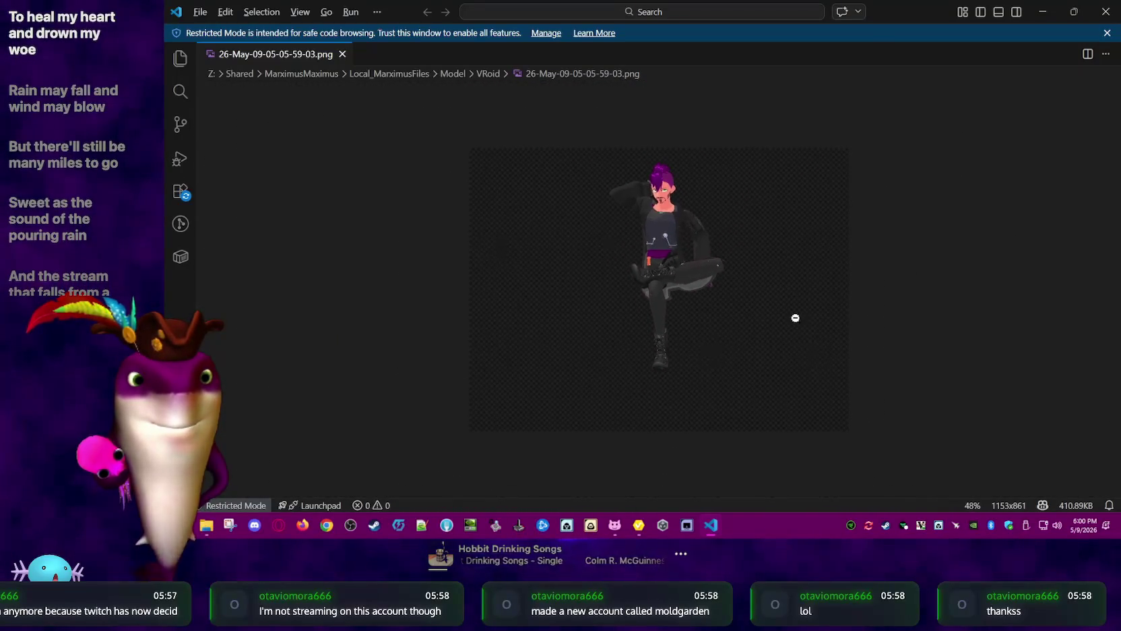
{"action": "scroll", "coordinate": [802, 333], "scroll_direction": "up", "scroll_amount": 2, "text": "ctrl"}
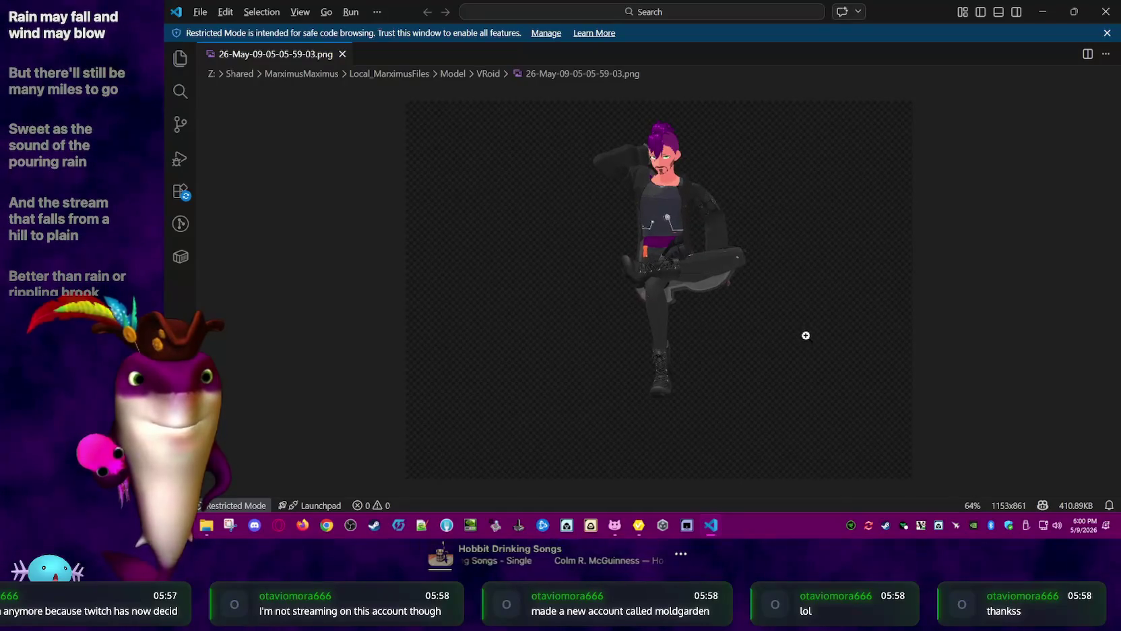
{"action": "left_click", "coordinate": [1107, 33]}
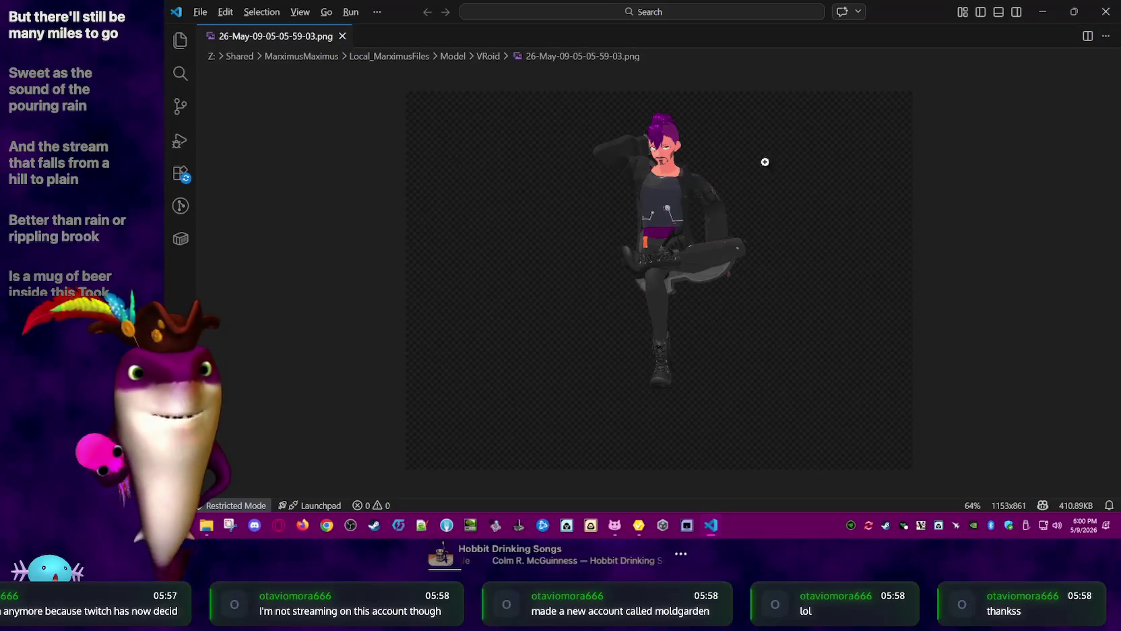
{"action": "left_click", "coordinate": [1106, 11]}
Inspect 26-May-09-05-05-59-03.png in Paint, then close Paint and the leftover file window
{"action": "left_click", "coordinate": [910, 152]}
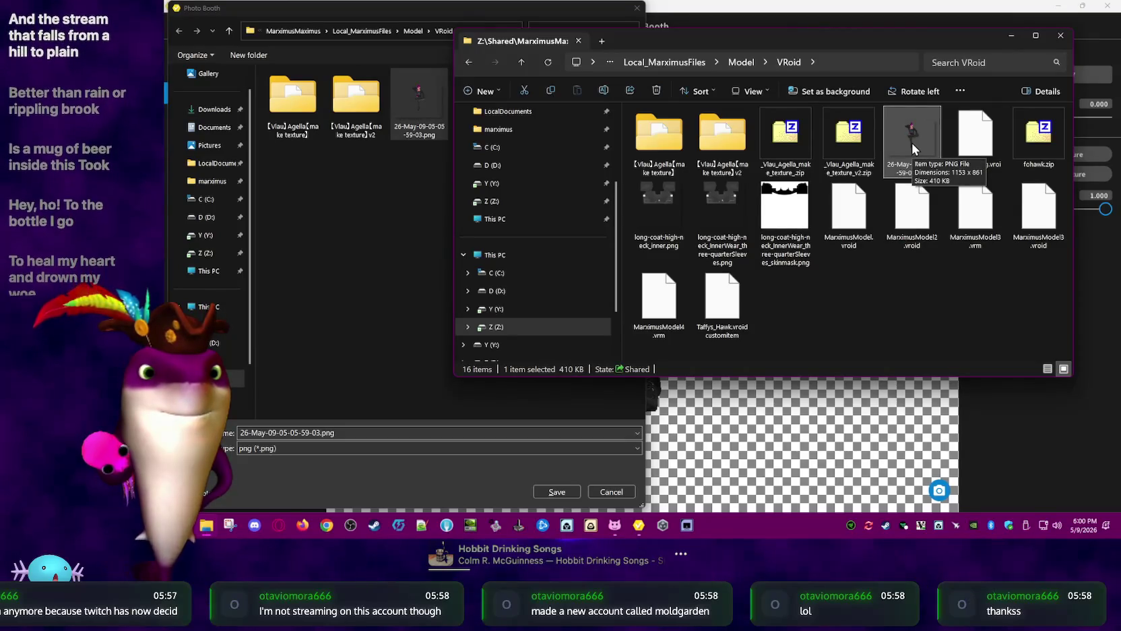
{"action": "double_click", "coordinate": [912, 143]}
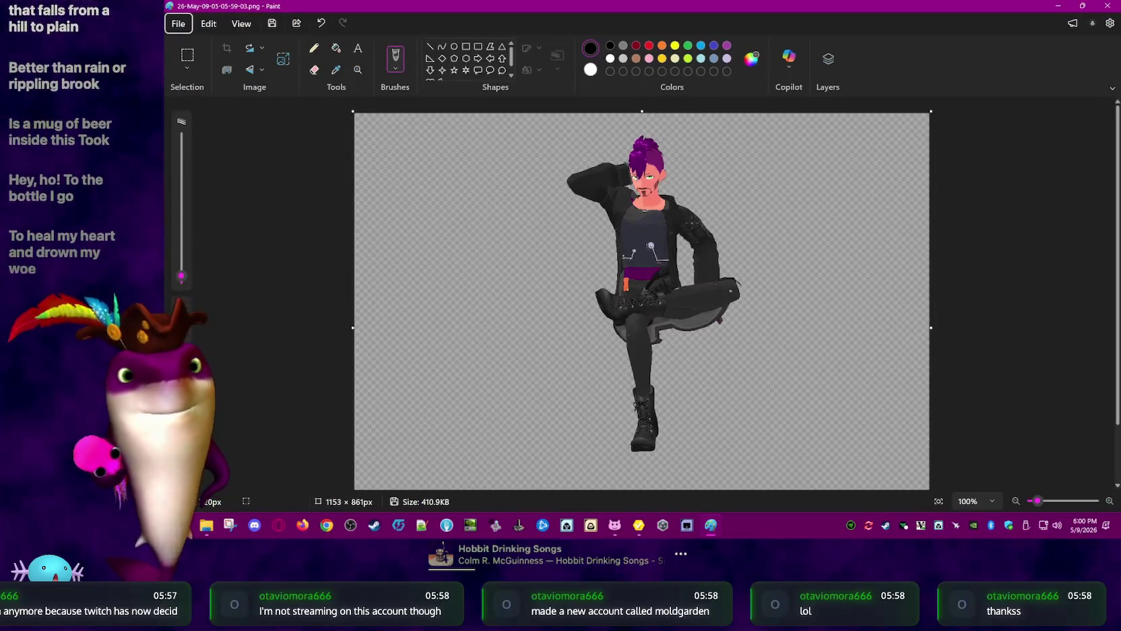
{"action": "scroll", "coordinate": [852, 350], "scroll_direction": "up", "scroll_amount": 2, "text": "ctrl"}
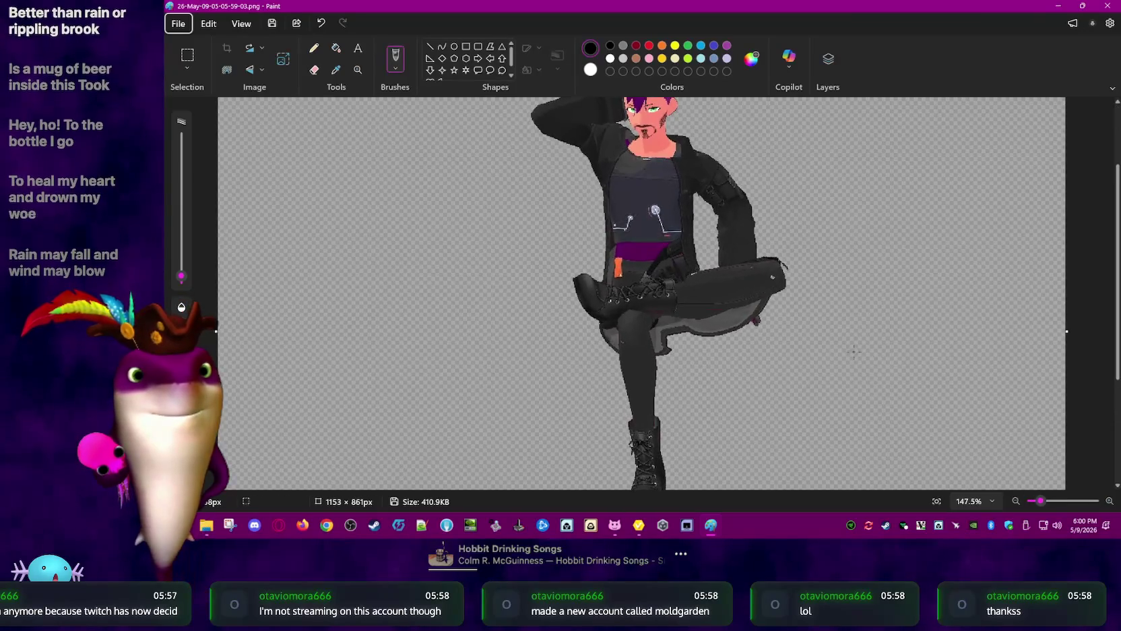
{"action": "scroll", "coordinate": [870, 354], "scroll_direction": "up", "scroll_amount": 2, "text": "ctrl"}
{"action": "scroll", "coordinate": [869, 354], "scroll_direction": "up", "scroll_amount": 2, "text": "ctrl"}
{"action": "scroll", "coordinate": [809, 344], "scroll_direction": "up", "scroll_amount": 2, "text": "ctrl"}
{"action": "scroll", "coordinate": [742, 330], "scroll_direction": "down", "scroll_amount": 1, "text": "ctrl"}
{"action": "scroll", "coordinate": [734, 325], "scroll_direction": "down", "scroll_amount": 1, "text": "ctrl"}
{"action": "scroll", "coordinate": [738, 327], "scroll_direction": "down", "scroll_amount": 2, "text": "ctrl"}
{"action": "scroll", "coordinate": [749, 328], "scroll_direction": "down", "scroll_amount": 2, "text": "ctrl"}
{"action": "scroll", "coordinate": [749, 329], "scroll_direction": "up", "scroll_amount": 1, "text": "ctrl"}
{"action": "scroll", "coordinate": [752, 325], "scroll_direction": "up", "scroll_amount": 2, "text": "ctrl"}
{"action": "scroll", "coordinate": [761, 310], "scroll_direction": "down", "scroll_amount": 2, "text": "ctrl"}
{"action": "scroll", "coordinate": [772, 290], "scroll_direction": "down", "scroll_amount": 1, "text": "ctrl"}
{"action": "scroll", "coordinate": [772, 290], "scroll_direction": "up", "scroll_amount": 1, "text": "ctrl"}
{"action": "scroll", "coordinate": [775, 283], "scroll_direction": "down", "scroll_amount": 1, "text": "ctrl"}
{"action": "scroll", "coordinate": [778, 276], "scroll_direction": "down", "scroll_amount": 1, "text": "ctrl"}
{"action": "scroll", "coordinate": [783, 260], "scroll_direction": "up", "scroll_amount": 2, "text": "ctrl"}
{"action": "scroll", "coordinate": [789, 283], "scroll_direction": "up", "scroll_amount": 2, "text": "ctrl"}
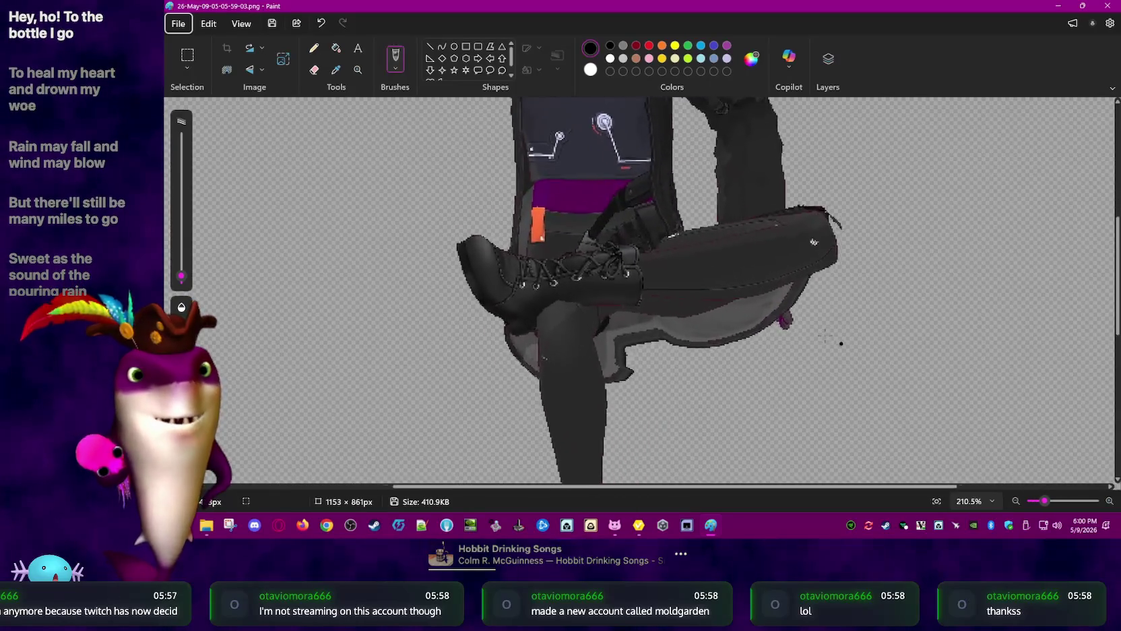
{"action": "scroll", "coordinate": [792, 297], "scroll_direction": "up", "scroll_amount": 2, "text": "ctrl"}
{"action": "scroll", "coordinate": [795, 316], "scroll_direction": "down", "scroll_amount": 1, "text": "ctrl"}
{"action": "scroll", "coordinate": [802, 341], "scroll_direction": "down", "scroll_amount": 2, "text": "ctrl"}
{"action": "scroll", "coordinate": [808, 333], "scroll_direction": "down", "scroll_amount": 3, "text": "ctrl"}
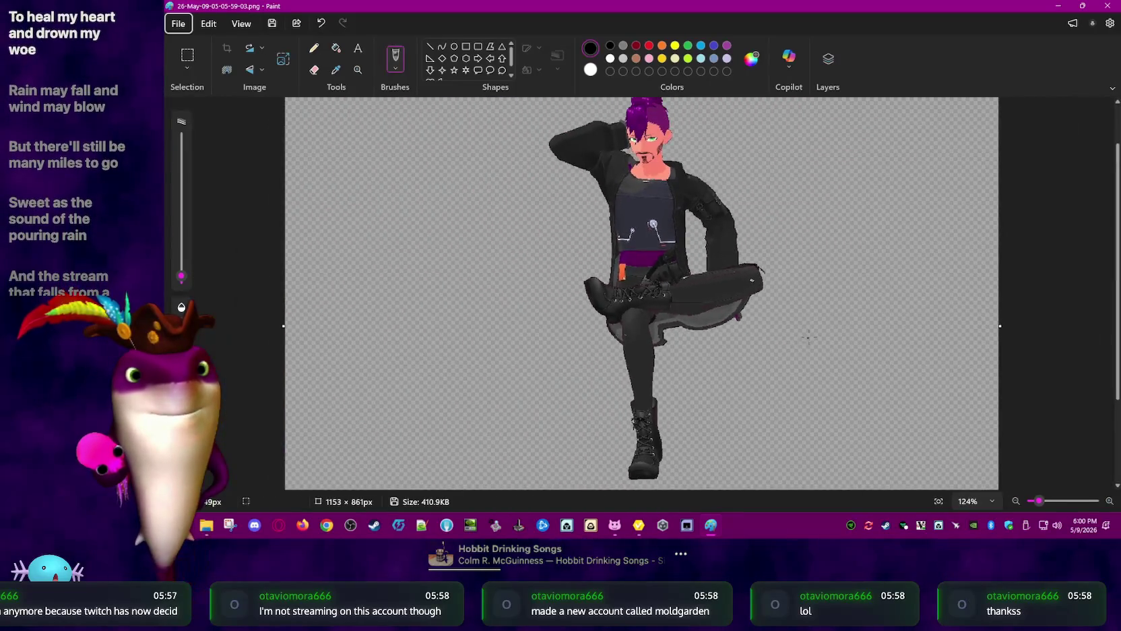
{"action": "scroll", "coordinate": [835, 323], "scroll_direction": "down", "scroll_amount": 1, "text": "ctrl"}
{"action": "scroll", "coordinate": [862, 313], "scroll_direction": "down", "scroll_amount": 1, "text": "ctrl"}
{"action": "scroll", "coordinate": [875, 307], "scroll_direction": "down", "scroll_amount": 1, "text": "ctrl"}
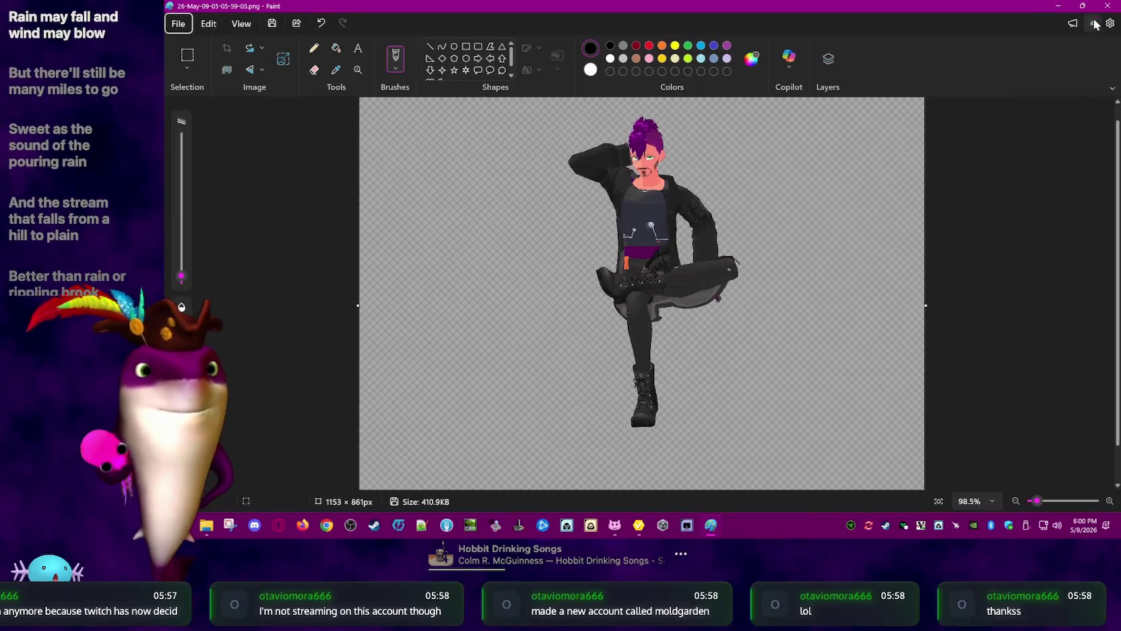
{"action": "left_click", "coordinate": [1106, 6]}
{"action": "left_click", "coordinate": [1061, 35]}
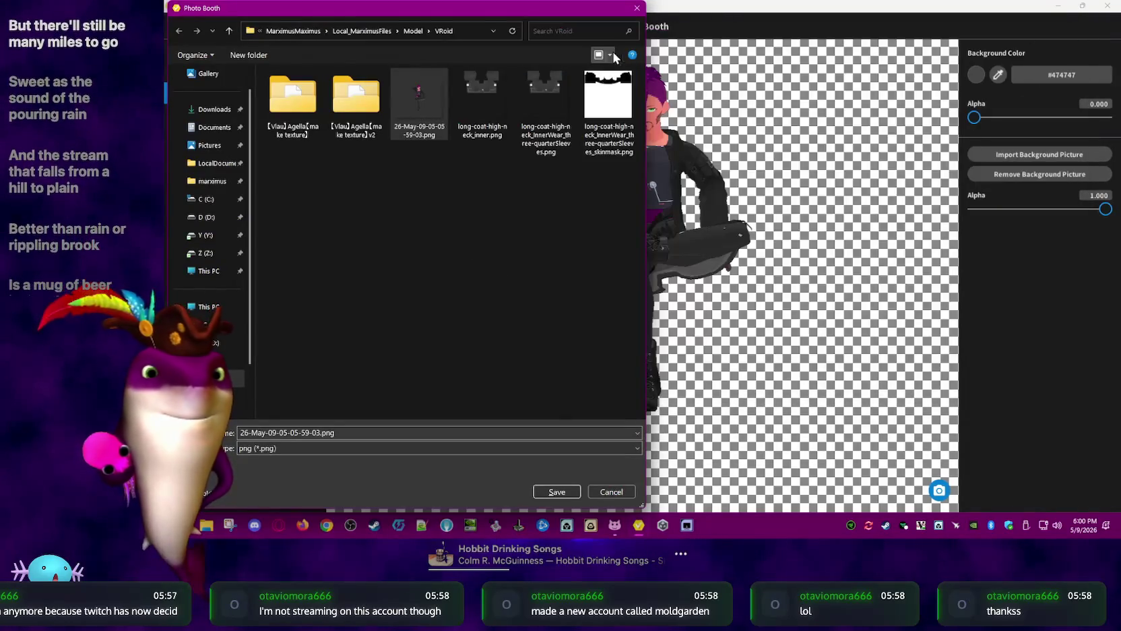
Cancel the save dialog, set lighting intensity to 1.000, and keep default light angles
{"action": "key", "text": "Escape"}
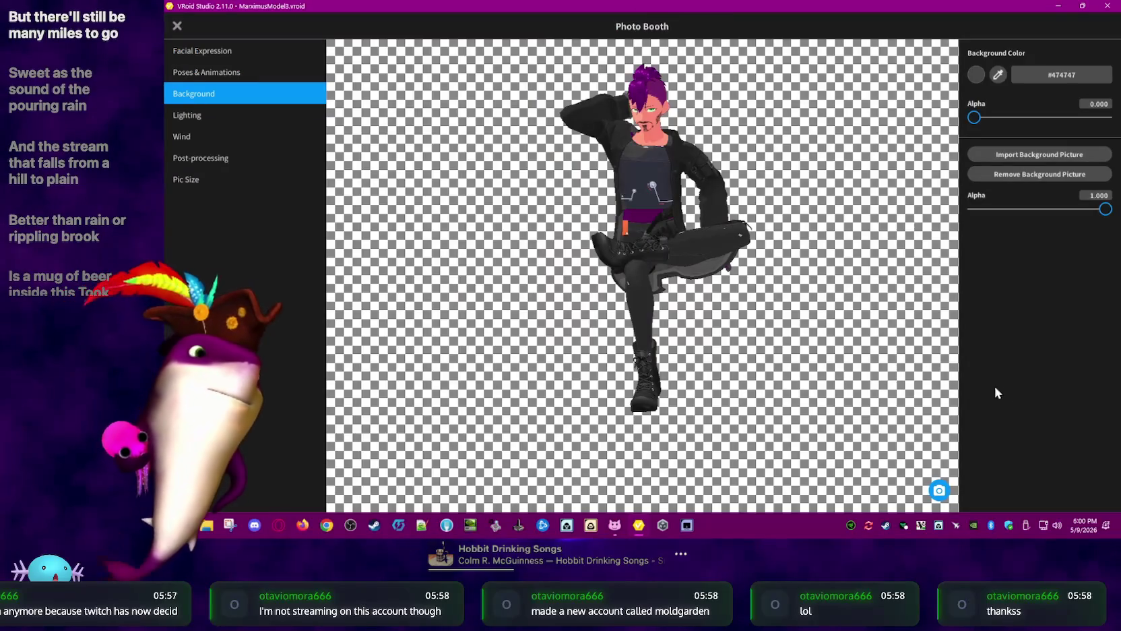
{"action": "left_click", "coordinate": [254, 120]}
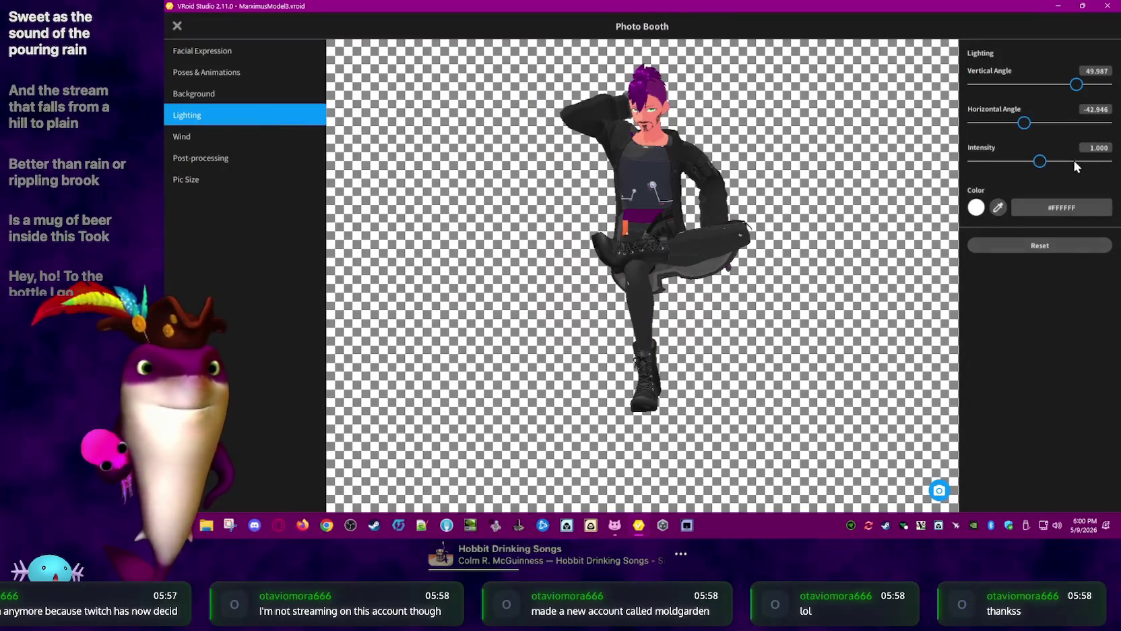
{"action": "left_click_drag", "start_coordinate": [1051, 162], "coordinate": [1039, 166]}
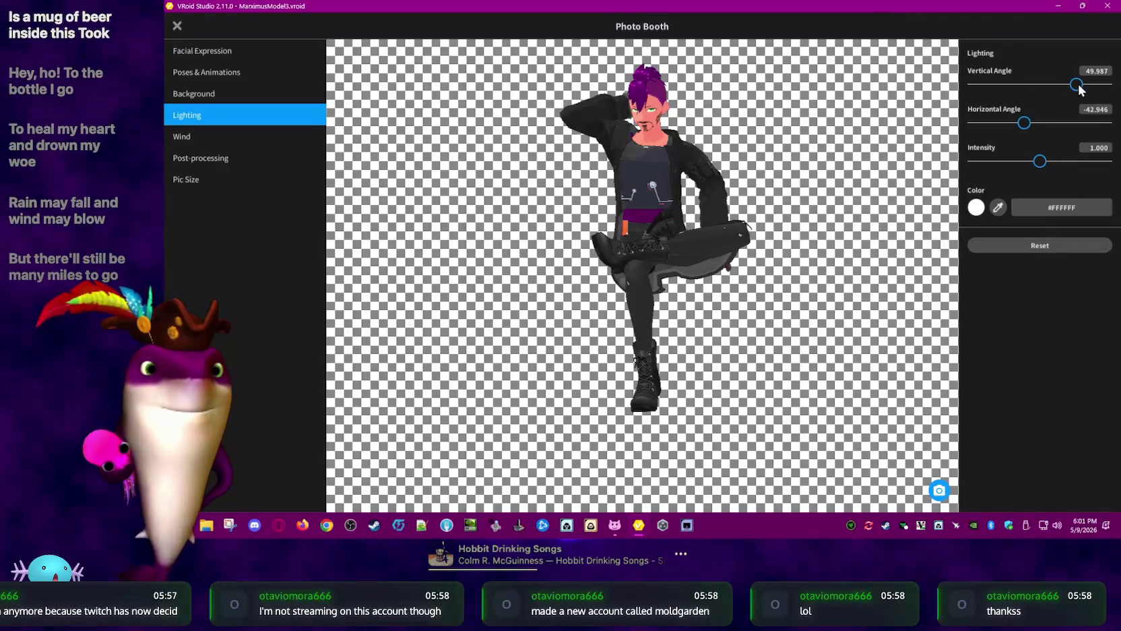
{"action": "mouse_move", "coordinate": [1078, 85]}
{"action": "left_mouse_down"}
{"action": "mouse_move", "coordinate": [1095, 86]}
{"action": "mouse_move", "coordinate": [1064, 86]}
{"action": "left_mouse_up"}
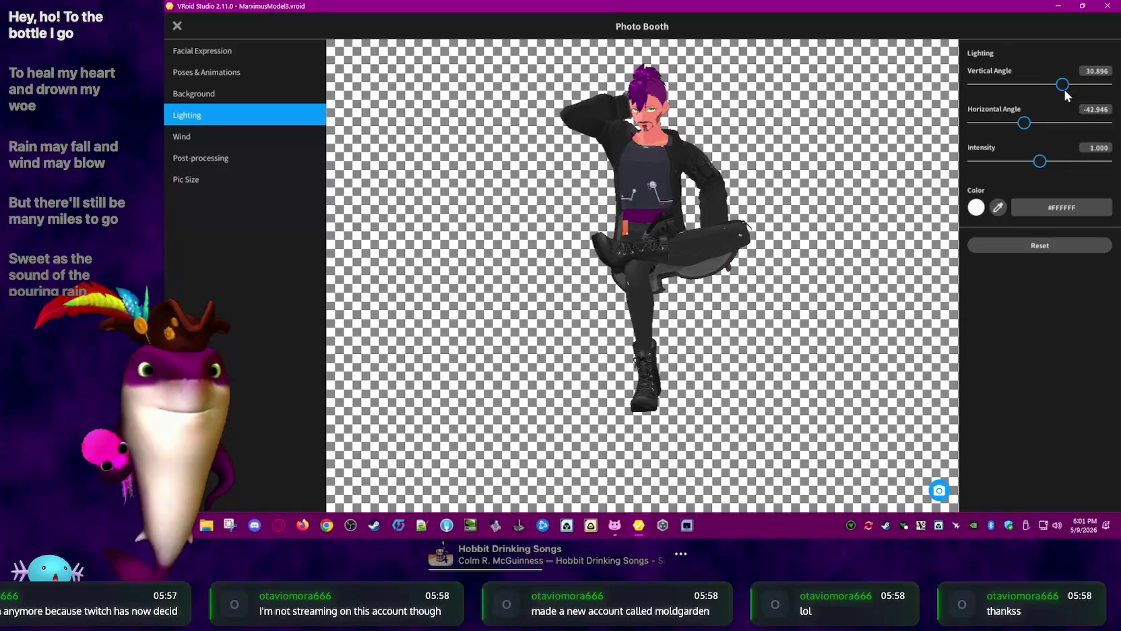
{"action": "left_click_drag", "start_coordinate": [1025, 123], "coordinate": [1040, 124]}
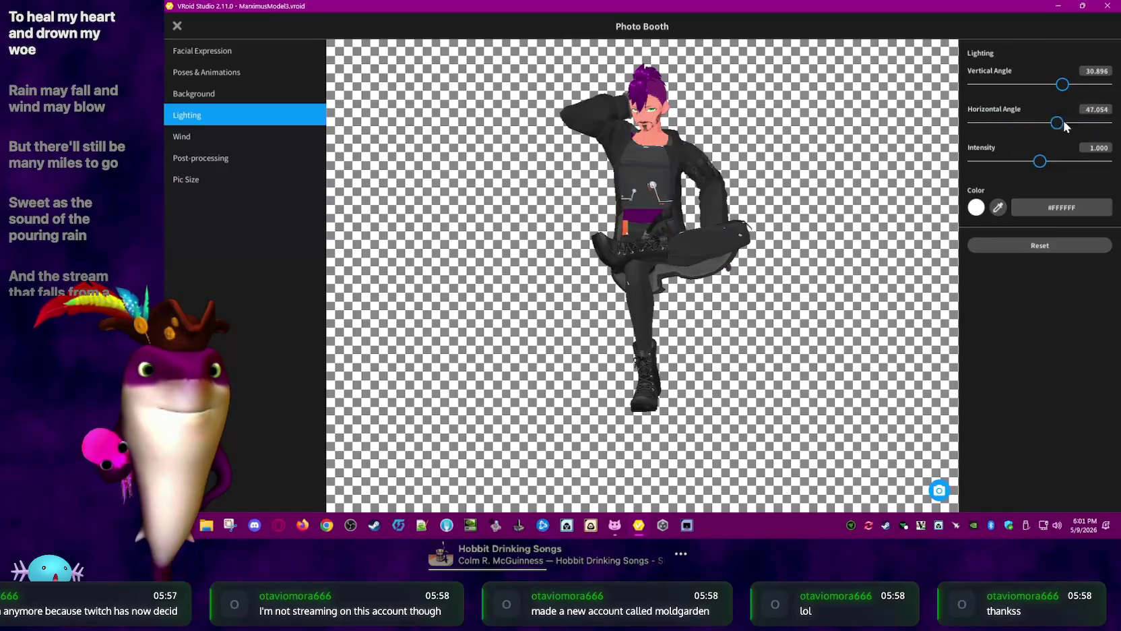
{"action": "left_click", "coordinate": [1045, 249]}
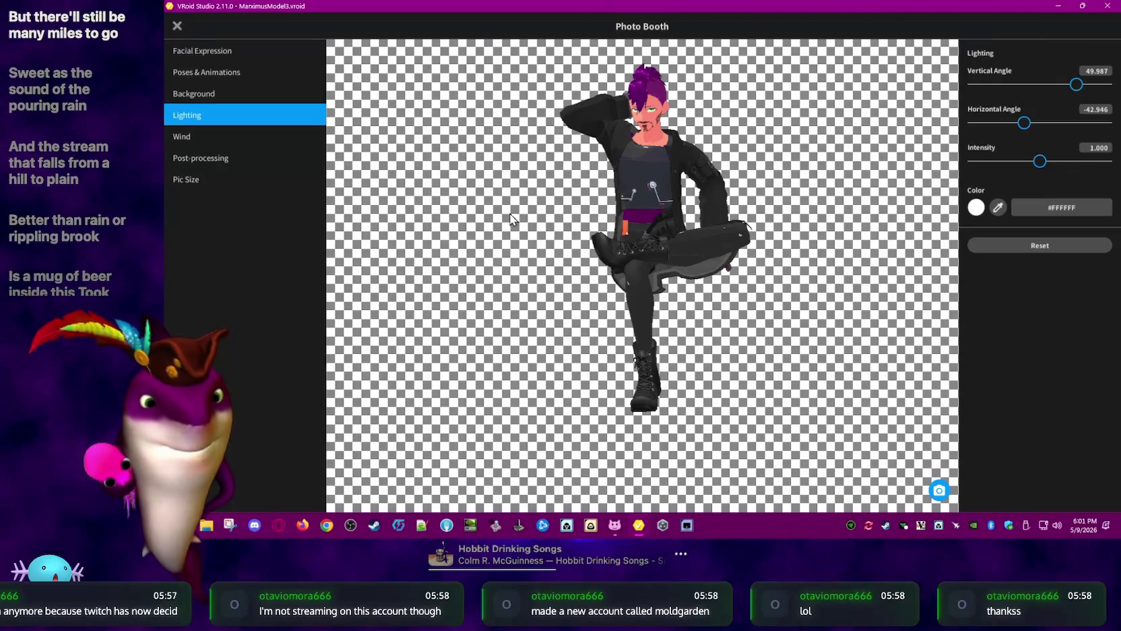
Preview wind along the X, Y and Z axes, then return all three to 0.000
{"action": "left_click", "coordinate": [225, 135]}
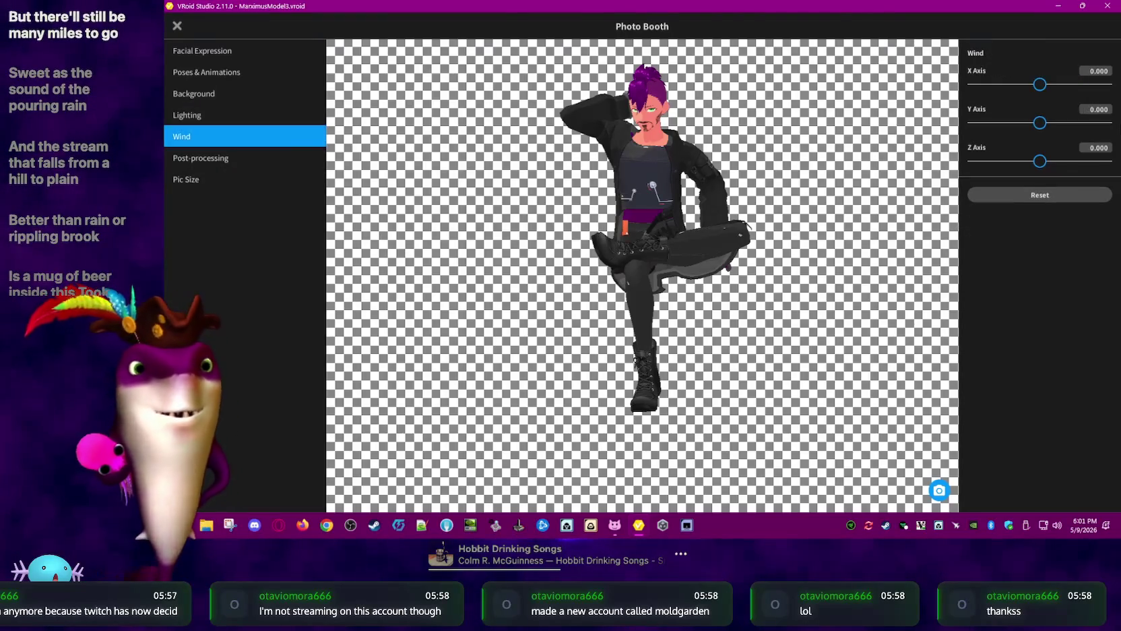
{"action": "mouse_move", "coordinate": [1048, 89]}
{"action": "left_mouse_down"}
{"action": "mouse_move", "coordinate": [1076, 90]}
{"action": "mouse_move", "coordinate": [1027, 87]}
{"action": "mouse_move", "coordinate": [1049, 95]}
{"action": "left_mouse_up"}
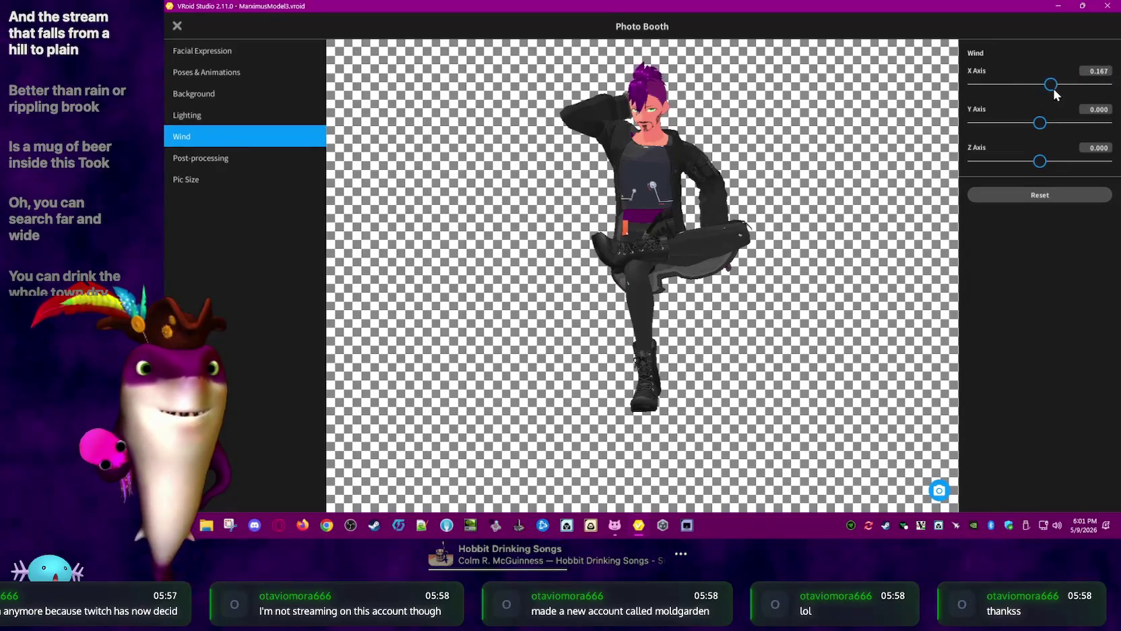
{"action": "left_click", "coordinate": [1058, 124]}
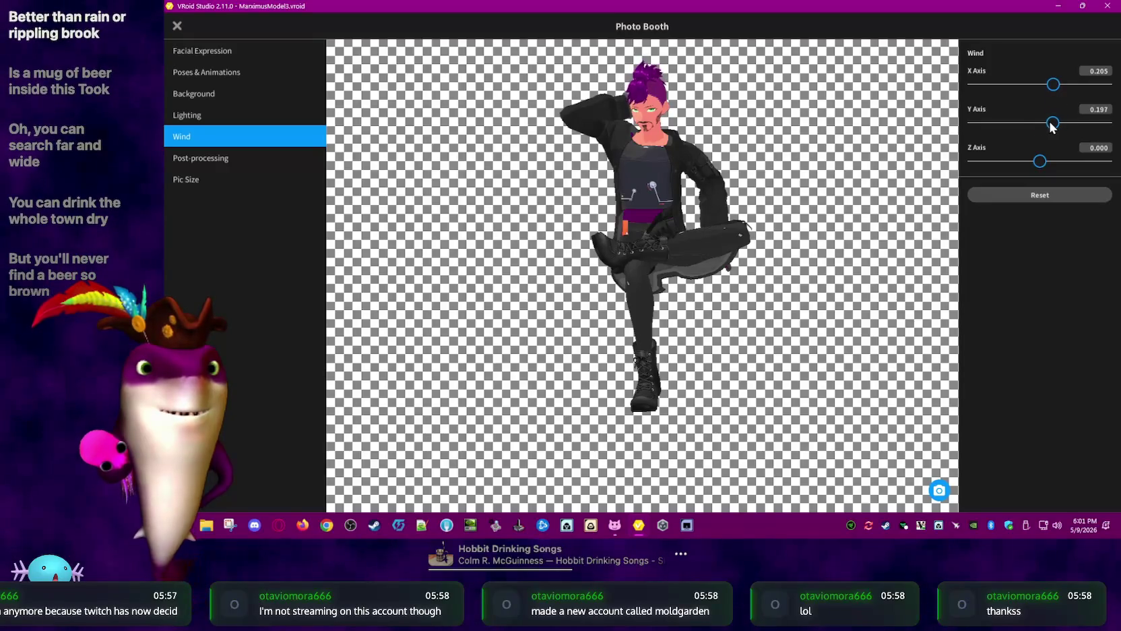
{"action": "left_click_drag", "start_coordinate": [1036, 128], "coordinate": [1036, 125]}
{"action": "left_click", "coordinate": [1058, 164]}
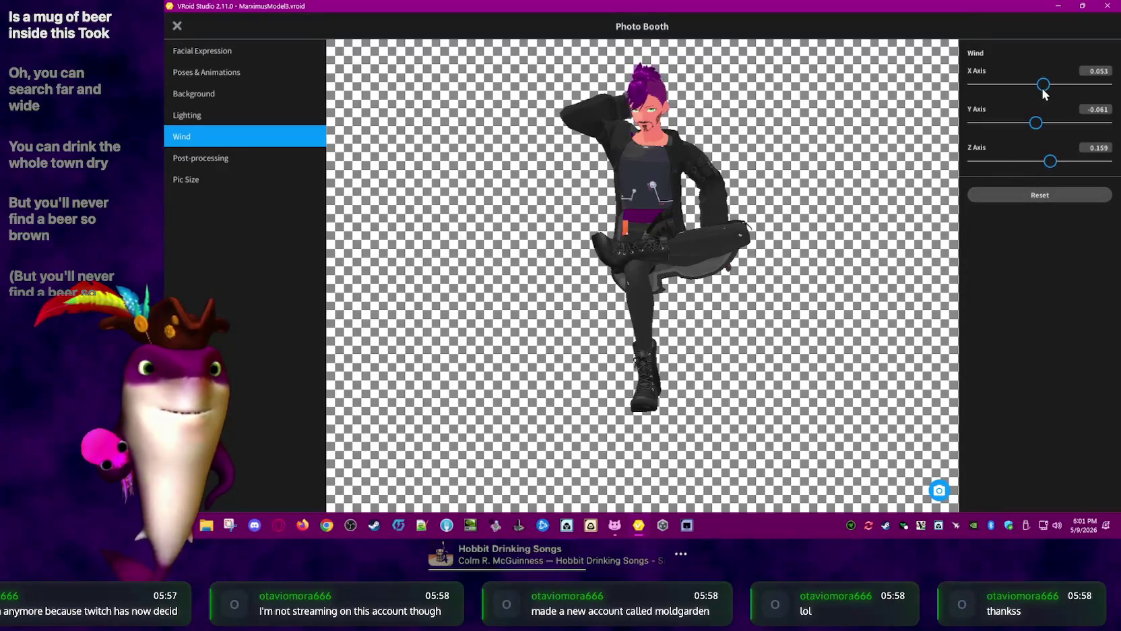
{"action": "left_click_drag", "start_coordinate": [1043, 88], "coordinate": [1039, 86]}
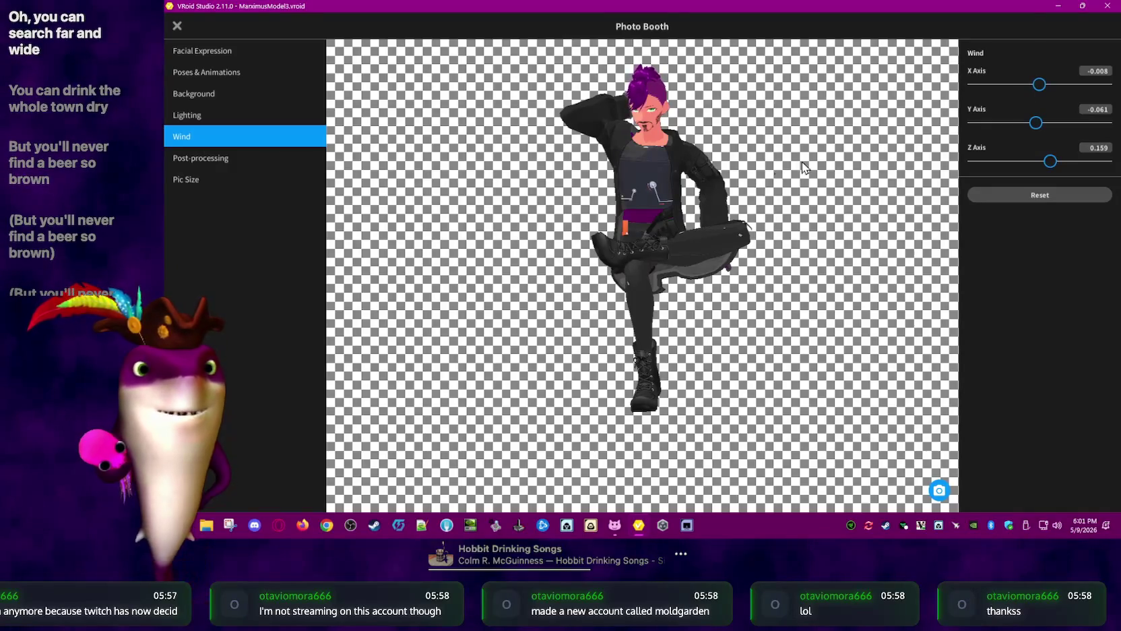
{"action": "left_click_drag", "start_coordinate": [1050, 161], "coordinate": [1111, 161]}
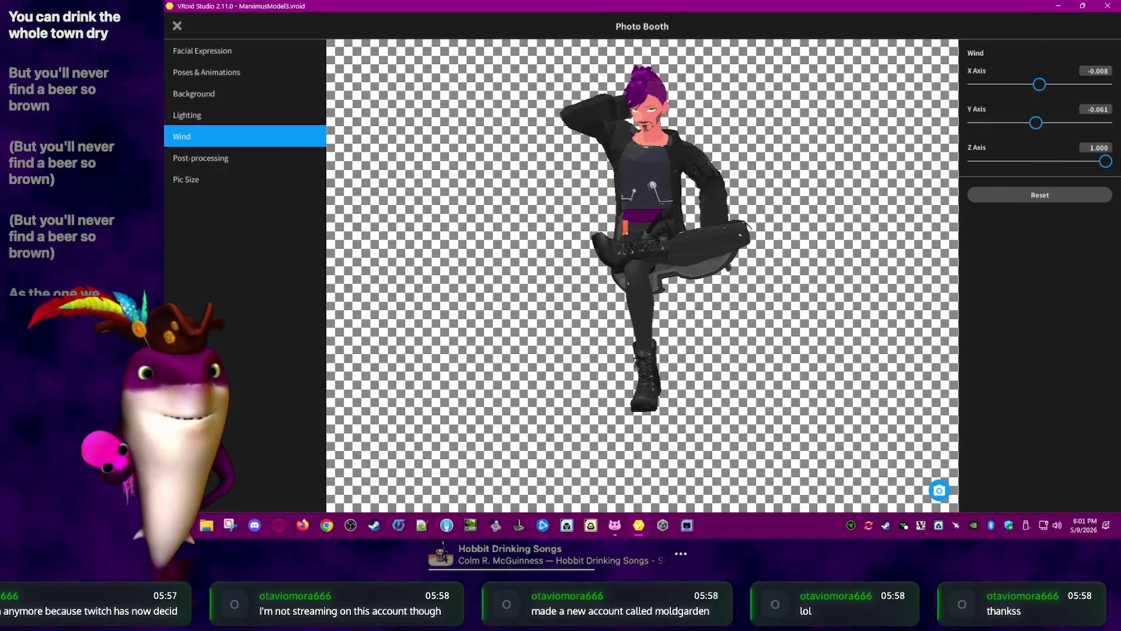
{"action": "mouse_move", "coordinate": [1036, 123]}
{"action": "left_mouse_down"}
{"action": "mouse_move", "coordinate": [1084, 124]}
{"action": "mouse_move", "coordinate": [1043, 122]}
{"action": "left_mouse_up"}
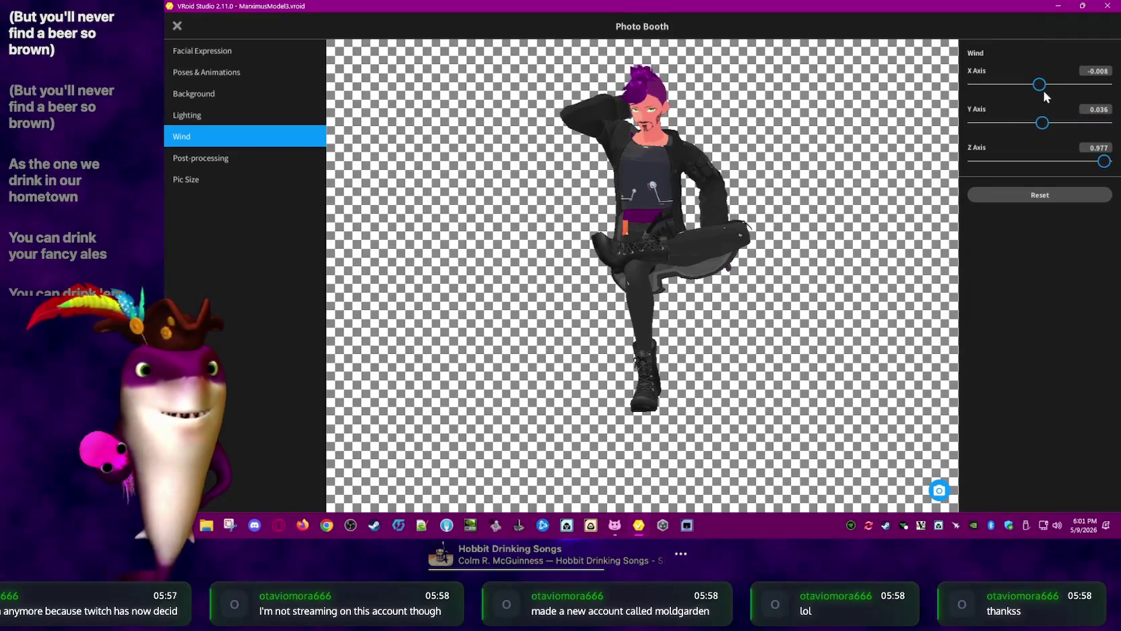
{"action": "left_click_drag", "start_coordinate": [1106, 84], "coordinate": [1080, 85]}
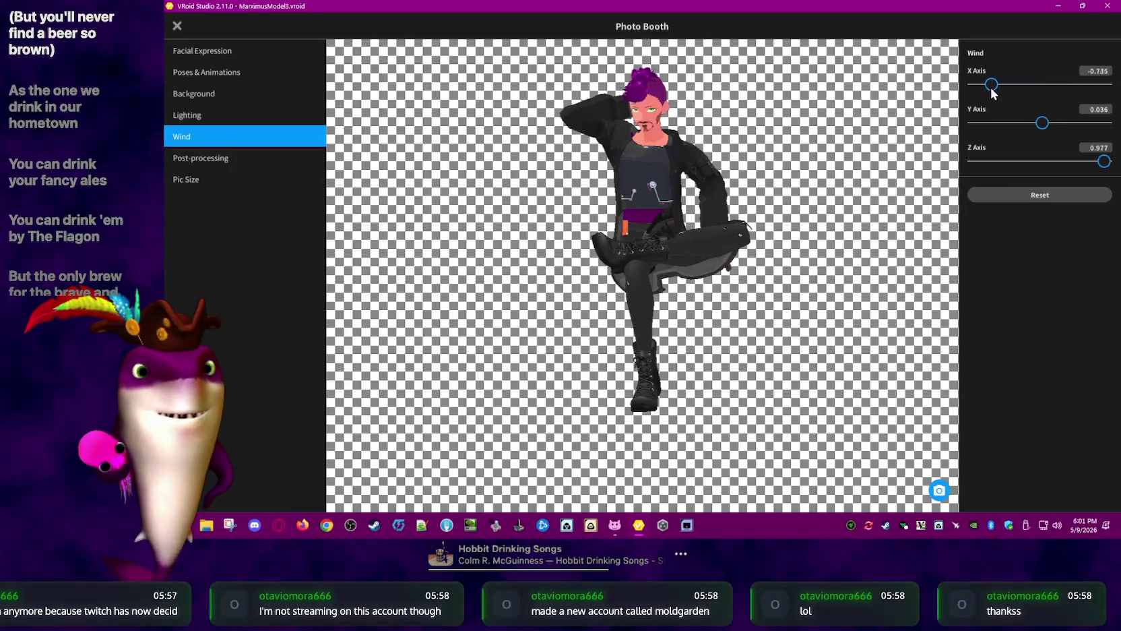
{"action": "left_click_drag", "start_coordinate": [966, 91], "coordinate": [1040, 92]}
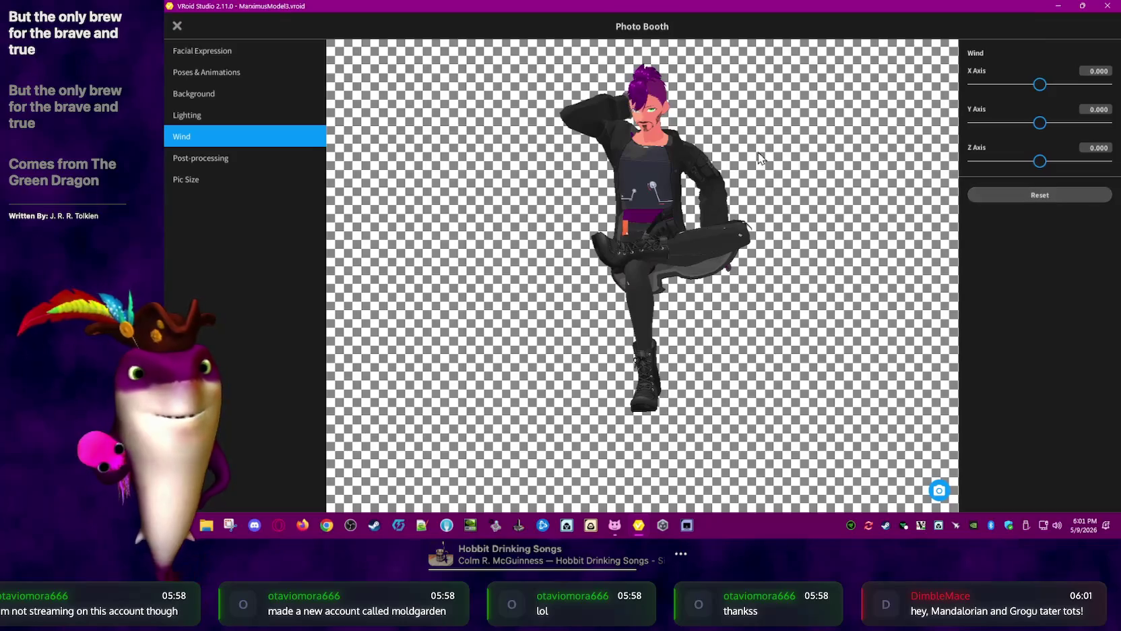
{"action": "left_click", "coordinate": [213, 159]}
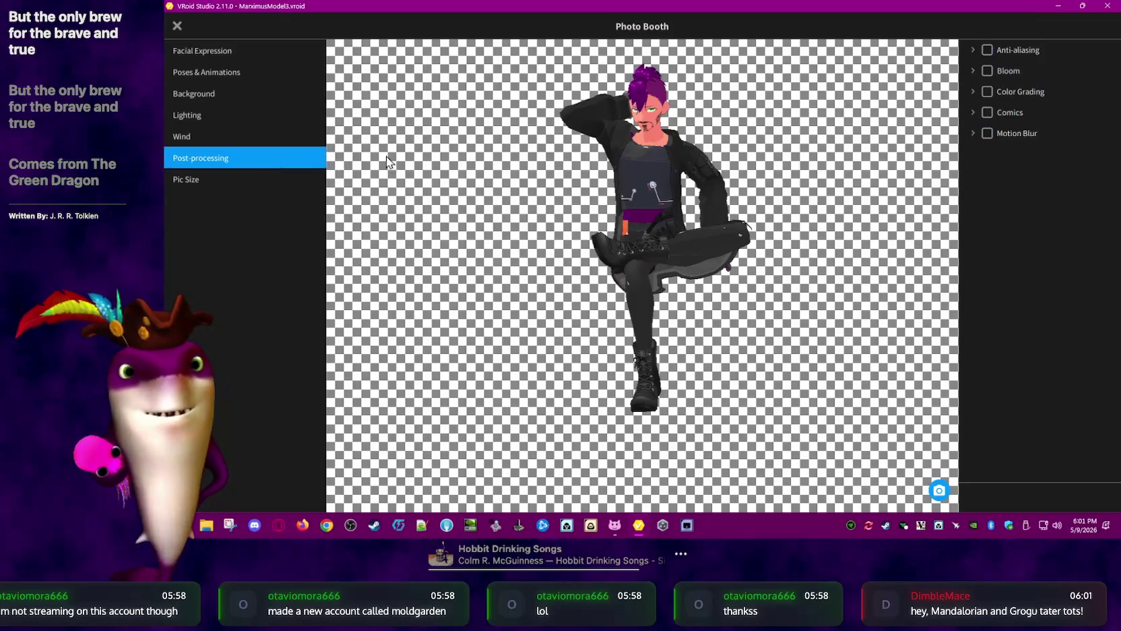
Enable anti-aliasing at High quality, then switch it back off
{"action": "left_click", "coordinate": [988, 51]}
{"action": "left_click", "coordinate": [975, 90]}
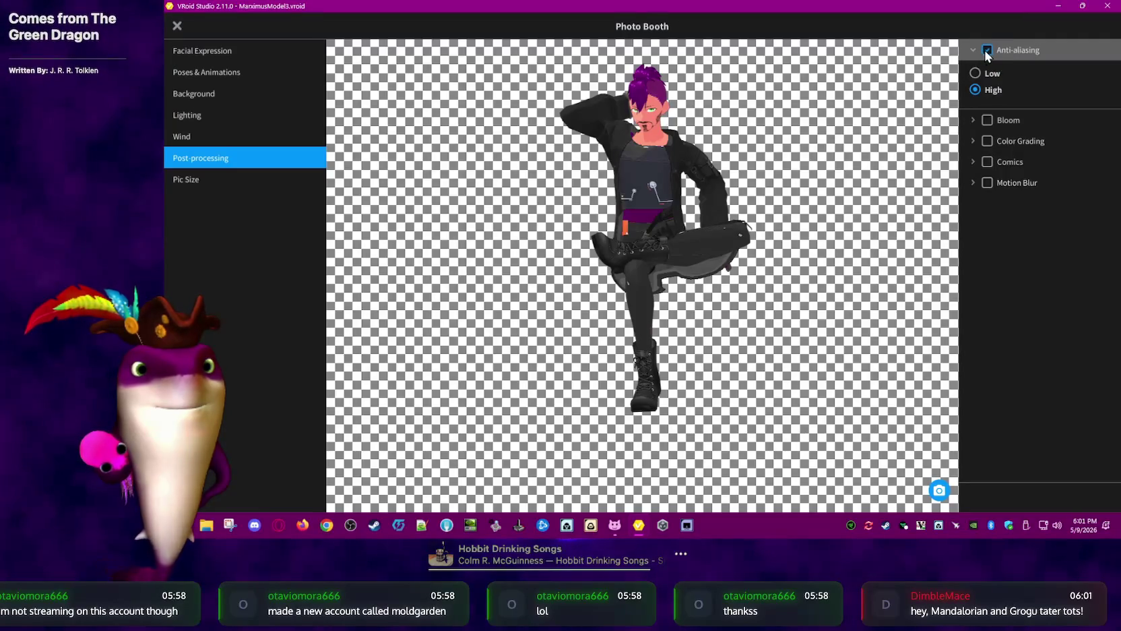
{"action": "left_click", "coordinate": [984, 50]}
{"action": "left_click", "coordinate": [984, 50]}
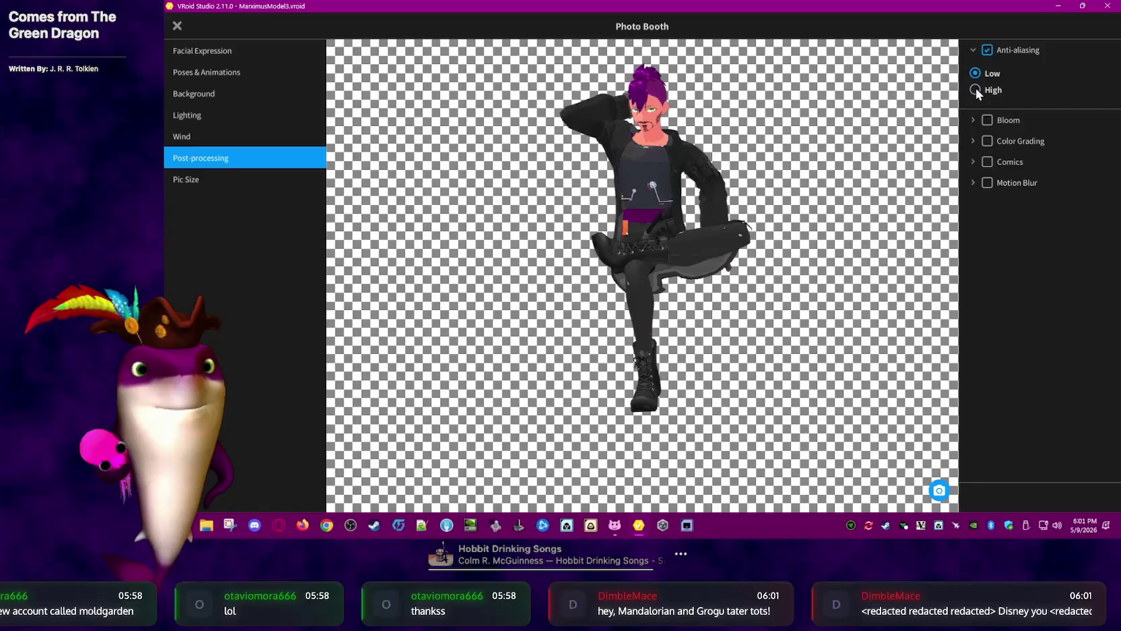
{"action": "left_click", "coordinate": [985, 50]}
Try bloom at maximum intensity and threshold, disable it, and restore High anti-aliasing
{"action": "left_click", "coordinate": [988, 70]}
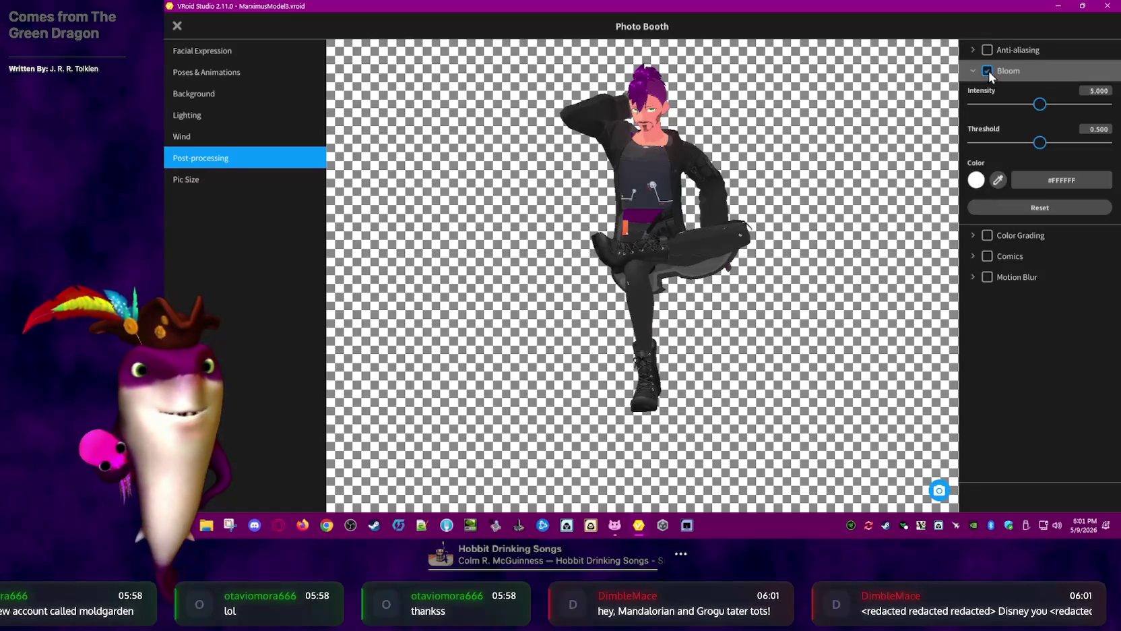
{"action": "left_click_drag", "start_coordinate": [1039, 104], "coordinate": [1108, 104]}
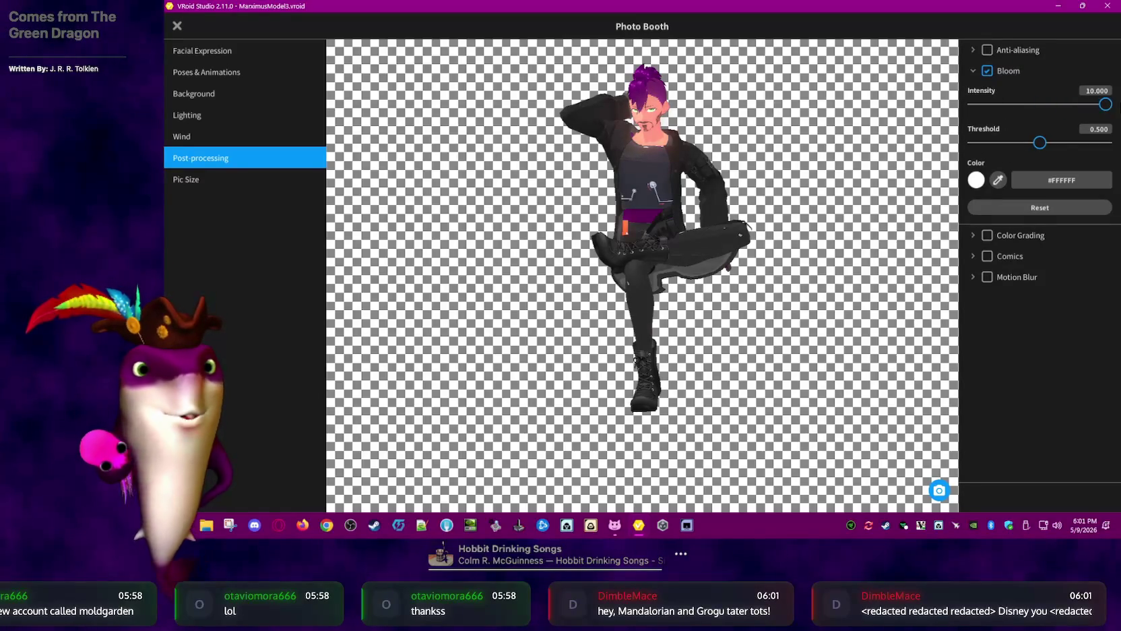
{"action": "left_click_drag", "start_coordinate": [1041, 143], "coordinate": [1105, 143]}
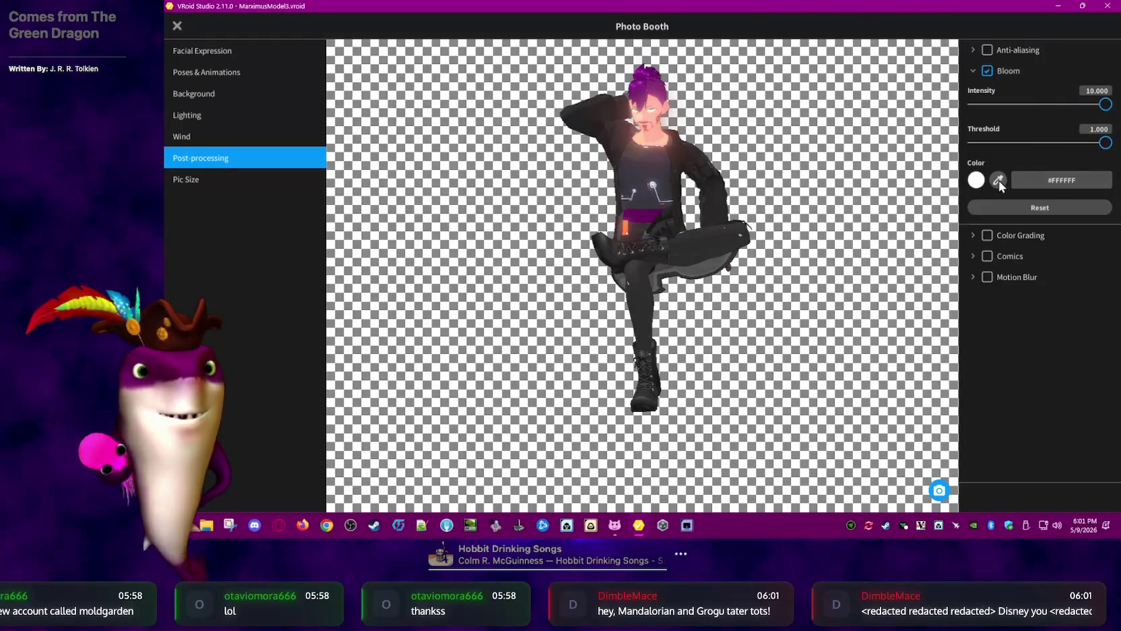
{"action": "left_click", "coordinate": [1040, 208]}
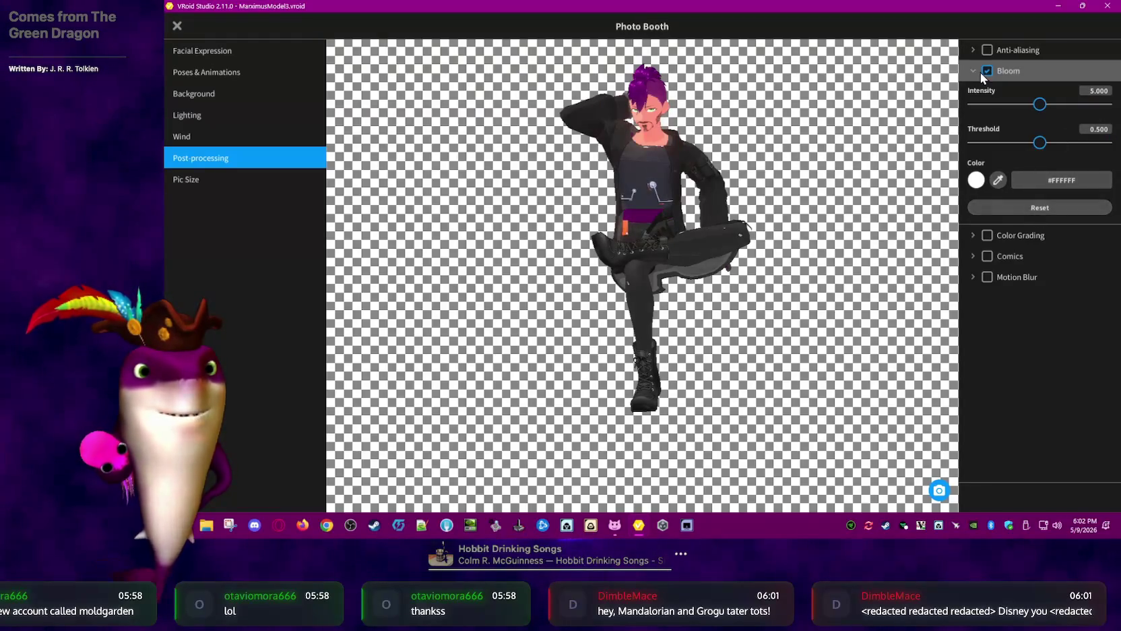
{"action": "left_click", "coordinate": [987, 70]}
{"action": "left_click", "coordinate": [988, 50]}
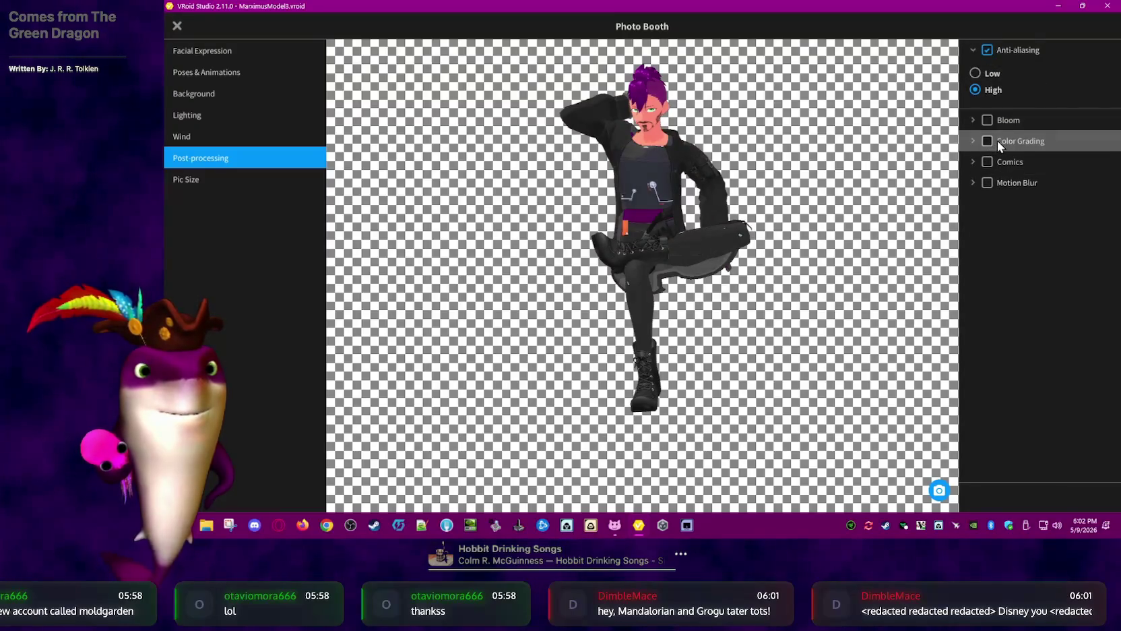
{"action": "left_click", "coordinate": [996, 140]}
Try Color Grading temperature, hue and contrast changes, resetting each back to 0
{"action": "mouse_move", "coordinate": [1040, 175]}
{"action": "left_mouse_down"}
{"action": "mouse_move", "coordinate": [1118, 176]}
{"action": "mouse_move", "coordinate": [1039, 195]}
{"action": "left_mouse_up"}
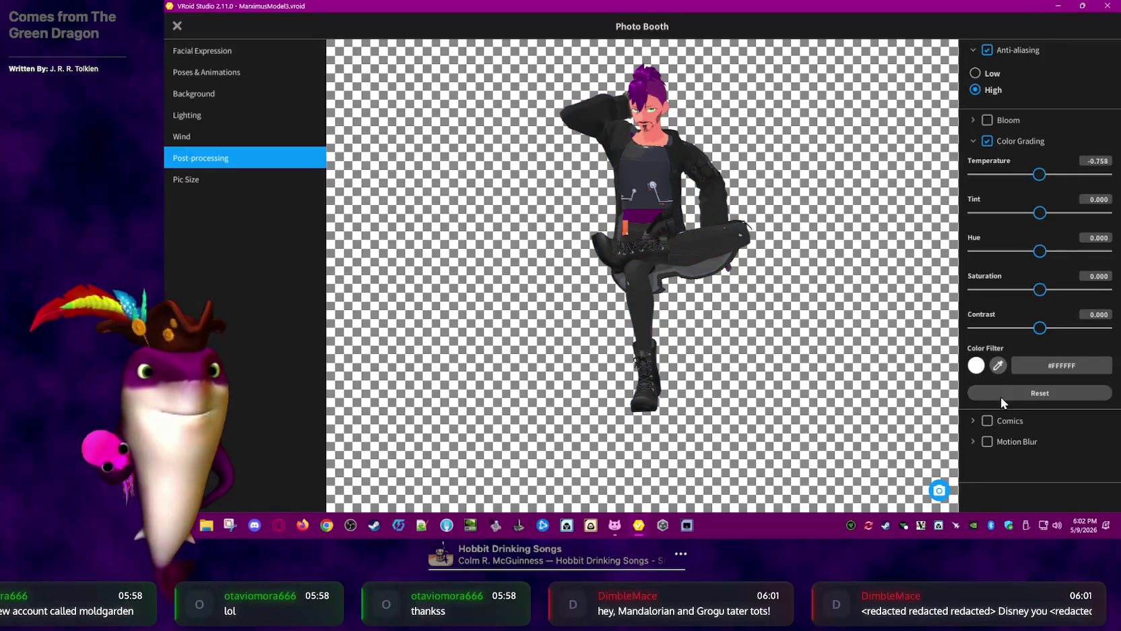
{"action": "left_click", "coordinate": [1020, 391]}
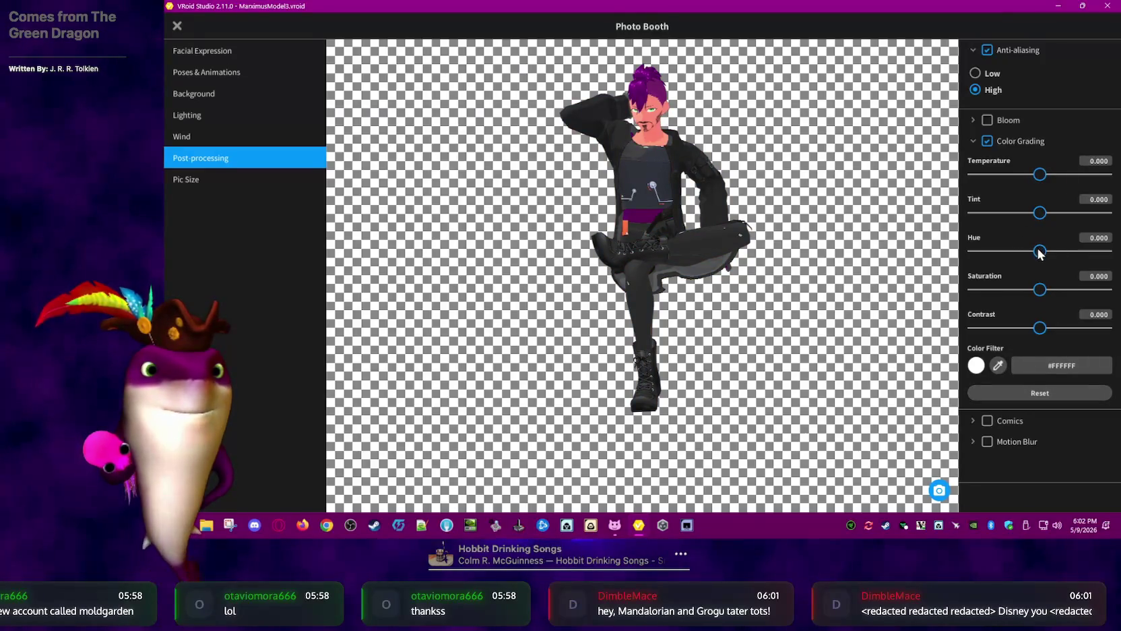
{"action": "left_click_drag", "start_coordinate": [1040, 251], "coordinate": [999, 252]}
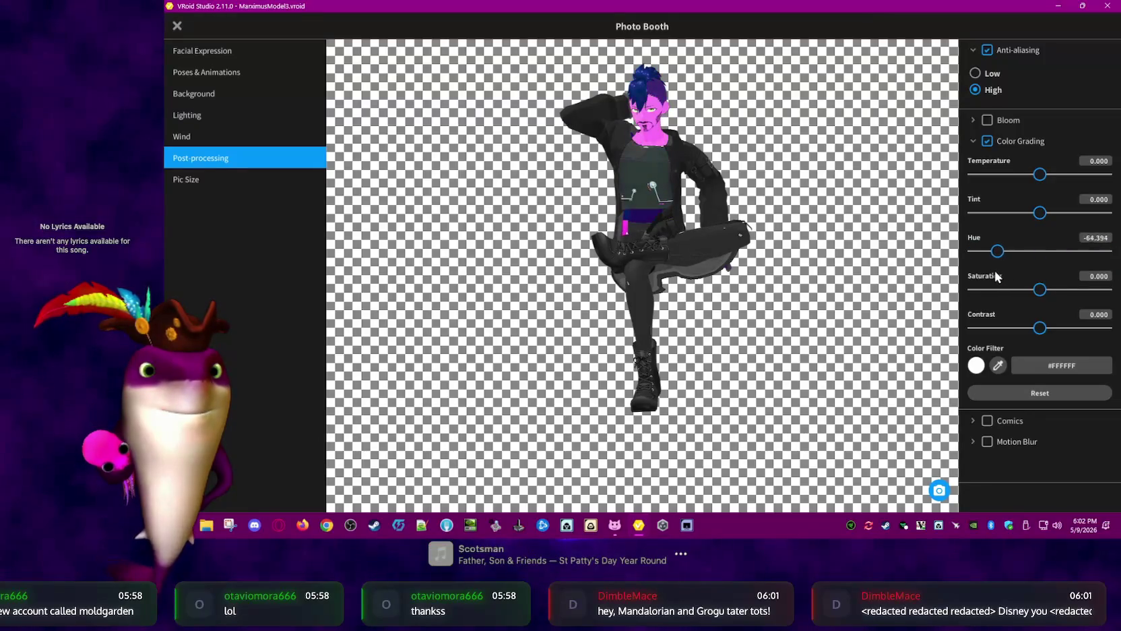
{"action": "left_click", "coordinate": [1040, 391]}
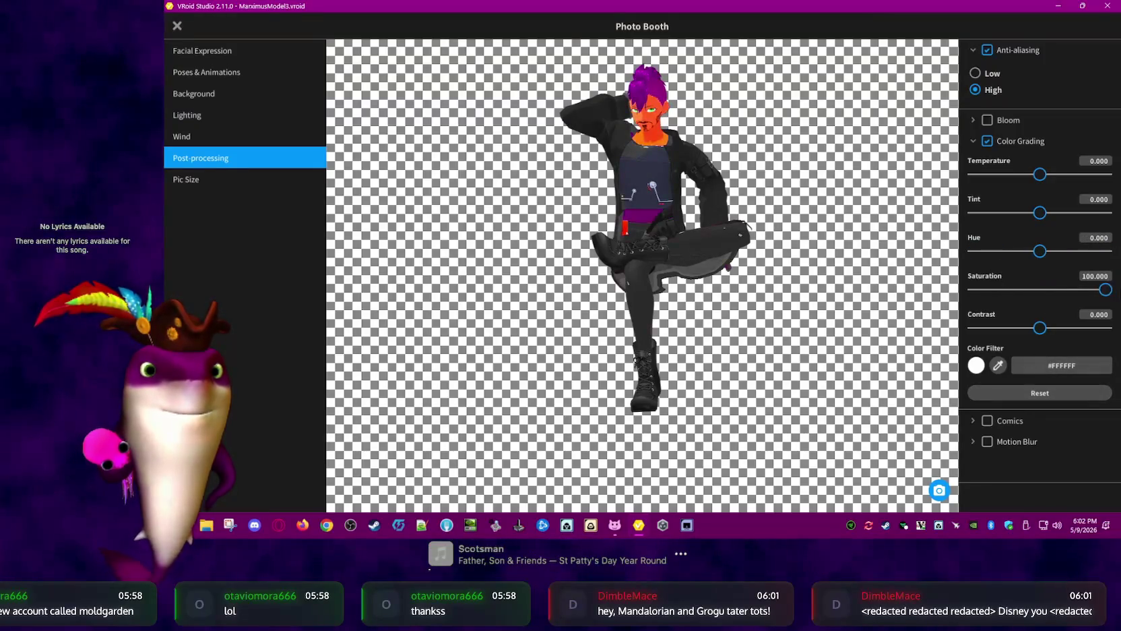
{"action": "left_click", "coordinate": [1054, 396]}
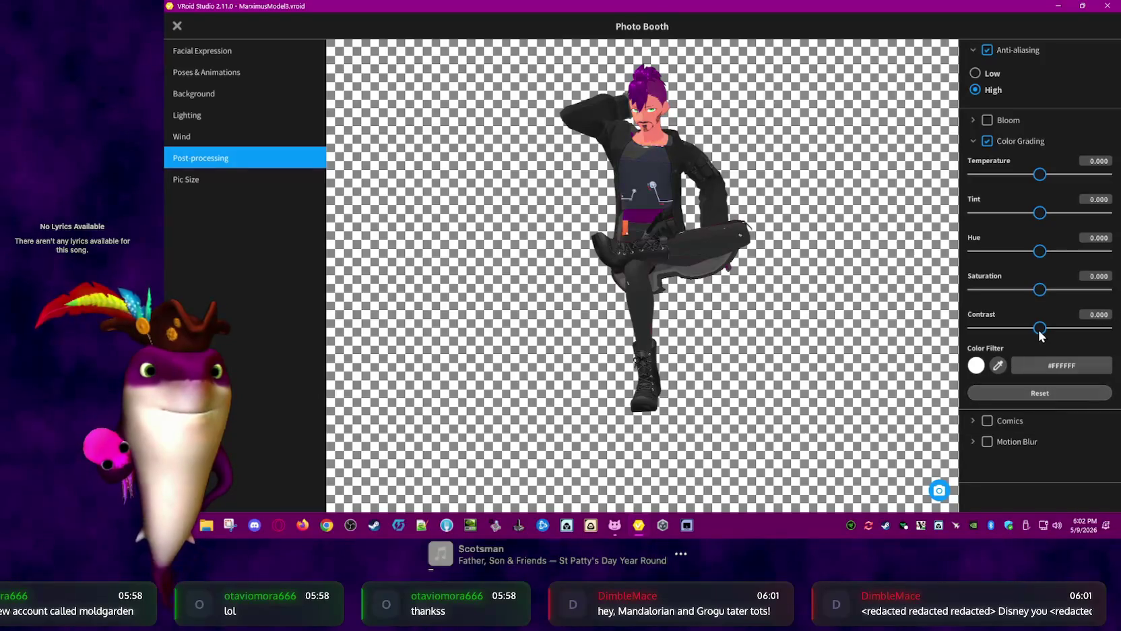
{"action": "mouse_move", "coordinate": [1087, 328]}
{"action": "left_mouse_down"}
{"action": "mouse_move", "coordinate": [648, 326]}
{"action": "mouse_move", "coordinate": [1112, 328]}
{"action": "left_mouse_up"}
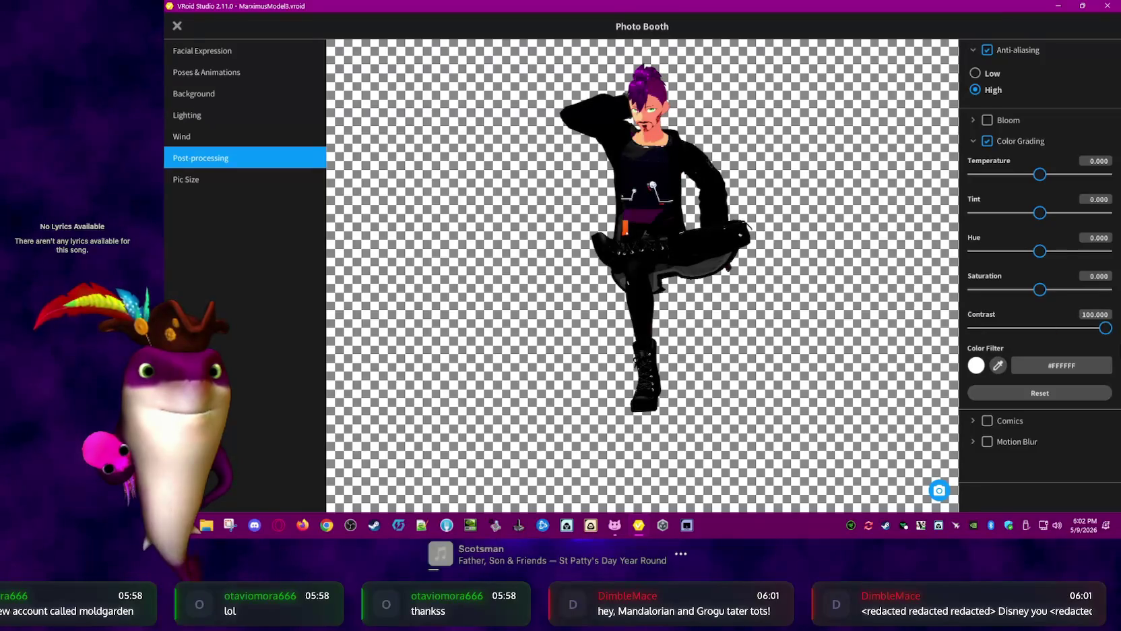
{"action": "left_click", "coordinate": [1076, 391]}
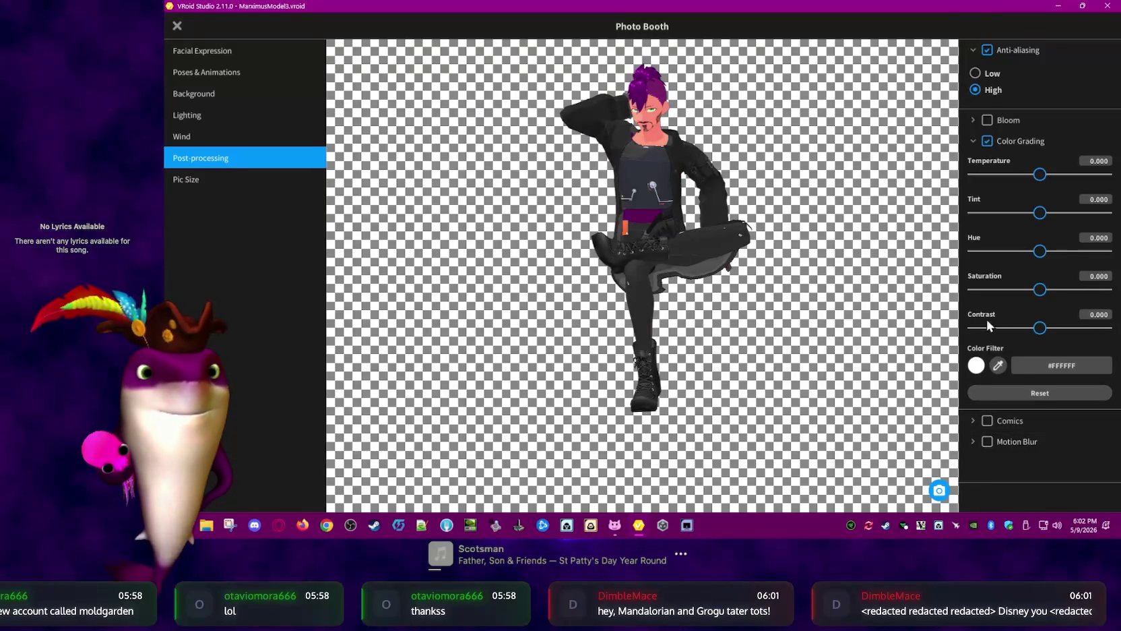
Swap Color Grading for the Comics effect, lower its colour ratio and thresholds, then reset it
{"action": "left_click", "coordinate": [989, 141]}
{"action": "left_click", "coordinate": [975, 163]}
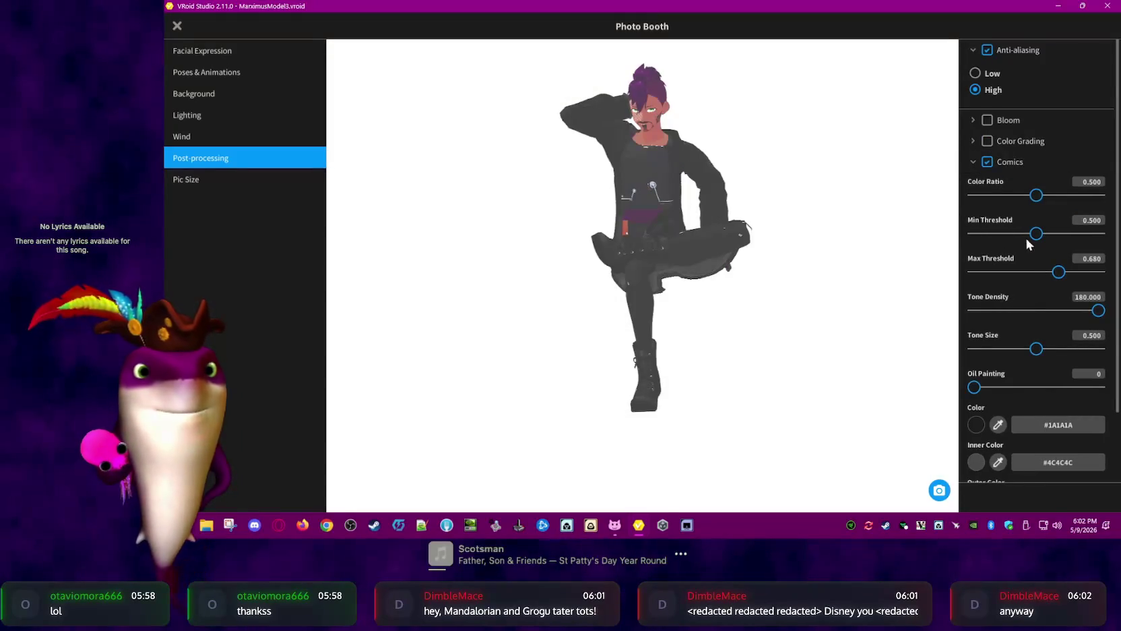
{"action": "mouse_move", "coordinate": [1039, 196]}
{"action": "left_mouse_down"}
{"action": "mouse_move", "coordinate": [1016, 196]}
{"action": "mouse_move", "coordinate": [1030, 206]}
{"action": "left_mouse_up"}
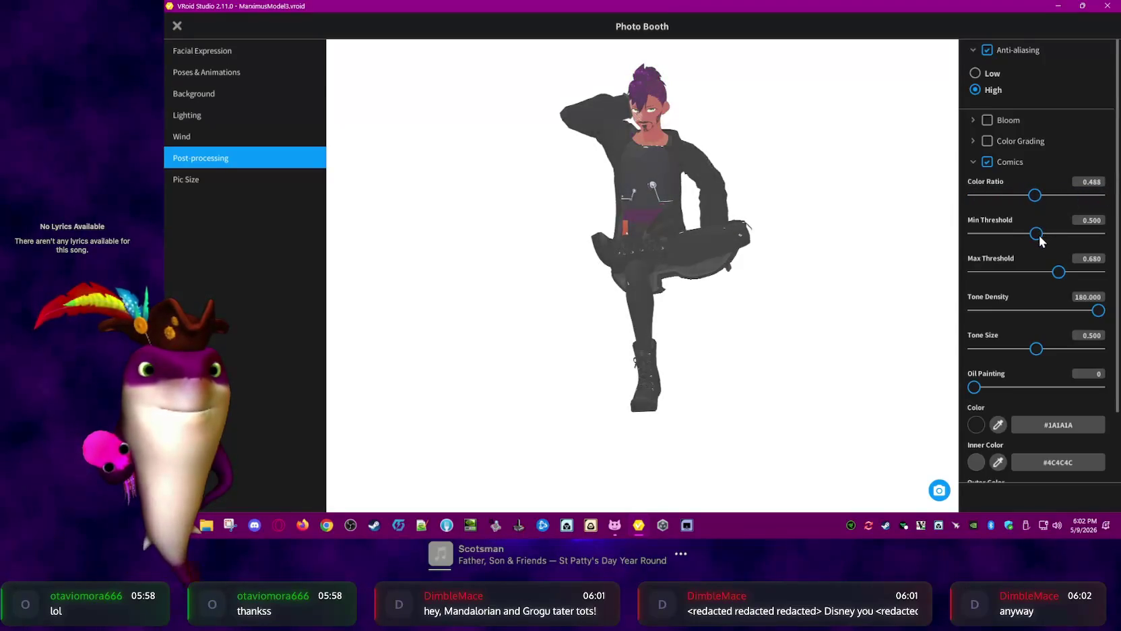
{"action": "mouse_move", "coordinate": [1099, 242]}
{"action": "left_mouse_down"}
{"action": "mouse_move", "coordinate": [972, 236]}
{"action": "mouse_move", "coordinate": [1037, 236]}
{"action": "left_mouse_up"}
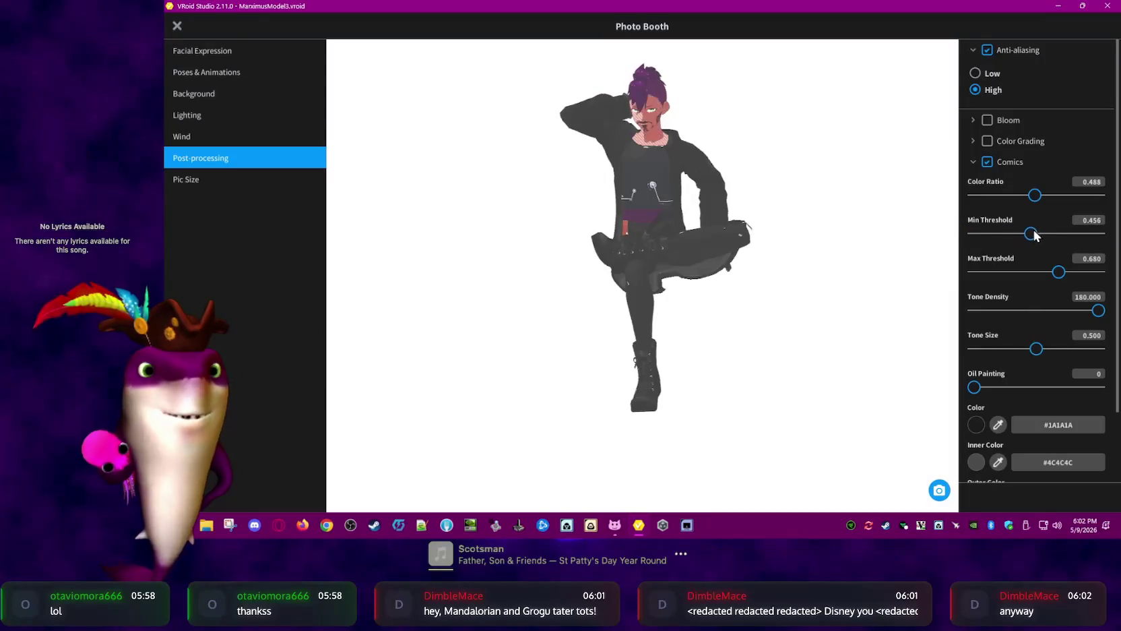
{"action": "mouse_move", "coordinate": [1055, 272]}
{"action": "left_mouse_down"}
{"action": "mouse_move", "coordinate": [916, 290]}
{"action": "mouse_move", "coordinate": [1057, 279]}
{"action": "left_mouse_up"}
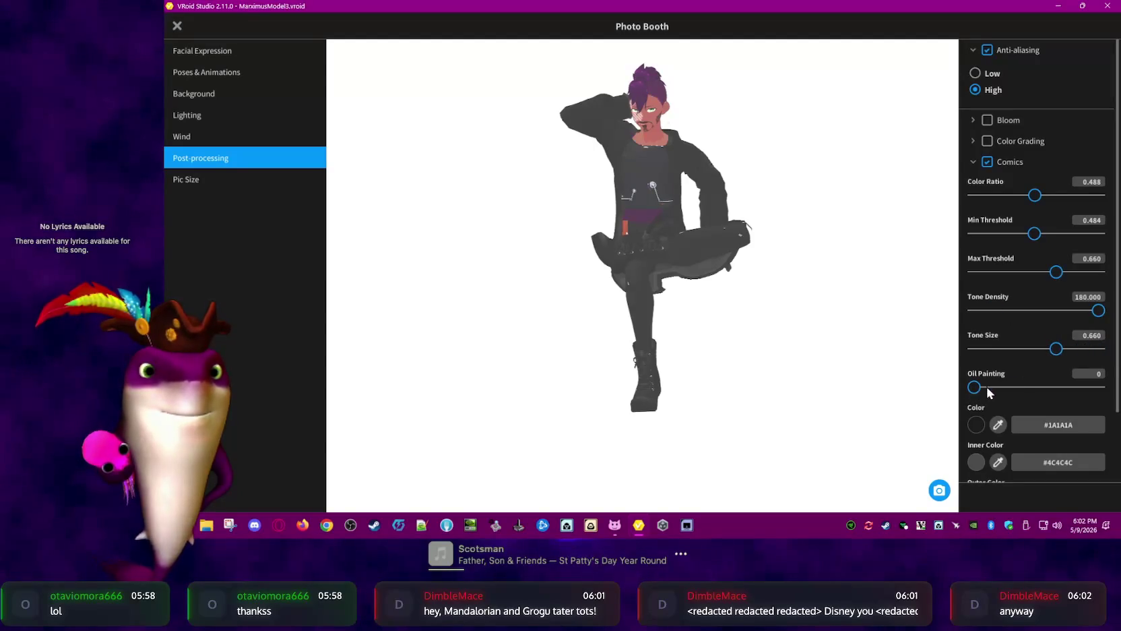
{"action": "scroll", "coordinate": [1042, 433], "scroll_direction": "down", "scroll_amount": 2}
{"action": "left_click", "coordinate": [1042, 444]}
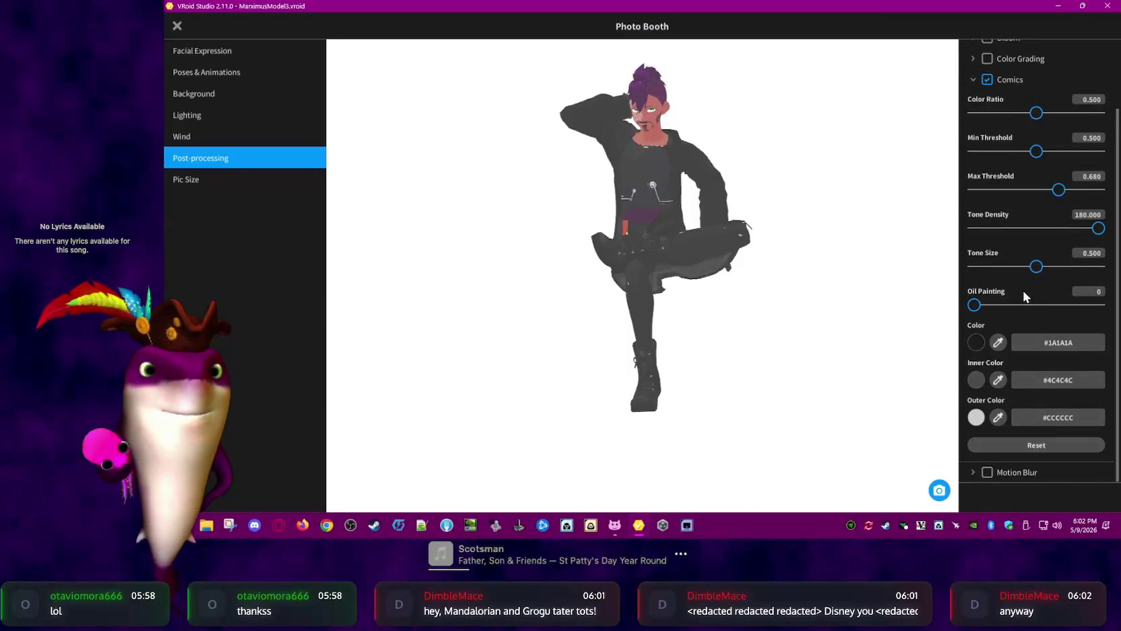
{"action": "scroll", "coordinate": [1023, 297], "scroll_direction": "up", "scroll_amount": 2}
Try different Comics thresholds, tone density, tone size and a 1.000 colour ratio
{"action": "left_click_drag", "start_coordinate": [1037, 179], "coordinate": [952, 183]}
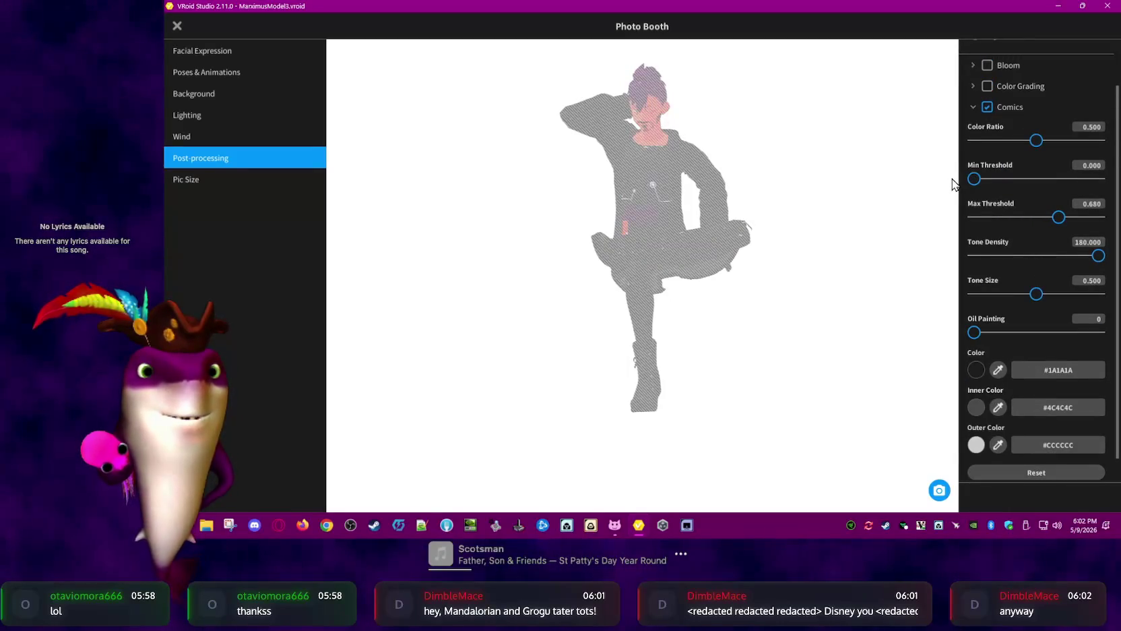
{"action": "mouse_move", "coordinate": [1054, 256]}
{"action": "left_mouse_down"}
{"action": "mouse_move", "coordinate": [1108, 264]}
{"action": "mouse_move", "coordinate": [1012, 257]}
{"action": "left_mouse_up"}
{"action": "left_click_drag", "start_coordinate": [1037, 294], "coordinate": [1108, 295]}
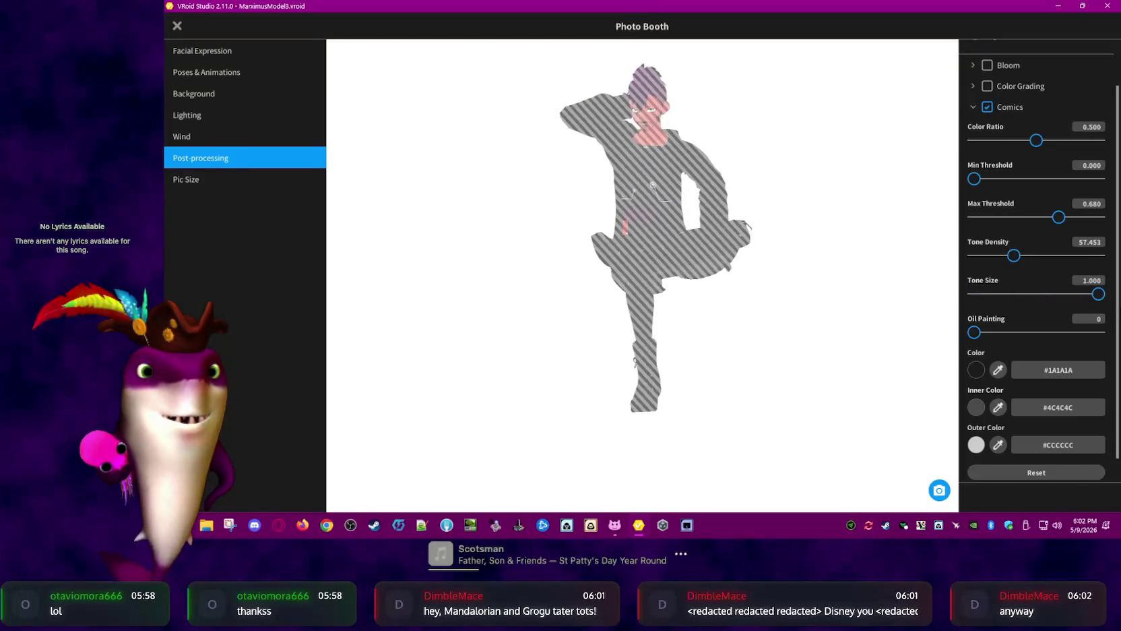
{"action": "left_click_drag", "start_coordinate": [1069, 140], "coordinate": [1103, 140]}
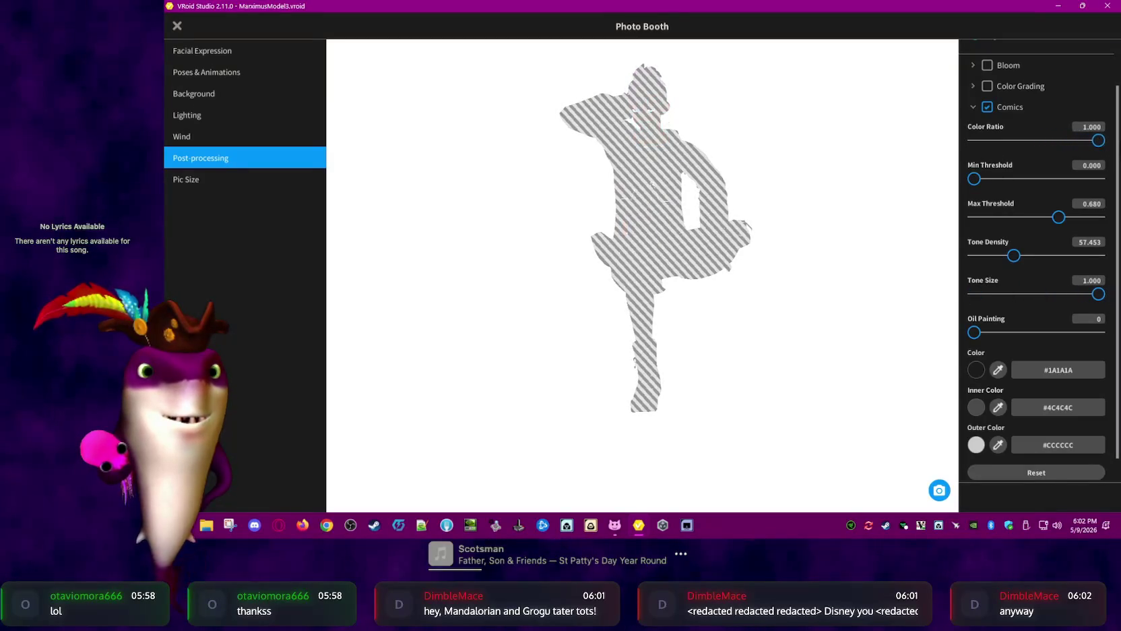
{"action": "mouse_move", "coordinate": [974, 178]}
{"action": "left_mouse_down"}
{"action": "mouse_move", "coordinate": [1042, 179]}
{"action": "mouse_move", "coordinate": [983, 180]}
{"action": "left_mouse_up"}
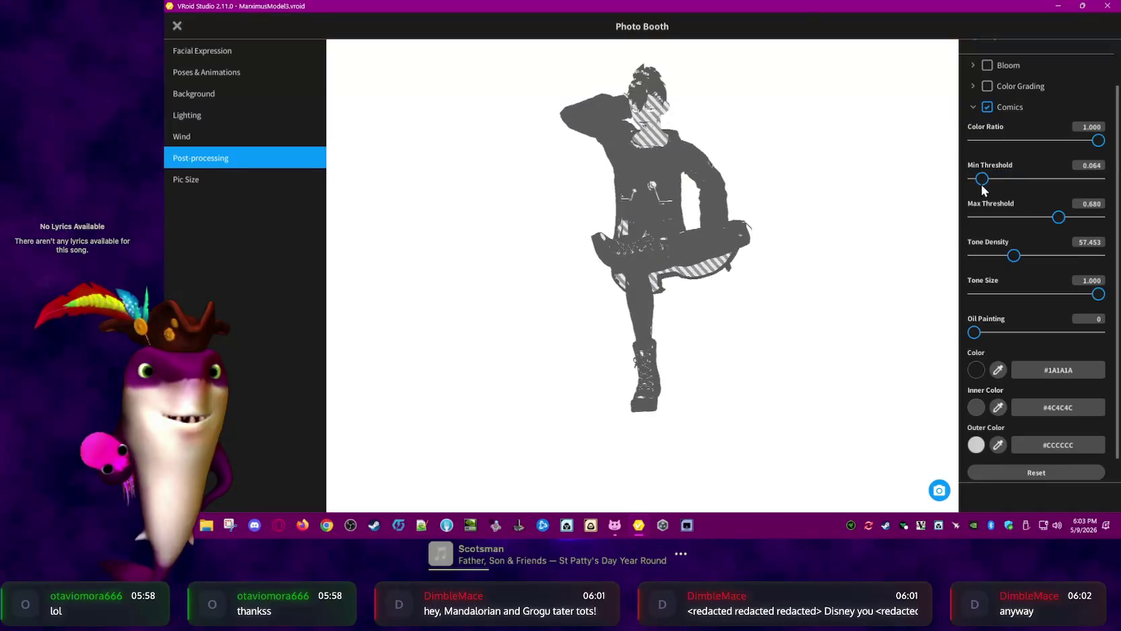
{"action": "left_click_drag", "start_coordinate": [1047, 294], "coordinate": [946, 302]}
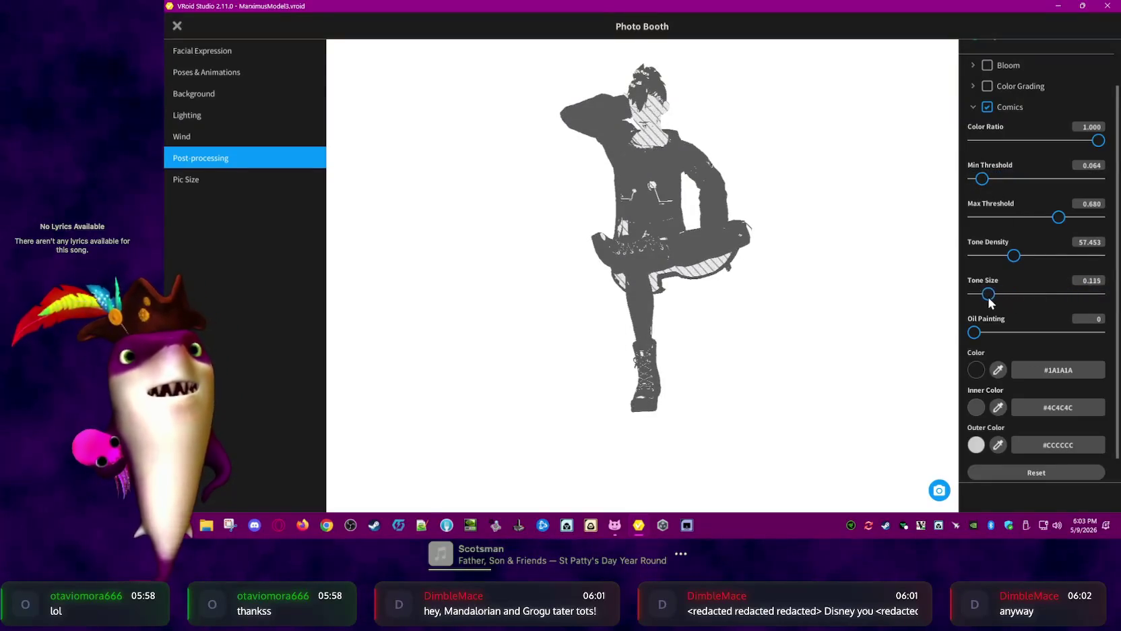
Lighten the Comics thresholds, test a small tone size, then reset Comics to defaults
{"action": "mouse_move", "coordinate": [996, 179]}
{"action": "left_mouse_down"}
{"action": "mouse_move", "coordinate": [964, 182]}
{"action": "mouse_move", "coordinate": [977, 185]}
{"action": "left_mouse_up"}
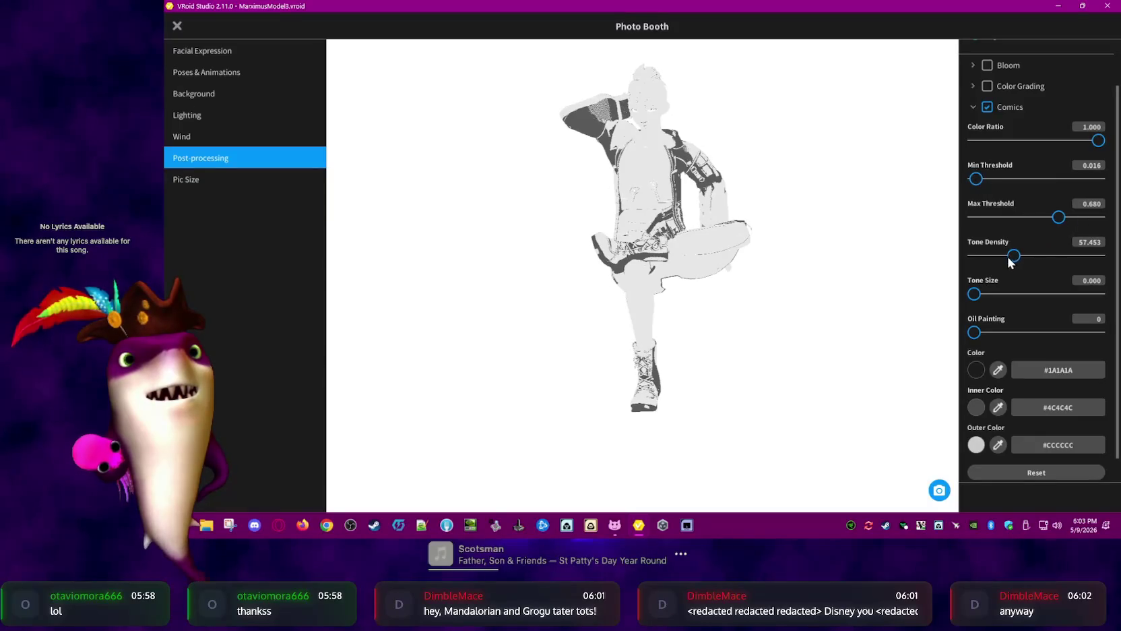
{"action": "mouse_move", "coordinate": [1059, 219]}
{"action": "left_mouse_down"}
{"action": "mouse_move", "coordinate": [975, 228]}
{"action": "mouse_move", "coordinate": [1037, 221]}
{"action": "mouse_move", "coordinate": [1010, 223]}
{"action": "left_mouse_up"}
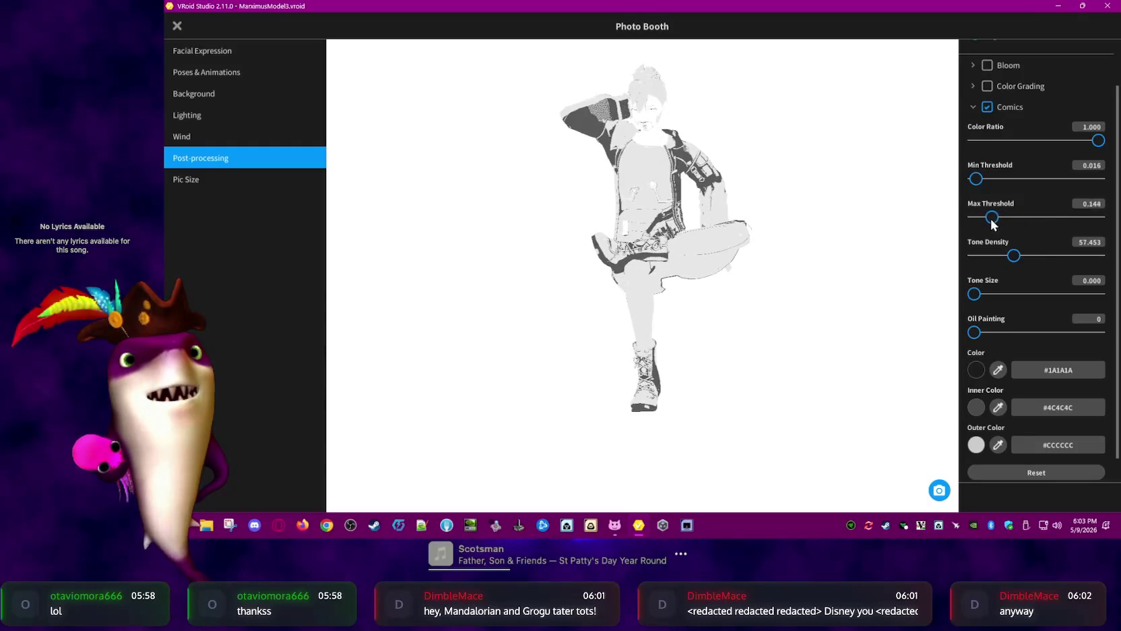
{"action": "mouse_move", "coordinate": [978, 295]}
{"action": "left_mouse_down"}
{"action": "mouse_move", "coordinate": [933, 295]}
{"action": "mouse_move", "coordinate": [963, 292]}
{"action": "left_mouse_up"}
{"action": "left_click_drag", "start_coordinate": [988, 335], "coordinate": [940, 339]}
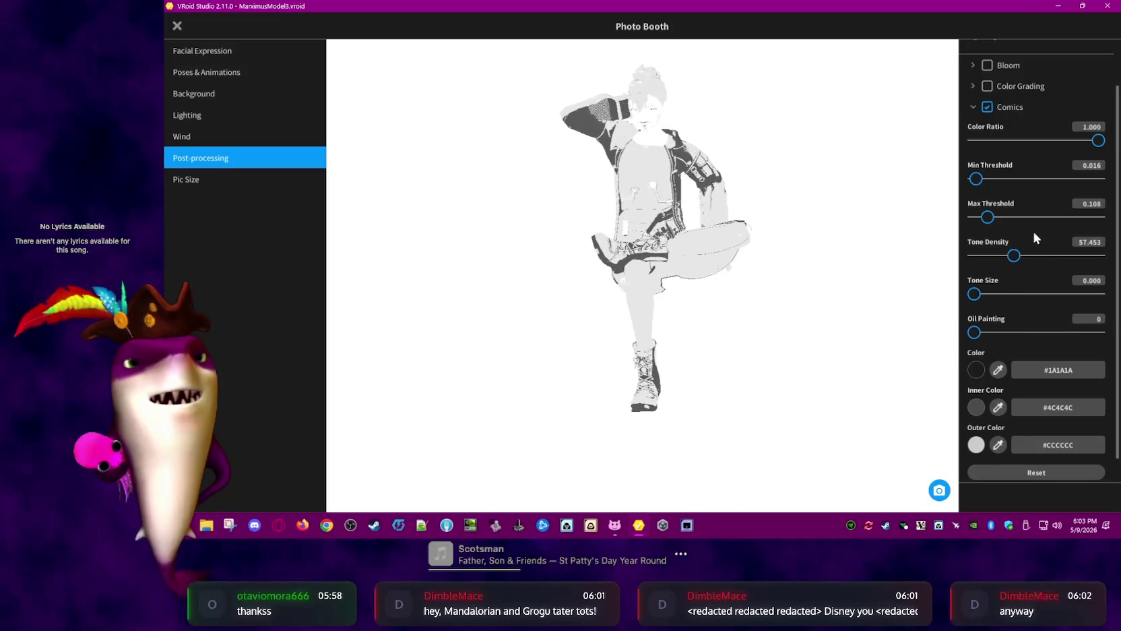
{"action": "mouse_move", "coordinate": [1096, 141]}
{"action": "left_mouse_down"}
{"action": "mouse_move", "coordinate": [1070, 141]}
{"action": "mouse_move", "coordinate": [1105, 142]}
{"action": "left_mouse_up"}
{"action": "scroll", "coordinate": [1014, 338], "scroll_direction": "down", "scroll_amount": 1}
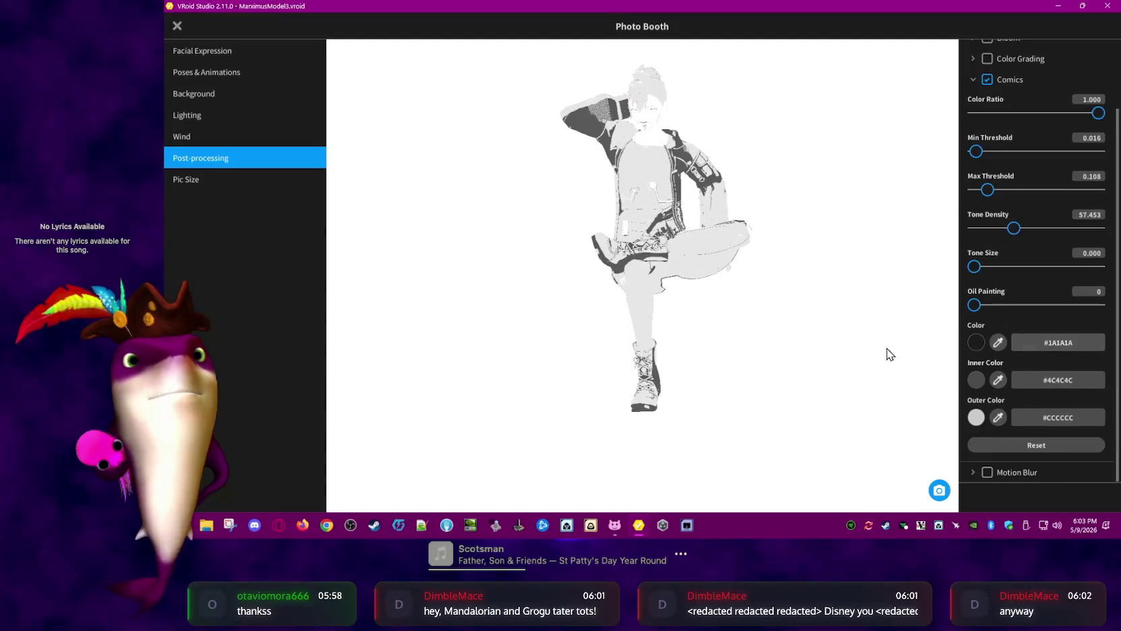
{"action": "left_click", "coordinate": [1070, 444]}
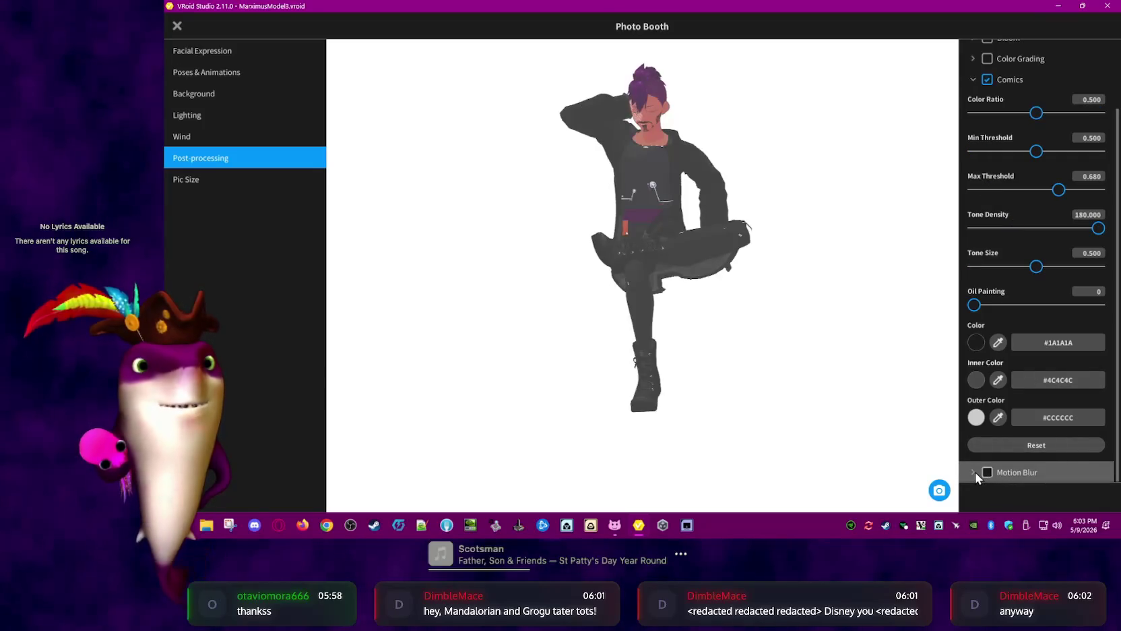
Turn off Comics and test maximum Motion Blur, then reset and disable it
{"action": "left_click", "coordinate": [983, 80]}
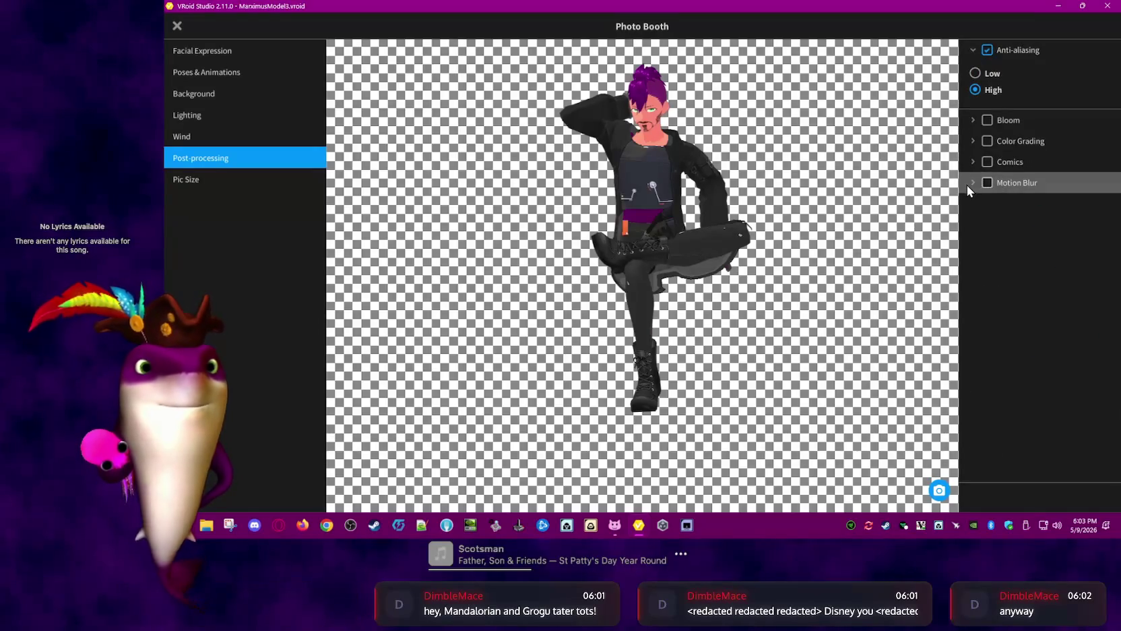
{"action": "left_click", "coordinate": [972, 182]}
{"action": "left_click_drag", "start_coordinate": [1036, 218], "coordinate": [1106, 255]}
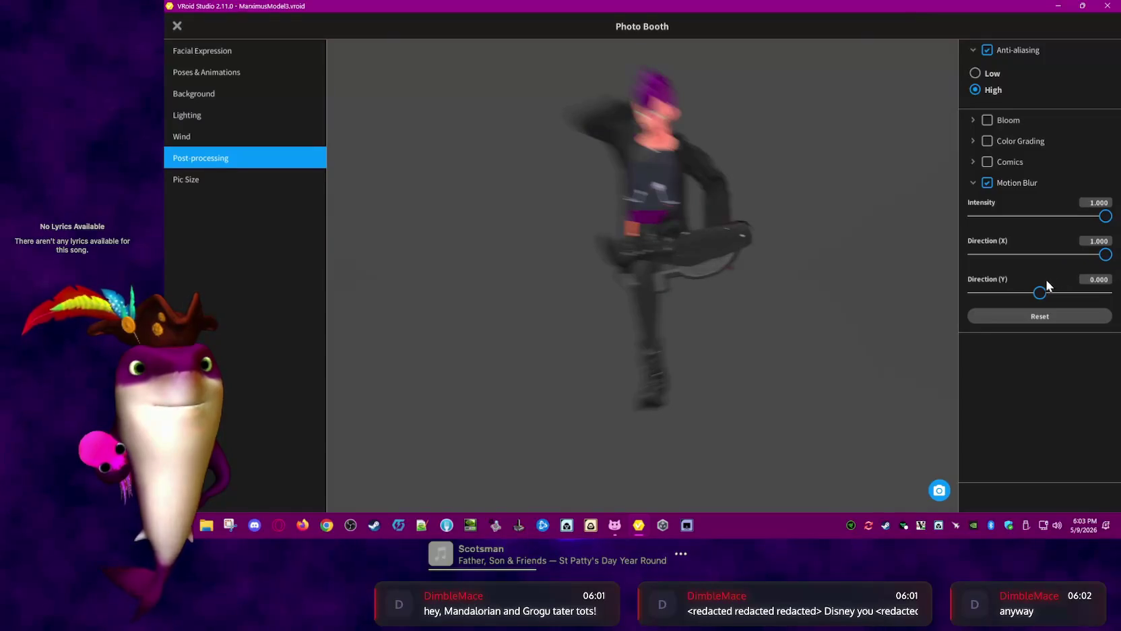
{"action": "left_click_drag", "start_coordinate": [1048, 286], "coordinate": [1105, 292]}
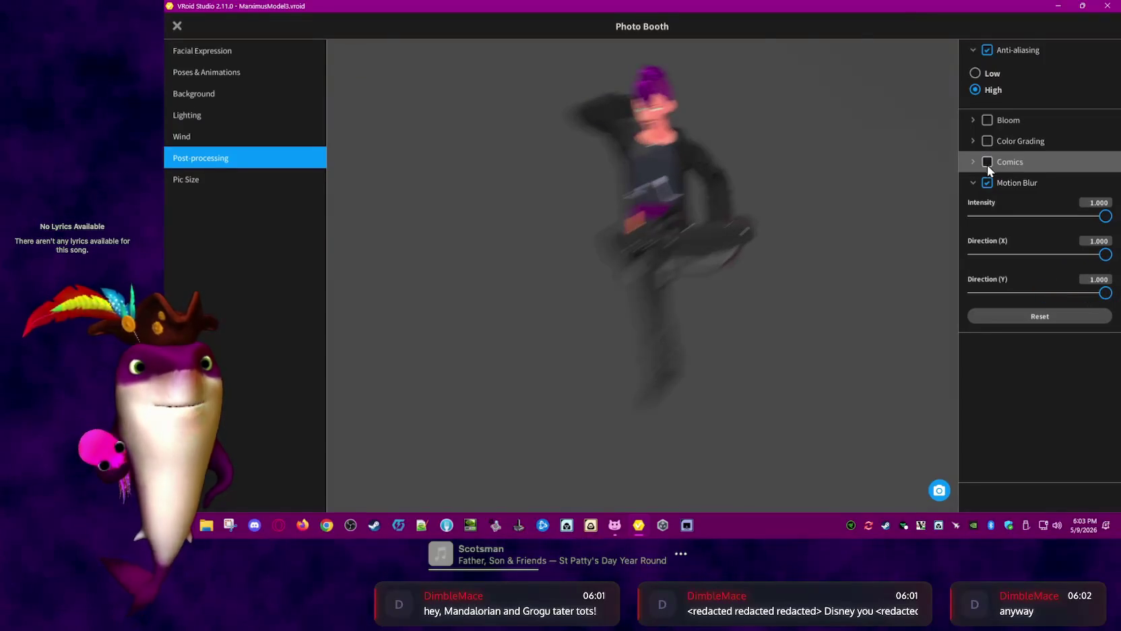
{"action": "left_click", "coordinate": [1048, 316]}
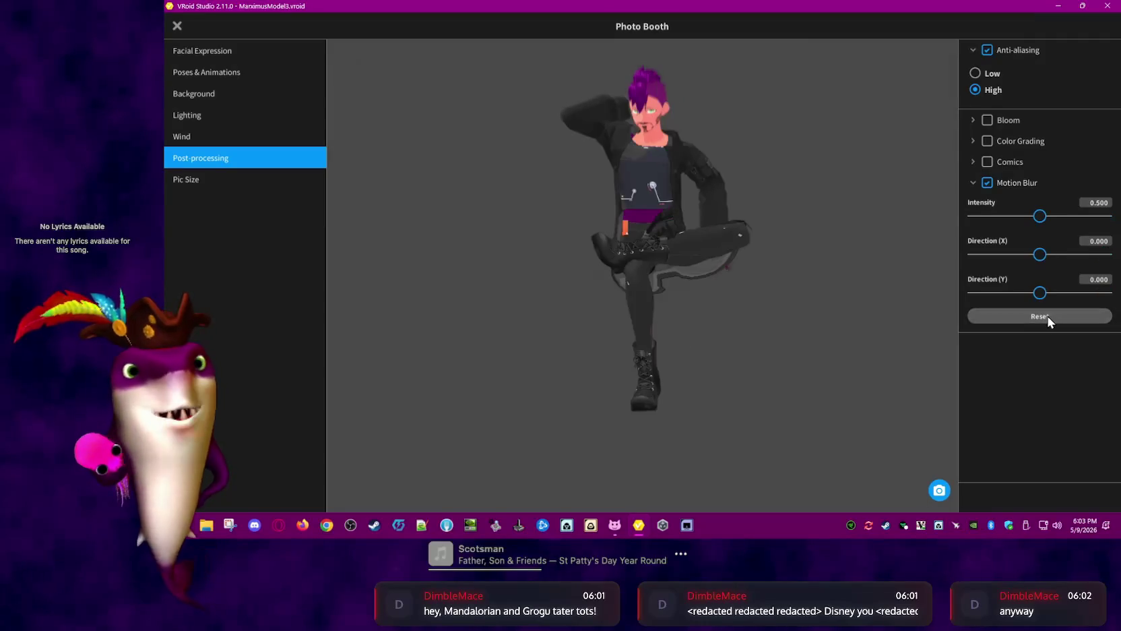
{"action": "left_click", "coordinate": [973, 183]}
{"action": "left_click", "coordinate": [972, 182]}
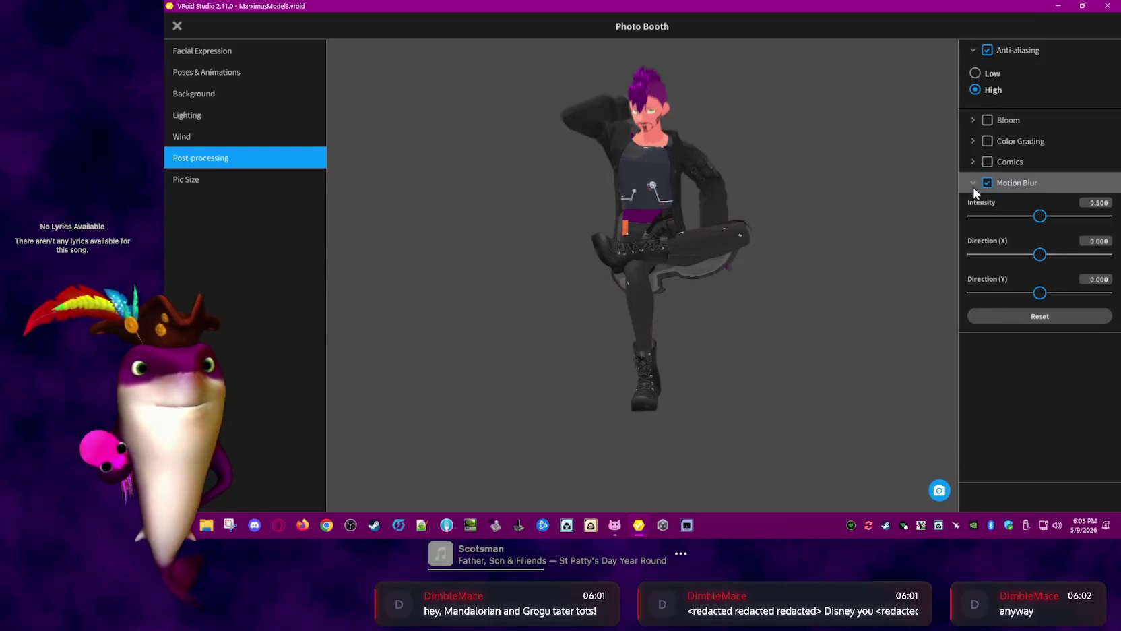
{"action": "left_click", "coordinate": [985, 183]}
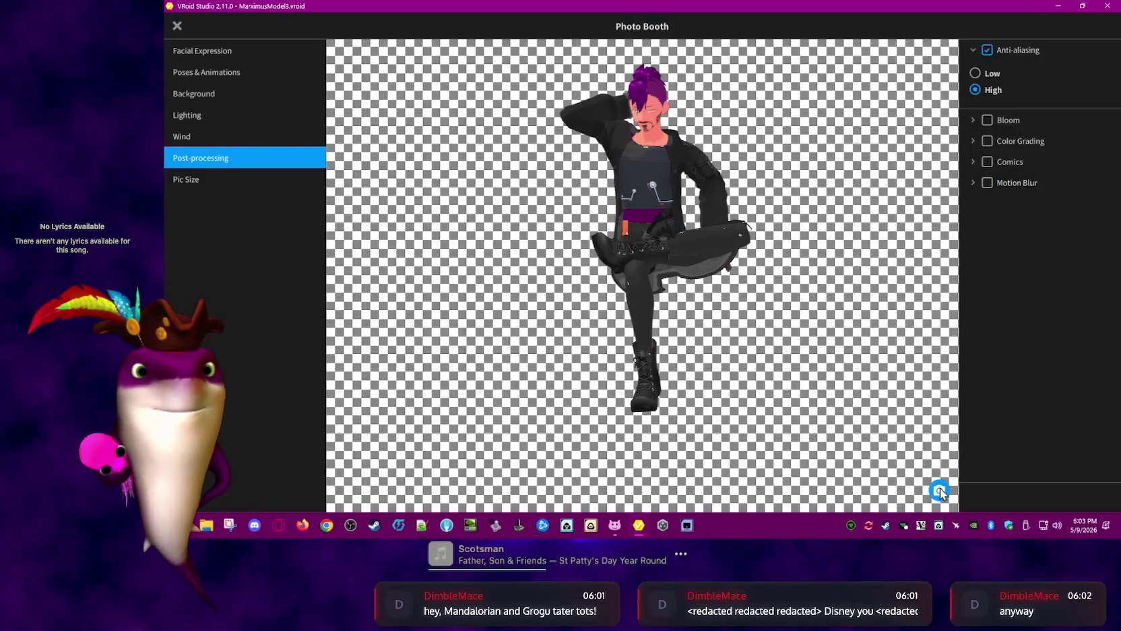
Take a fresh transparent snapshot of the avatar and save it as a PNG
{"action": "left_click", "coordinate": [939, 490]}
{"action": "left_click", "coordinate": [412, 103]}
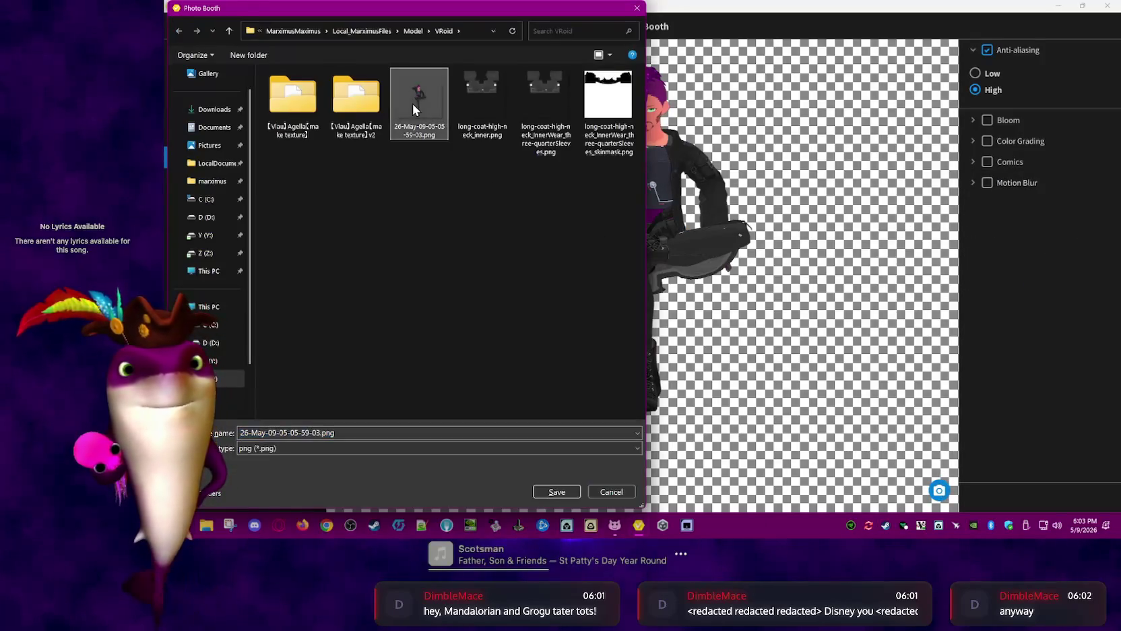
{"action": "left_click", "coordinate": [605, 491]}
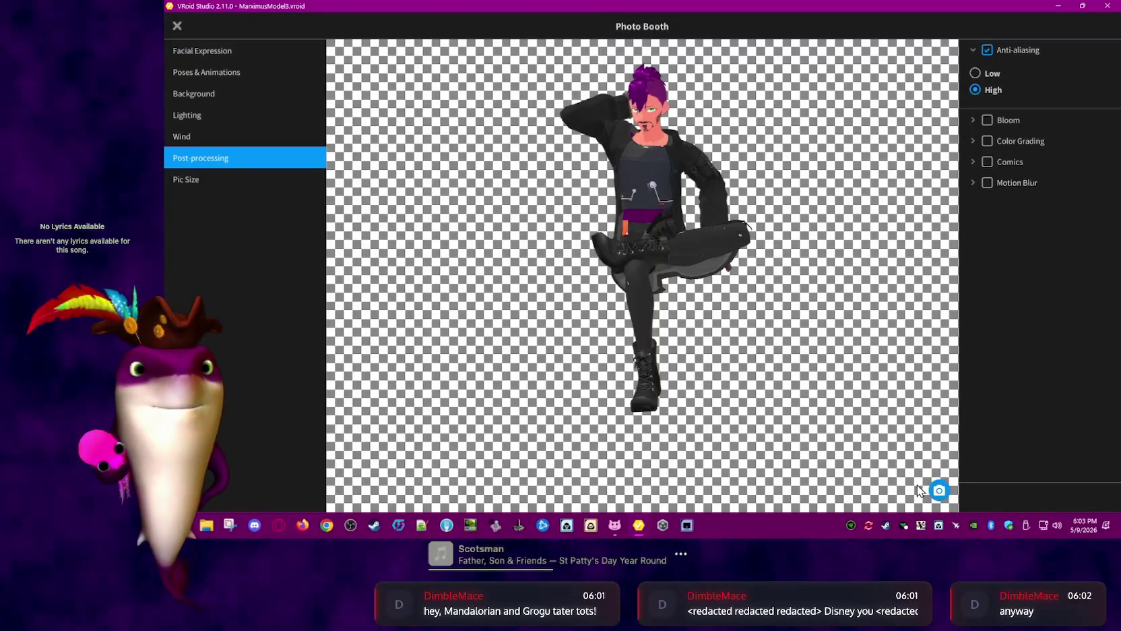
{"action": "left_click", "coordinate": [934, 492]}
{"action": "left_click", "coordinate": [564, 492]}
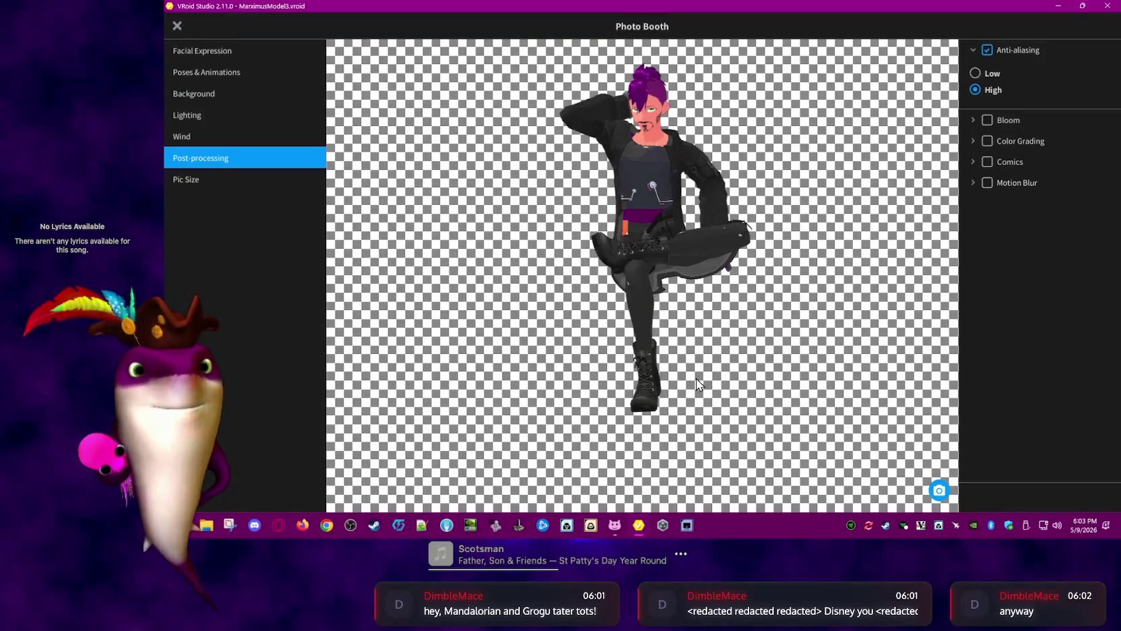
{"action": "left_click", "coordinate": [206, 525]}
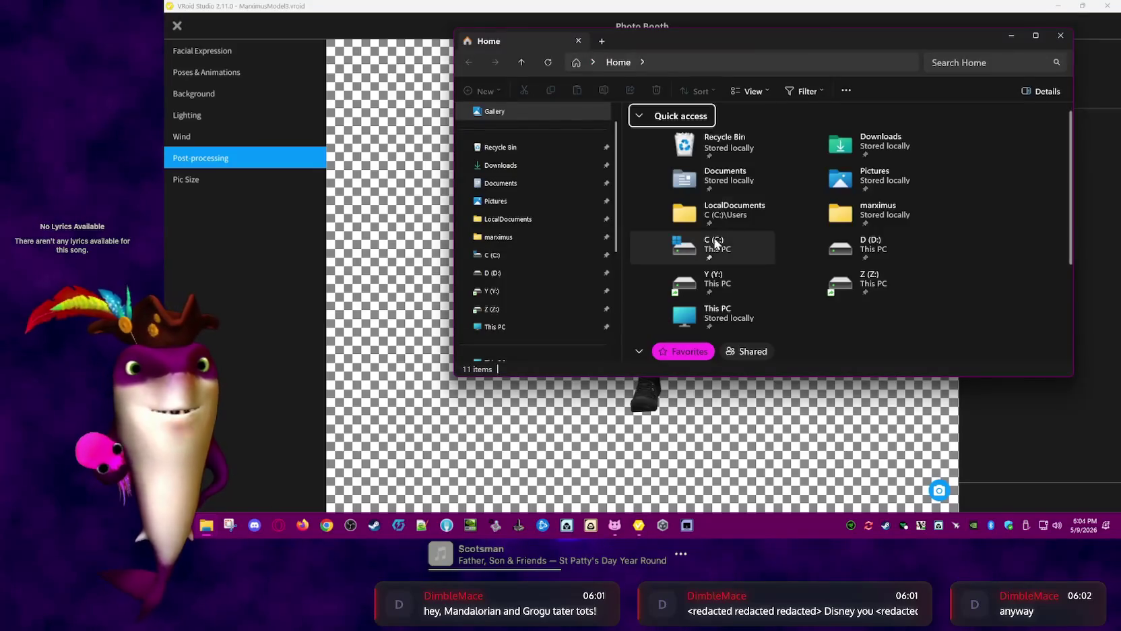
Go to the Model\VRoid folder from address history and open 26-May-09-05-05-59-03.png in Paint
{"action": "left_click", "coordinate": [754, 61]}
{"action": "type", "text": "moldgarden"}
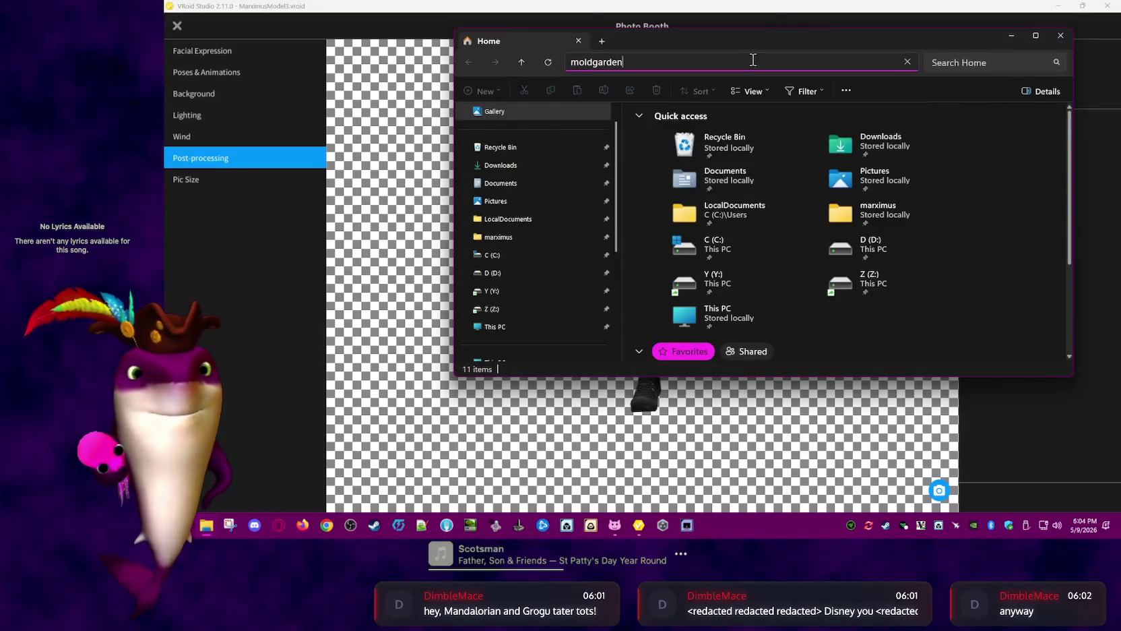
{"action": "key", "text": "ctrl+a"}
{"action": "key", "text": "BackSpace"}
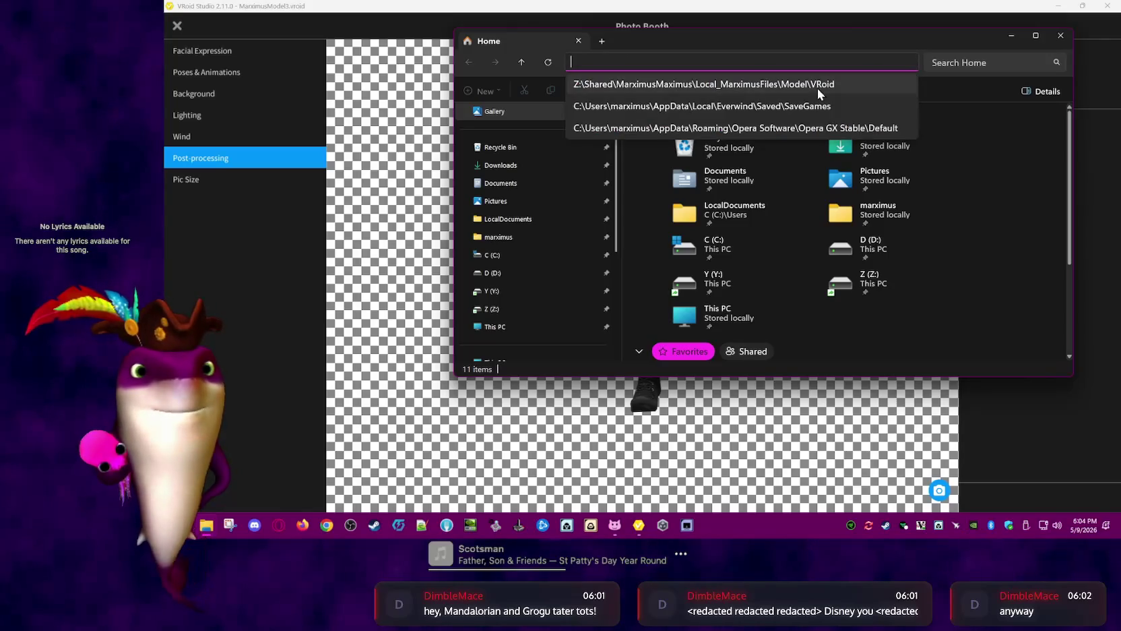
{"action": "left_click", "coordinate": [818, 86]}
{"action": "left_click", "coordinate": [915, 136]}
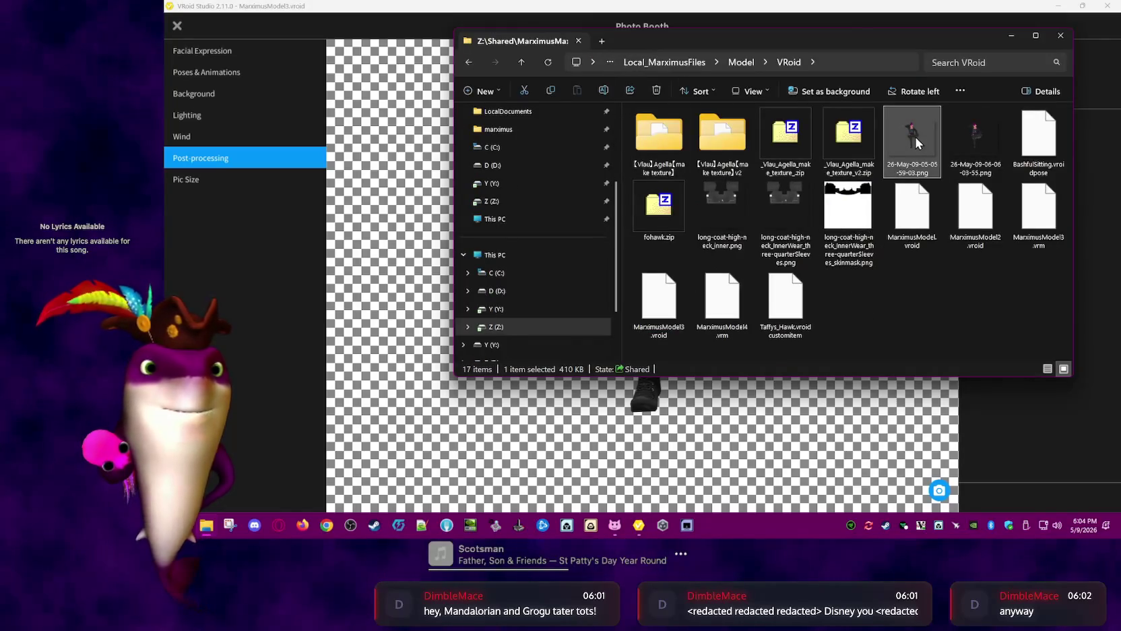
{"action": "double_click", "coordinate": [915, 136]}
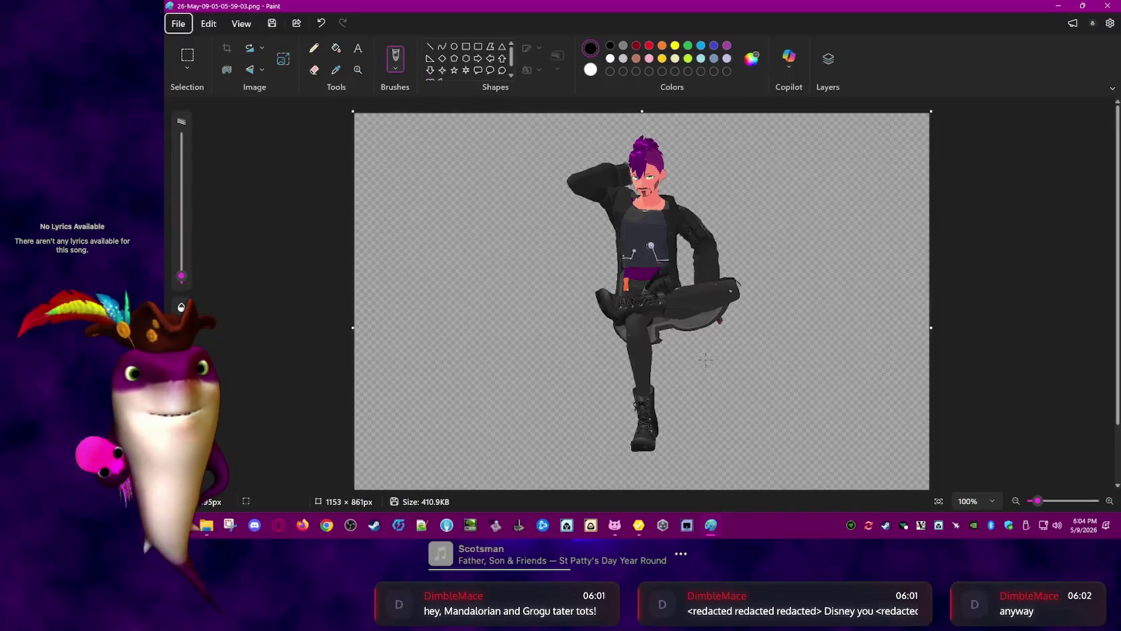
Open the newer render 26-May-09-06-06-03-55.png, zoom in, and tile it beside the older render
{"action": "scroll", "coordinate": [880, 249], "scroll_direction": "up", "scroll_amount": 3, "text": "ctrl"}
{"action": "scroll", "coordinate": [880, 249], "scroll_direction": "up", "scroll_amount": 2, "text": "ctrl"}
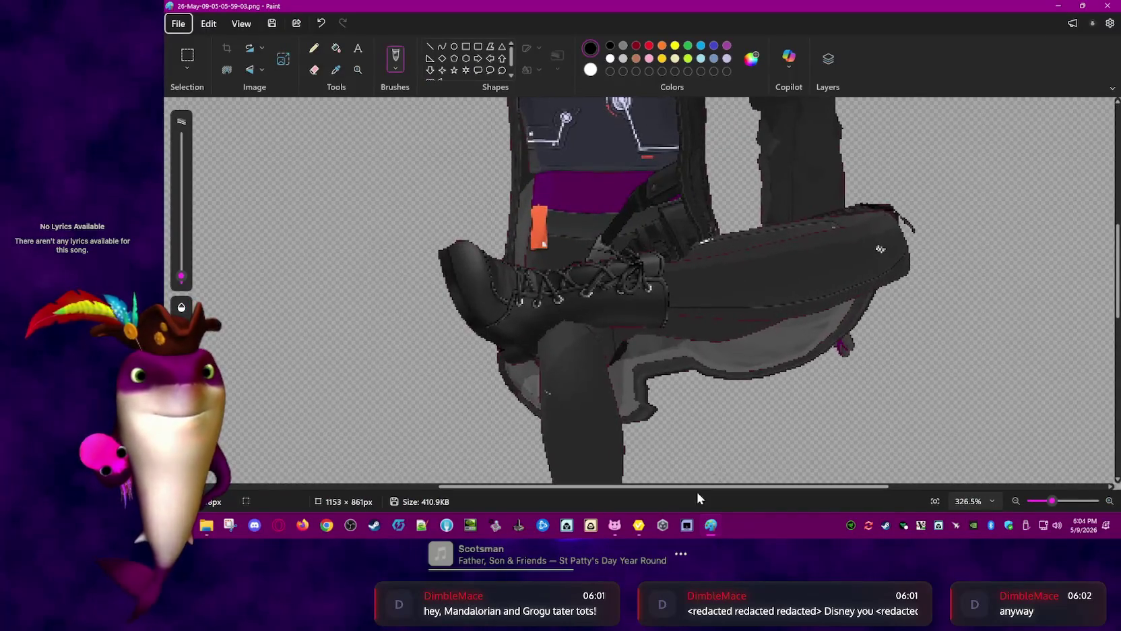
{"action": "key", "text": "alt+Tab"}
{"action": "double_click", "coordinate": [974, 138]}
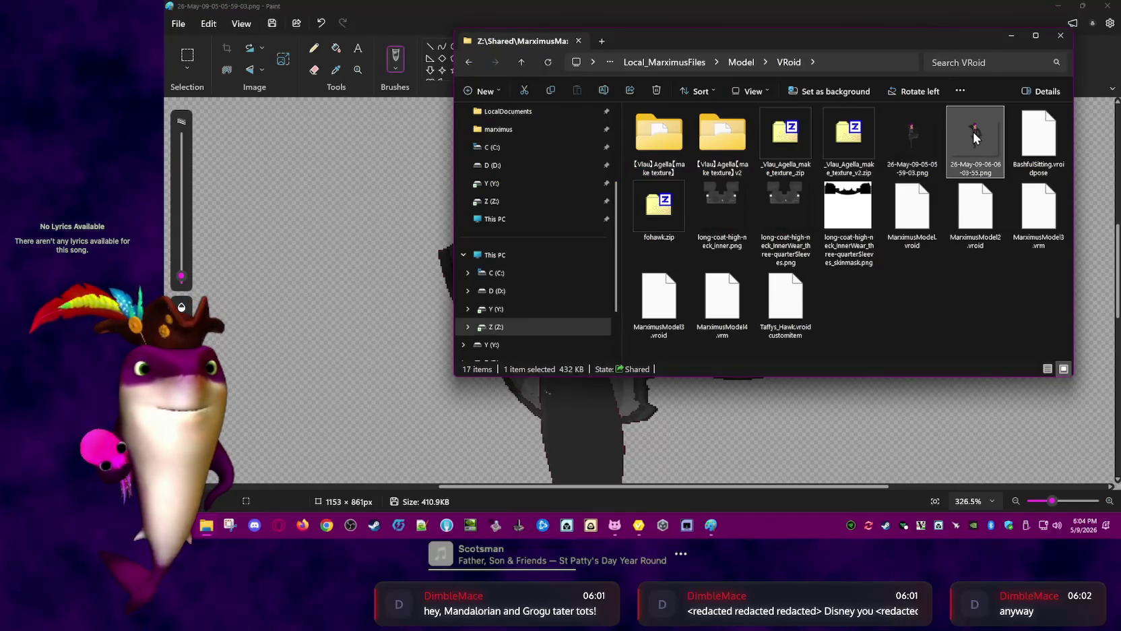
{"action": "scroll", "coordinate": [752, 354], "scroll_direction": "up", "scroll_amount": 2, "text": "ctrl"}
{"action": "scroll", "coordinate": [753, 361], "scroll_direction": "up", "scroll_amount": 2, "text": "ctrl"}
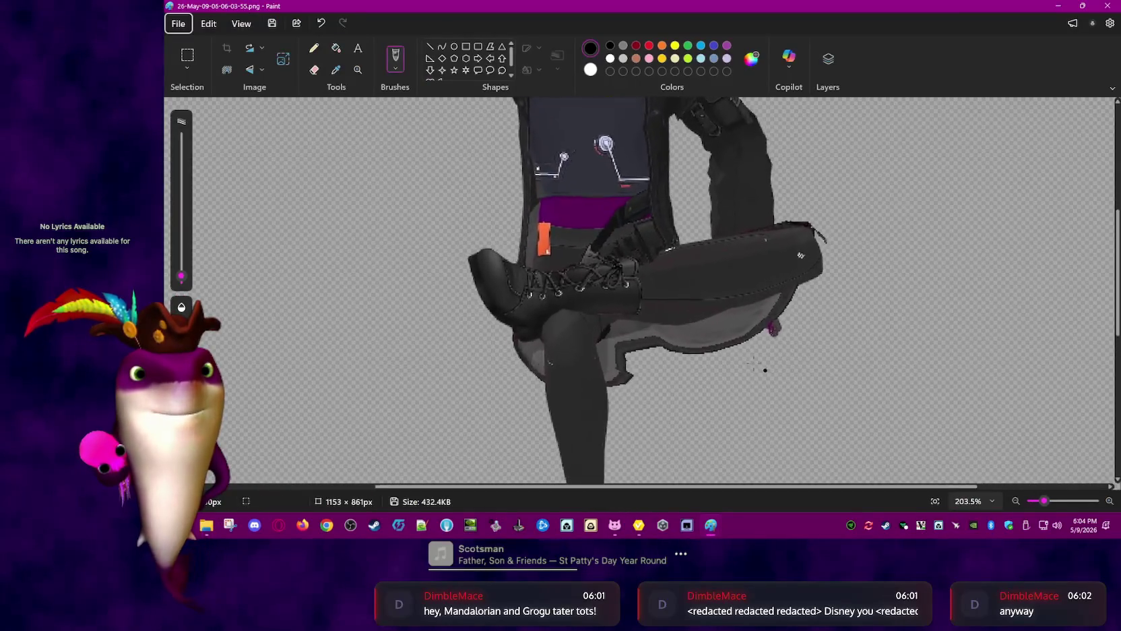
{"action": "scroll", "coordinate": [755, 367], "scroll_direction": "up", "scroll_amount": 1, "text": "ctrl"}
{"action": "scroll", "coordinate": [765, 372], "scroll_direction": "up", "scroll_amount": 1, "text": "ctrl"}
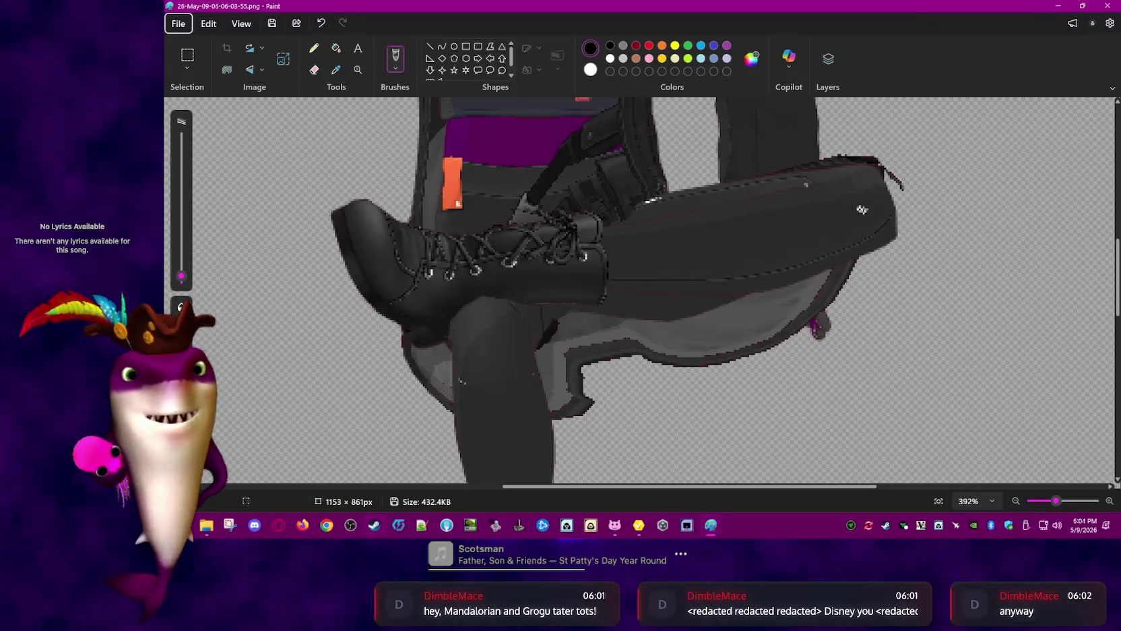
{"action": "mouse_move", "coordinate": [937, 11]}
{"action": "left_mouse_down"}
{"action": "mouse_move", "coordinate": [1026, 228]}
{"action": "mouse_move", "coordinate": [1030, 71]}
{"action": "left_mouse_up"}
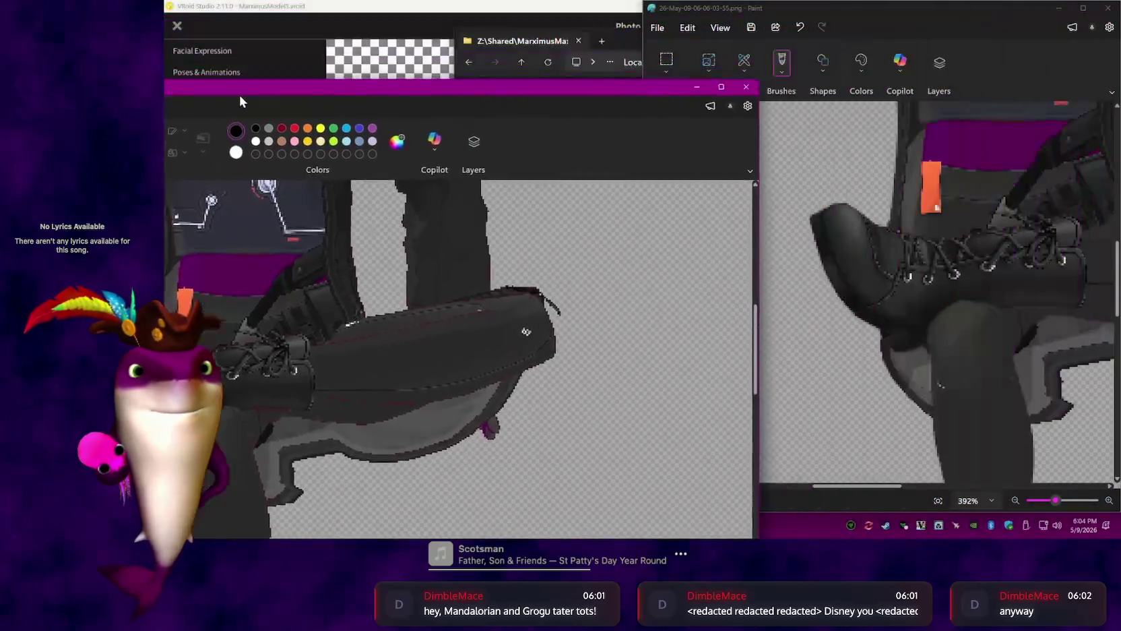
{"action": "left_click_drag", "start_coordinate": [595, 11], "coordinate": [202, 95]}
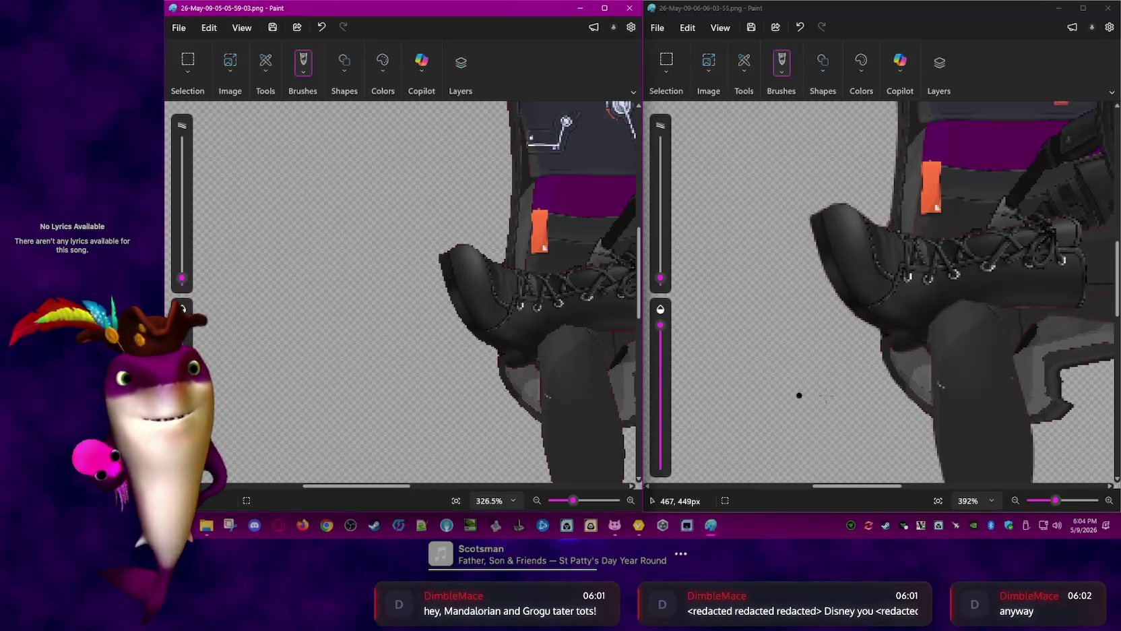
Close both Paint windows and the file browser
{"action": "left_click", "coordinate": [1108, 8]}
{"action": "left_click", "coordinate": [629, 8]}
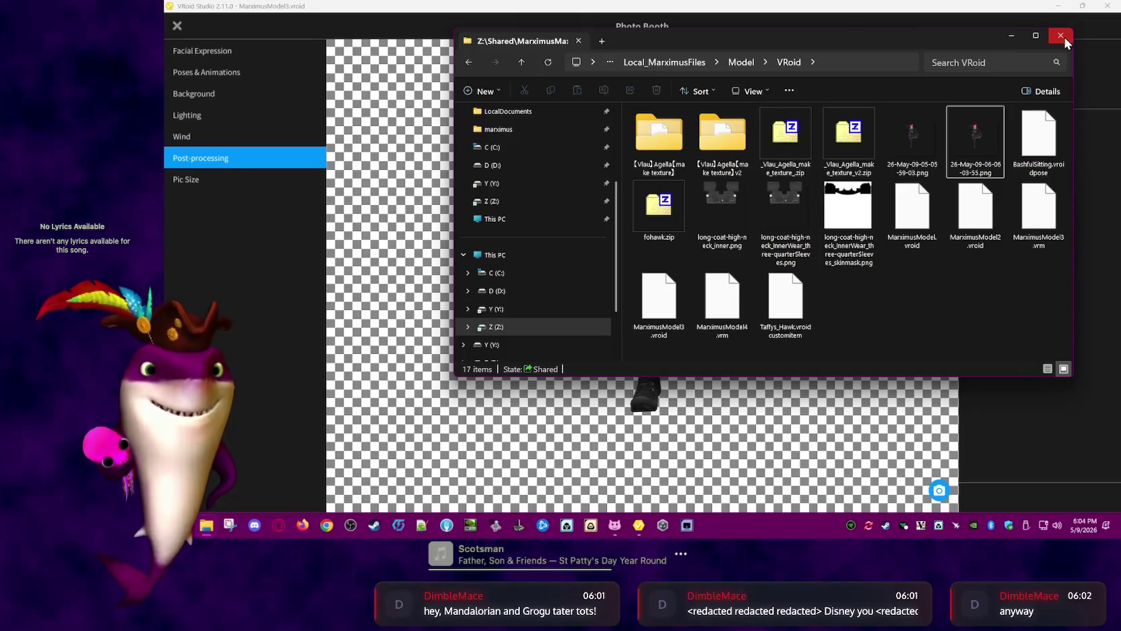
{"action": "left_click", "coordinate": [1064, 37]}
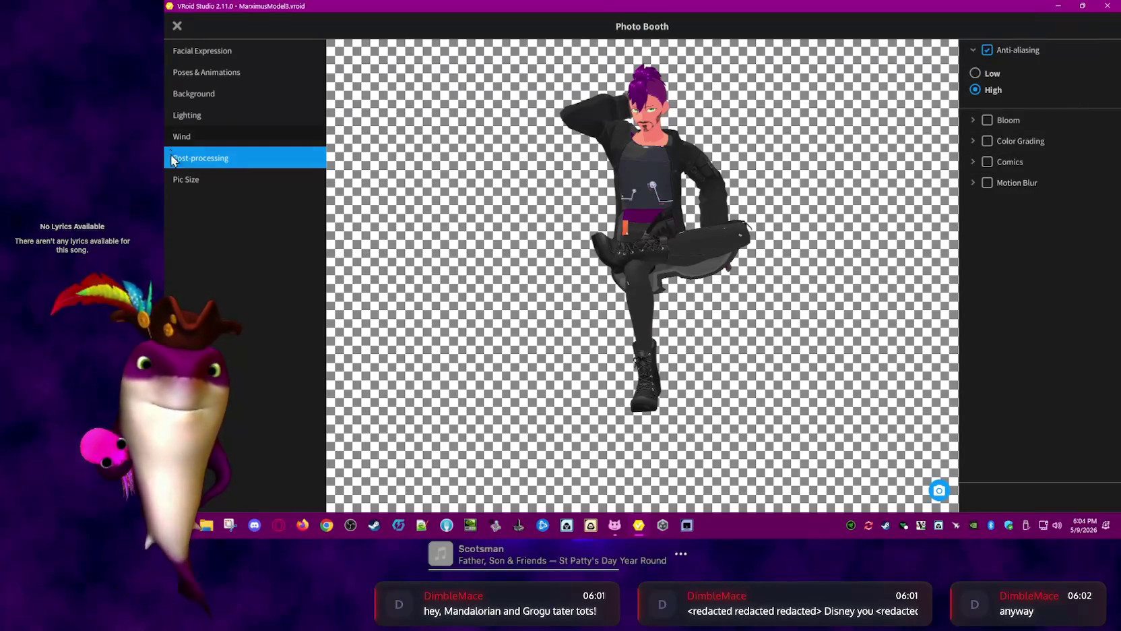
Set the photo size to Full HD 1920×1080, trim the width slightly, then exit the Photo Booth
{"action": "left_click", "coordinate": [200, 180]}
{"action": "mouse_move", "coordinate": [991, 76]}
{"action": "left_mouse_down"}
{"action": "mouse_move", "coordinate": [899, 73]}
{"action": "mouse_move", "coordinate": [993, 79]}
{"action": "left_mouse_up"}
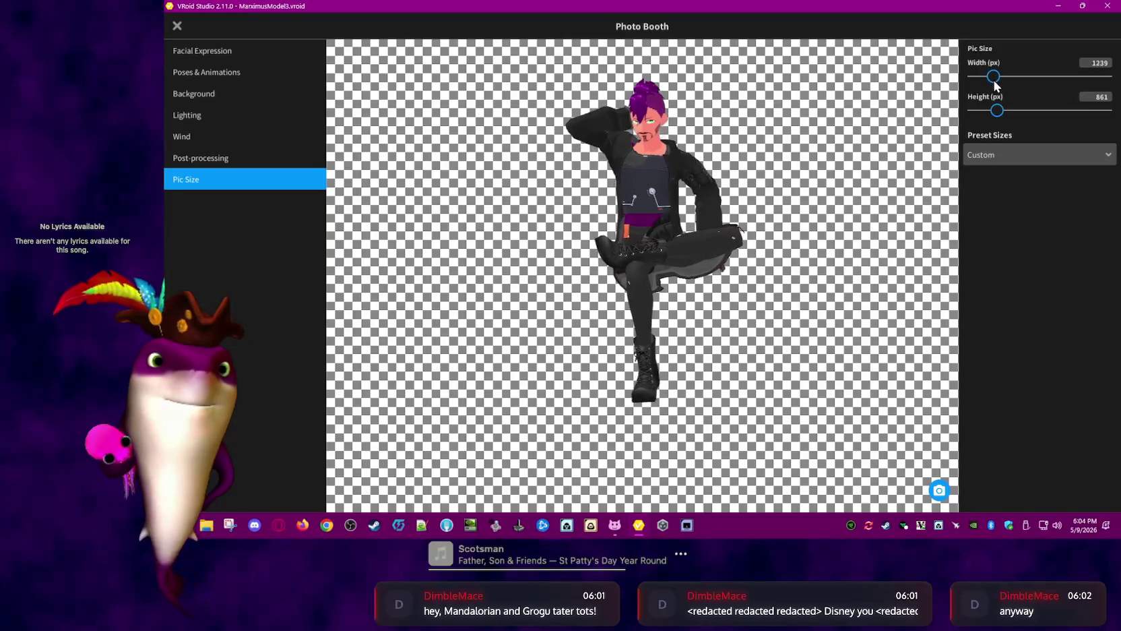
{"action": "left_click", "coordinate": [1052, 159]}
{"action": "scroll", "coordinate": [1047, 196], "scroll_direction": "down", "scroll_amount": 2}
{"action": "scroll", "coordinate": [1075, 223], "scroll_direction": "down", "scroll_amount": 2}
{"action": "scroll", "coordinate": [1082, 217], "scroll_direction": "down", "scroll_amount": 1}
{"action": "scroll", "coordinate": [1071, 213], "scroll_direction": "down", "scroll_amount": 1}
{"action": "left_click", "coordinate": [1063, 205]}
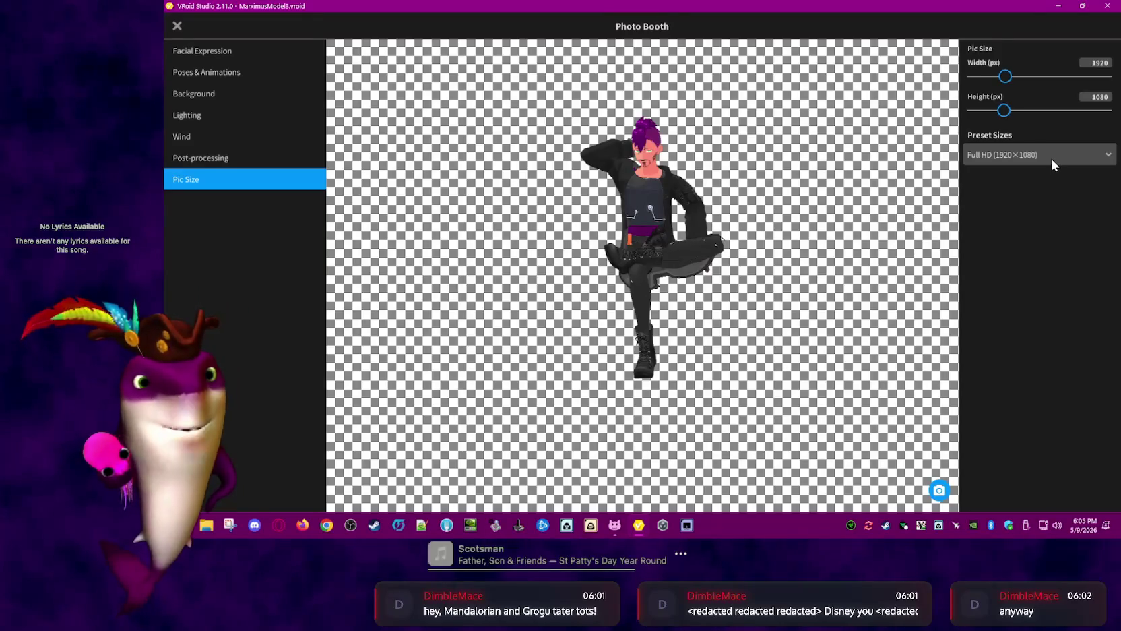
{"action": "left_click_drag", "start_coordinate": [1005, 78], "coordinate": [1002, 114]}
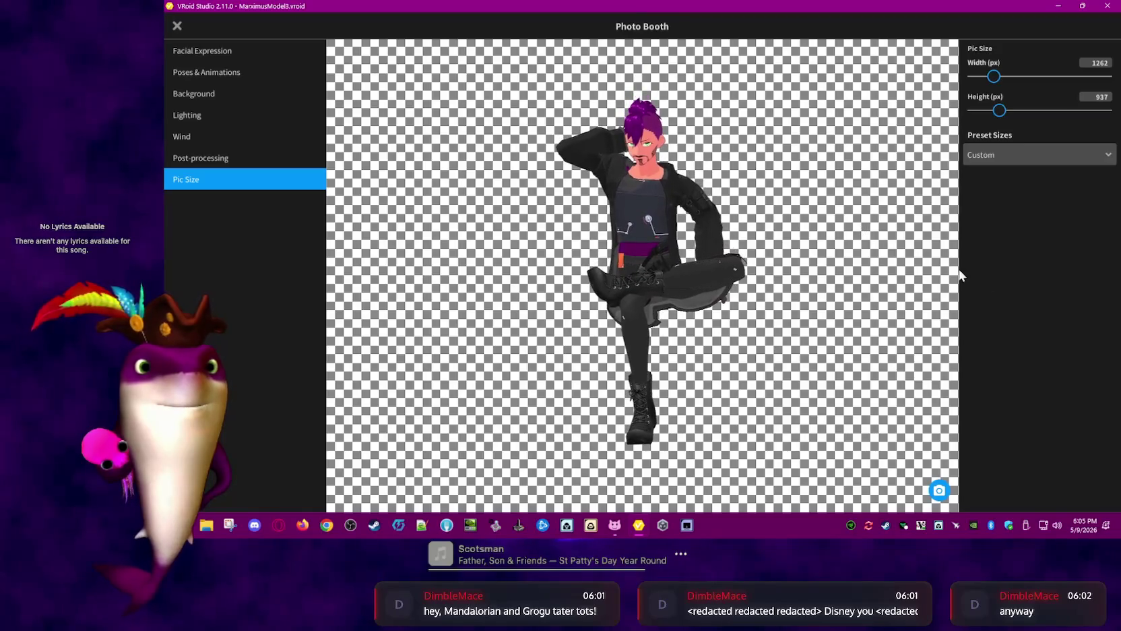
{"action": "left_click", "coordinate": [174, 28]}
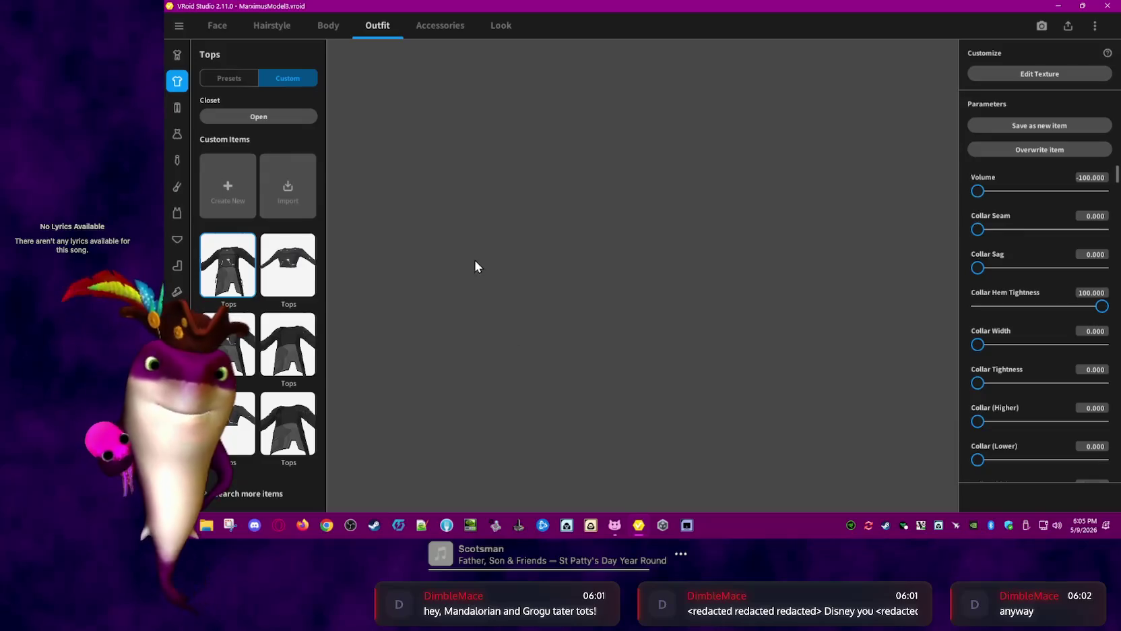
Start Export as VRM and inspect the Reduce Bones, Materials and Polygons sections
{"action": "left_click", "coordinate": [1067, 26]}
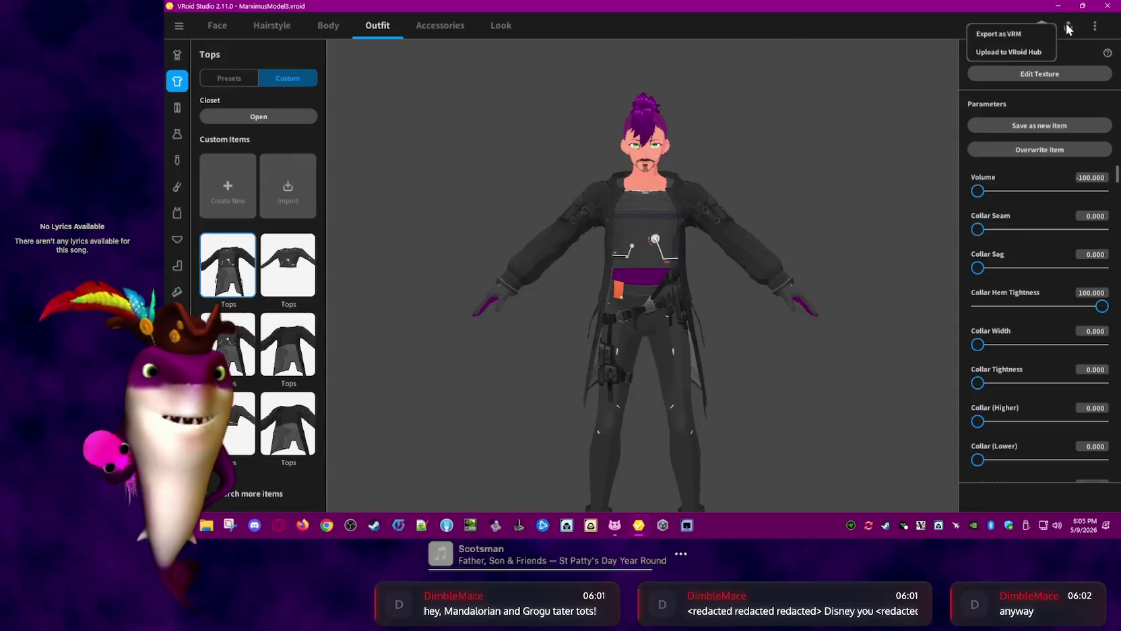
{"action": "left_click", "coordinate": [1021, 34]}
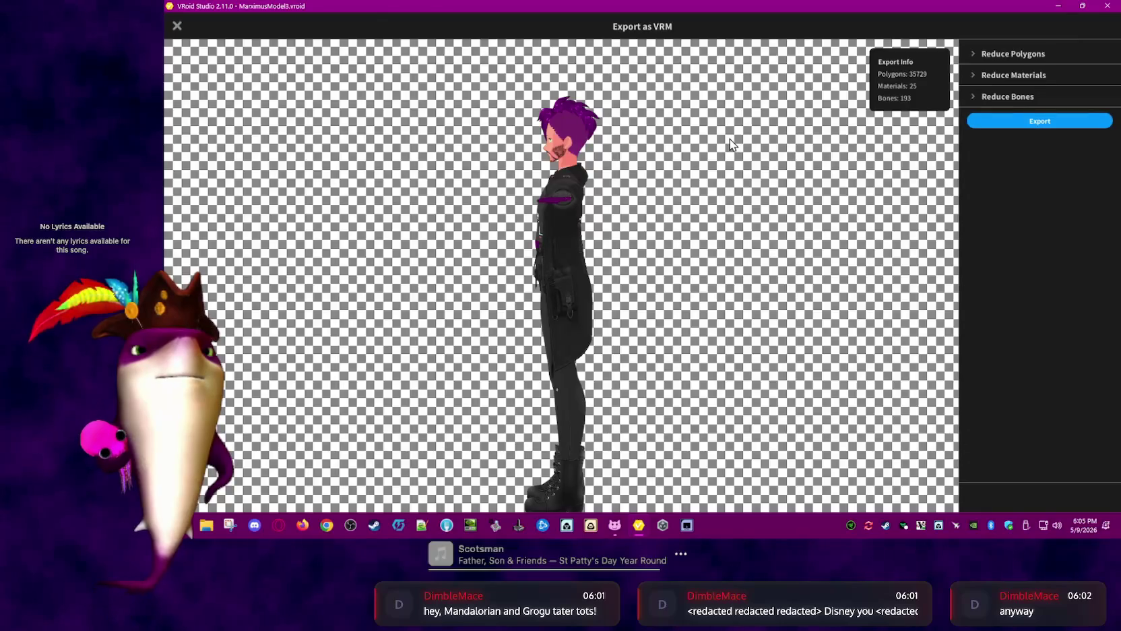
{"action": "left_click", "coordinate": [969, 97]}
{"action": "left_click", "coordinate": [973, 75]}
{"action": "left_click", "coordinate": [971, 53]}
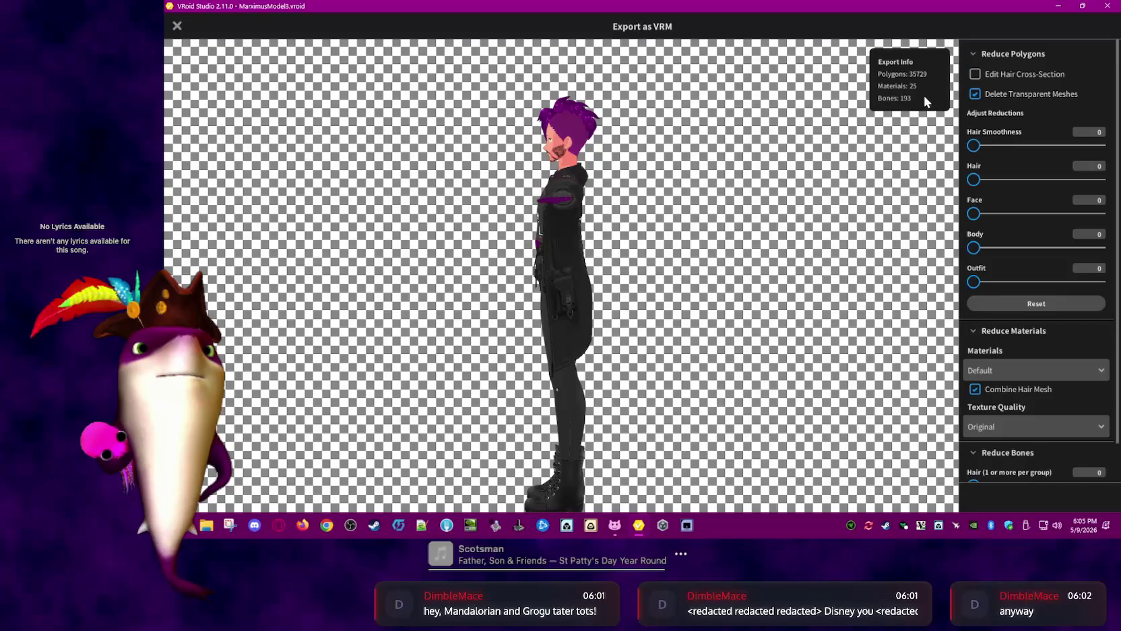
{"action": "left_click", "coordinate": [970, 54]}
{"action": "left_click", "coordinate": [973, 75]}
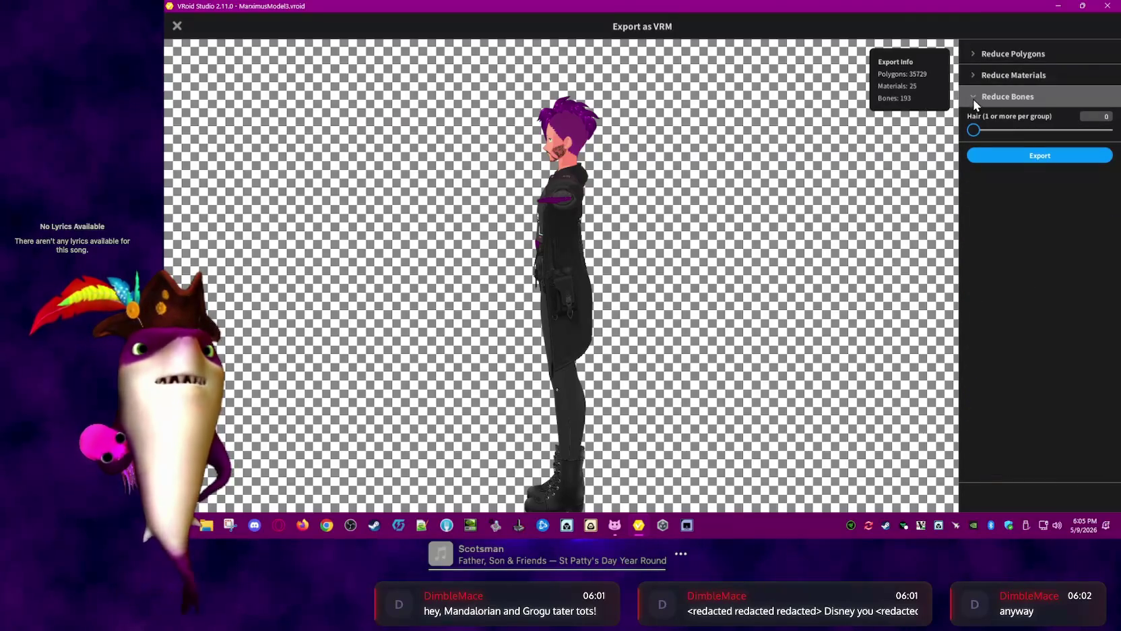
{"action": "left_click", "coordinate": [972, 99]}
Turn the preview forward and disable Delete Transparent Meshes, raising polygons to 94544
{"action": "left_click_drag", "start_coordinate": [599, 224], "coordinate": [645, 219]}
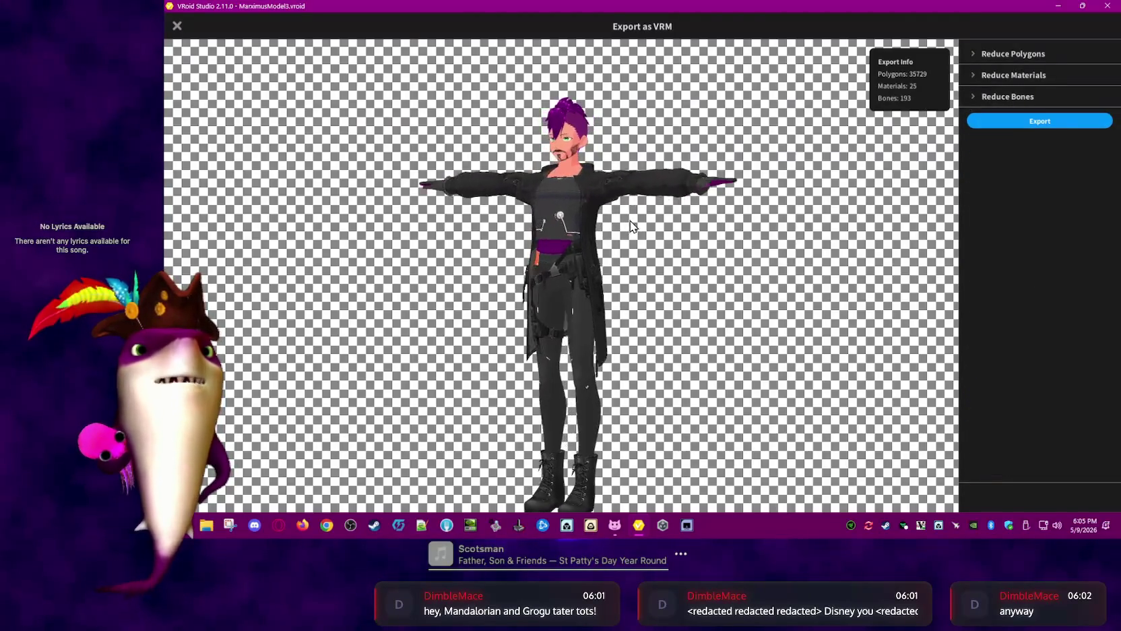
{"action": "left_click", "coordinate": [981, 53]}
{"action": "left_click", "coordinate": [975, 93]}
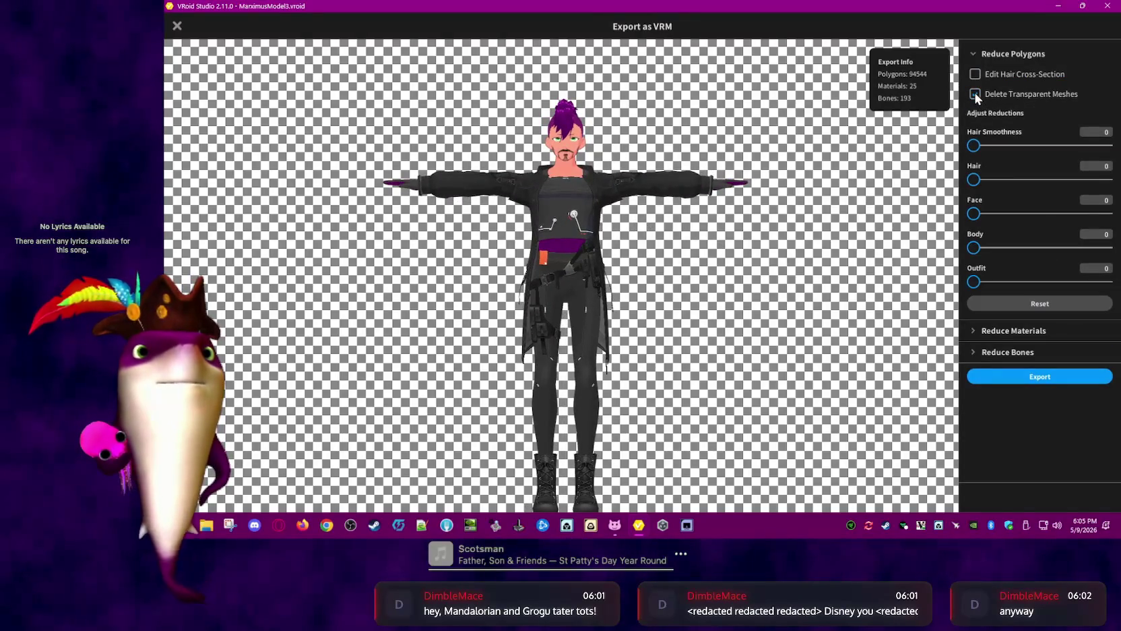
Proceed to the VRM Settings form with format VRM0.0
{"action": "left_click", "coordinate": [976, 93]}
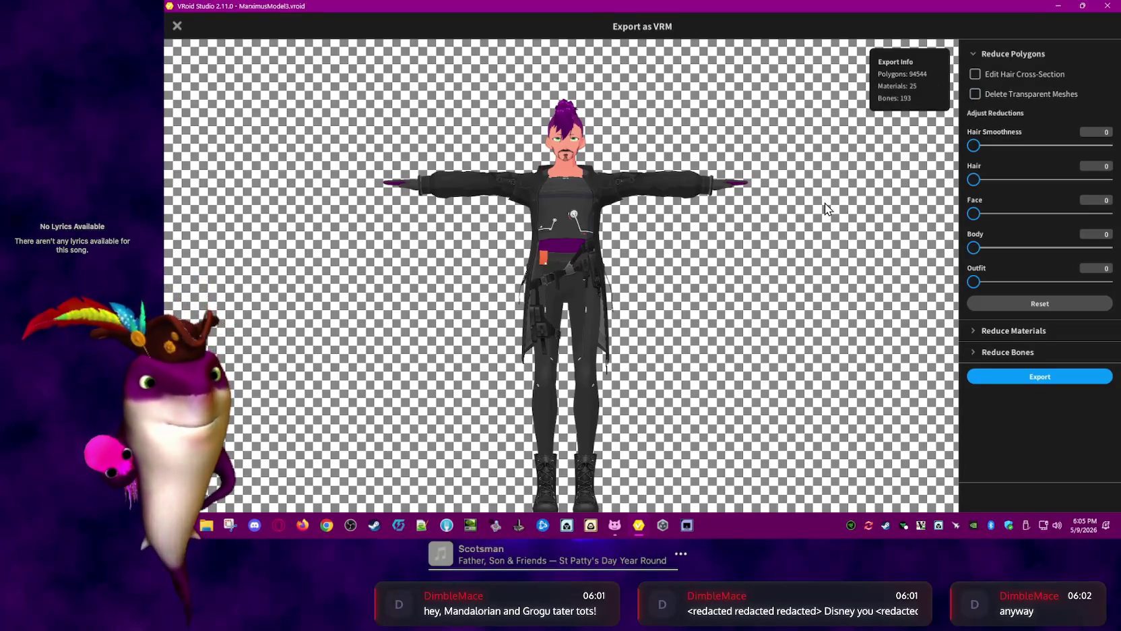
{"action": "left_click", "coordinate": [1028, 377]}
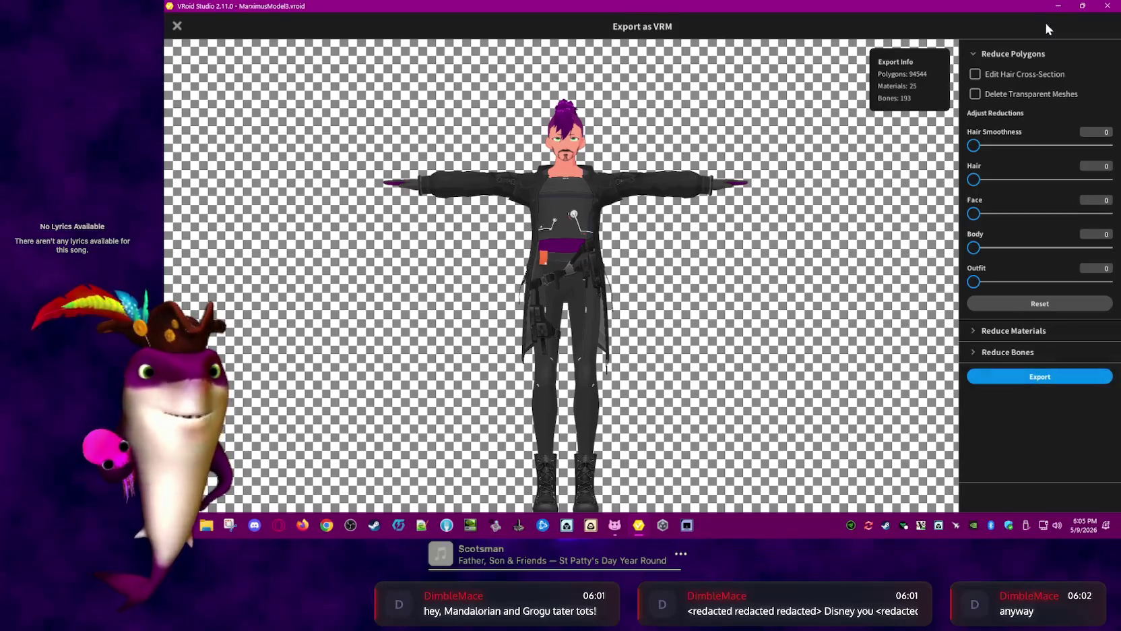
{"action": "left_click", "coordinate": [1042, 377]}
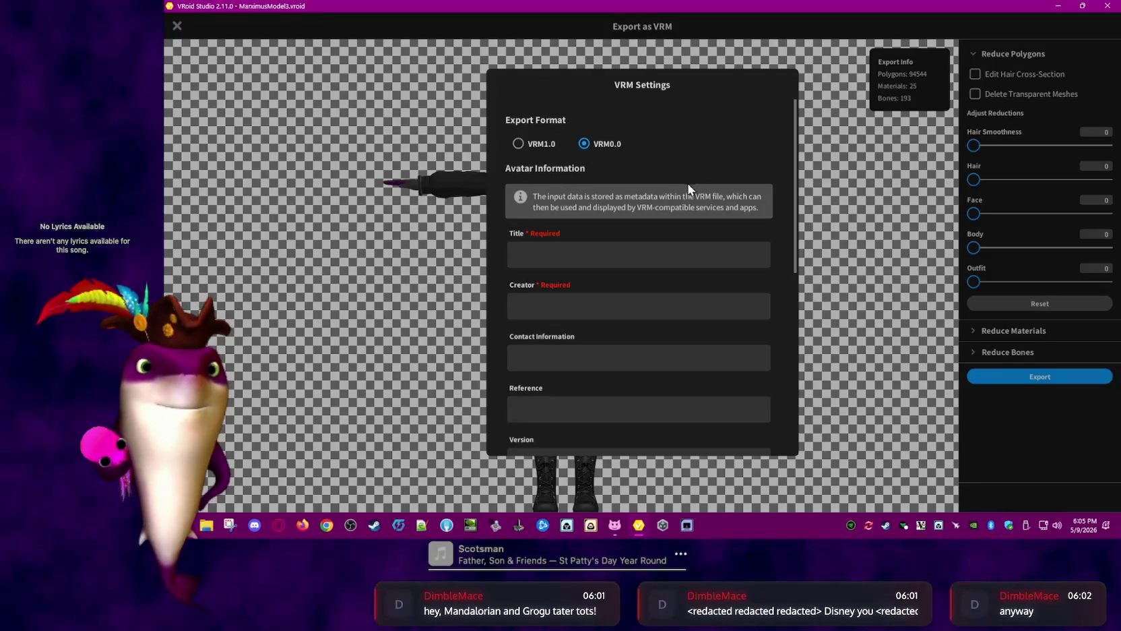
{"action": "scroll", "coordinate": [681, 285], "scroll_direction": "down", "scroll_amount": 1}
{"action": "scroll", "coordinate": [681, 284], "scroll_direction": "up", "scroll_amount": 1}
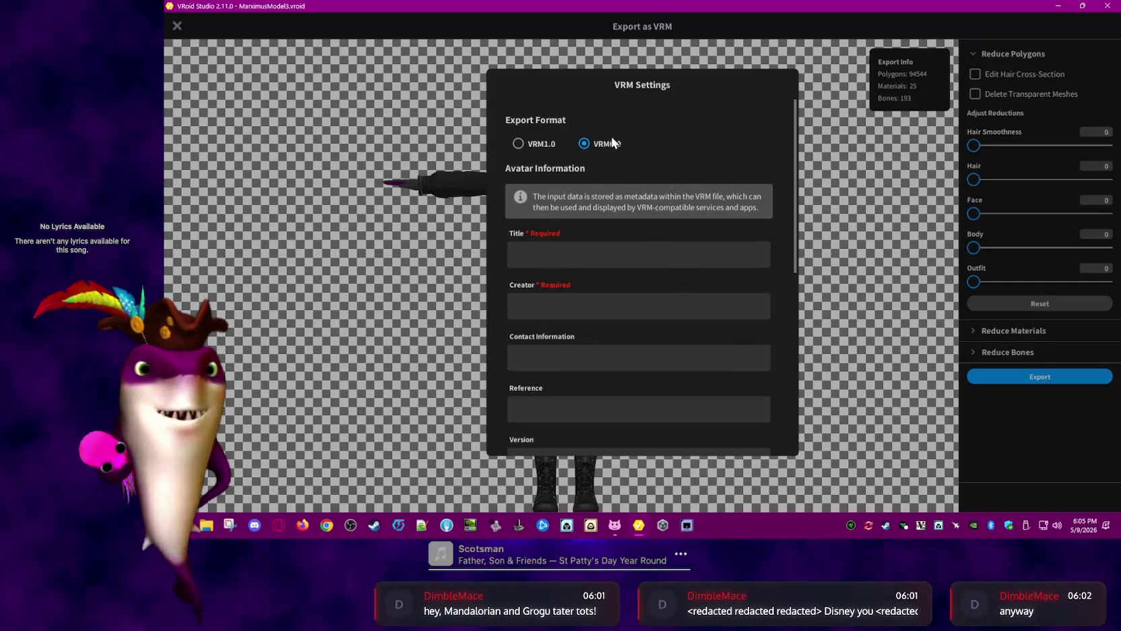
{"action": "scroll", "coordinate": [611, 136], "scroll_direction": "down", "scroll_amount": 1}
Select the empty Title field, review the form, and open File Explorer over it
{"action": "left_click", "coordinate": [654, 229]}
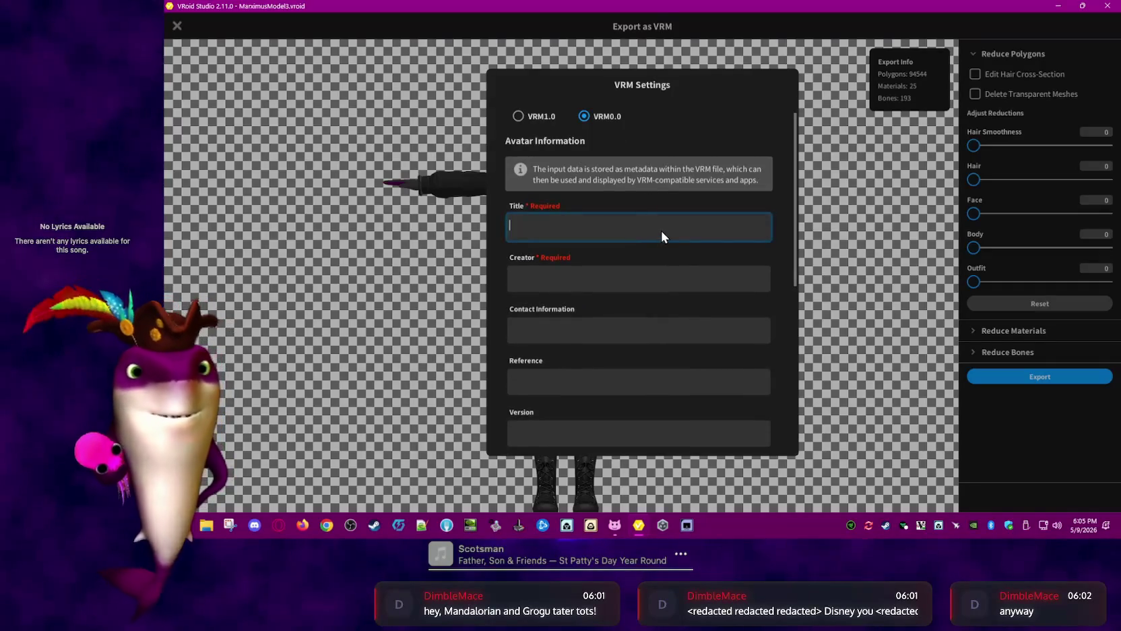
{"action": "scroll", "coordinate": [662, 232], "scroll_direction": "down", "scroll_amount": 1}
{"action": "scroll", "coordinate": [665, 246], "scroll_direction": "down", "scroll_amount": 2}
{"action": "scroll", "coordinate": [672, 261], "scroll_direction": "down", "scroll_amount": 1}
{"action": "scroll", "coordinate": [674, 266], "scroll_direction": "up", "scroll_amount": 1}
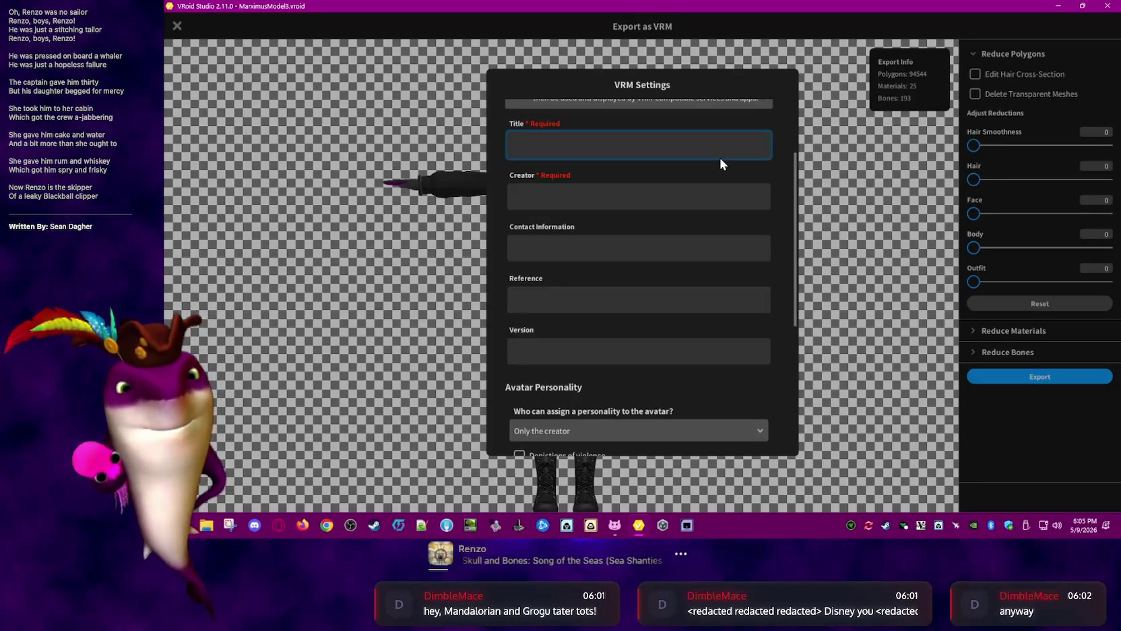
{"action": "key", "text": "super+e"}
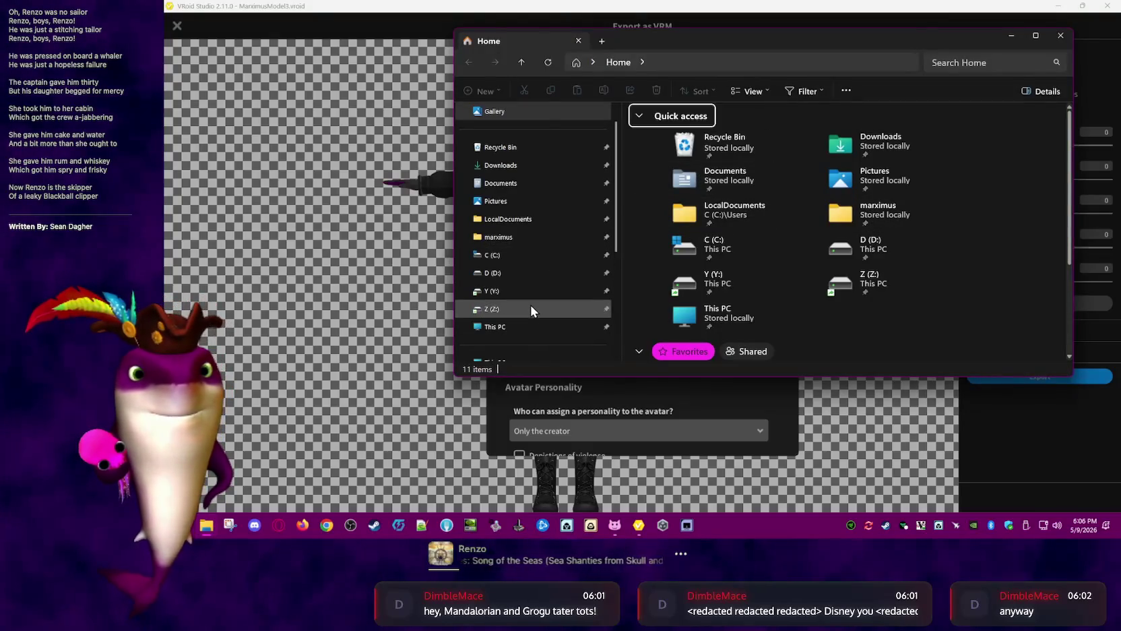
Navigate to the recent Z:\...\Model\VRoid folder, then return to VRM Settings
{"action": "left_click", "coordinate": [705, 58]}
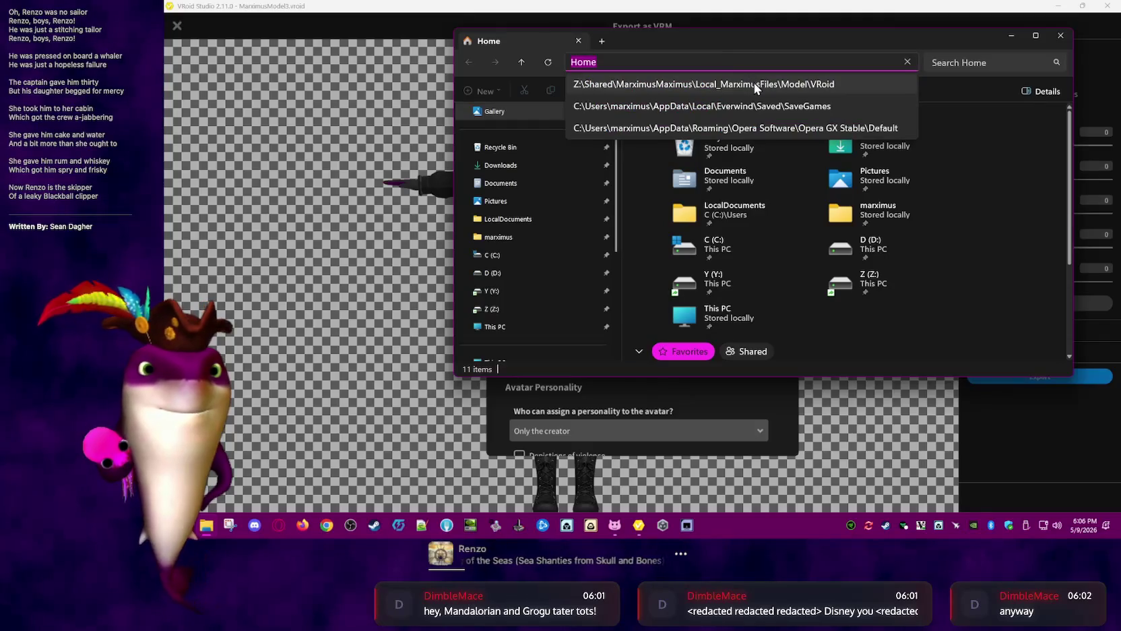
{"action": "left_click", "coordinate": [754, 83]}
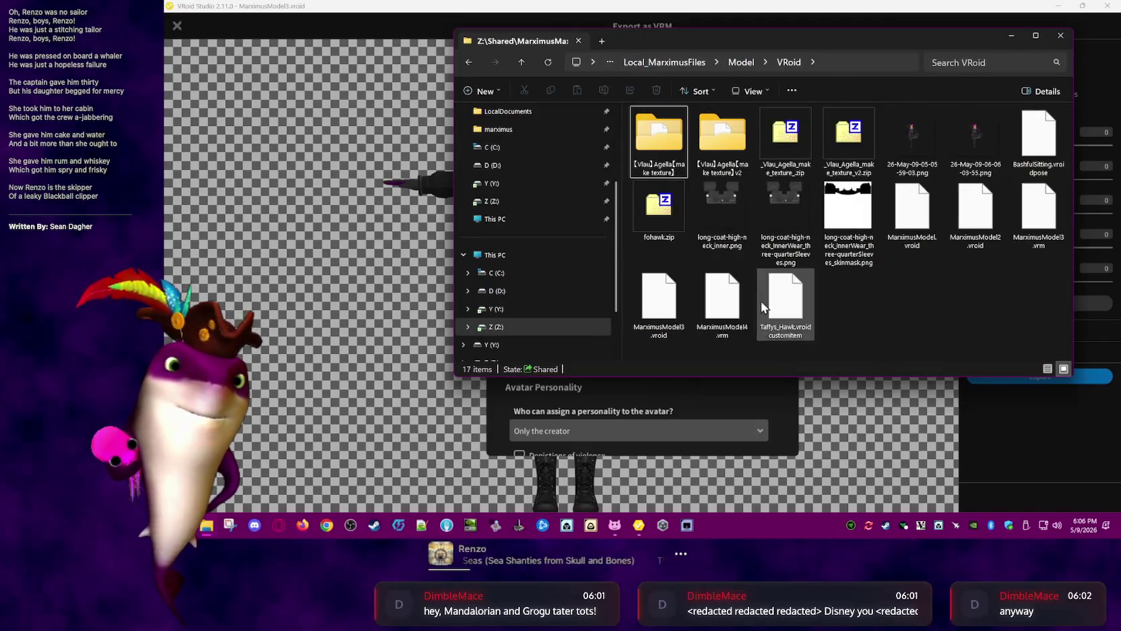
{"action": "left_click", "coordinate": [792, 417]}
Set the avatar title to 'MarusModel5'
{"action": "left_click", "coordinate": [635, 141]}
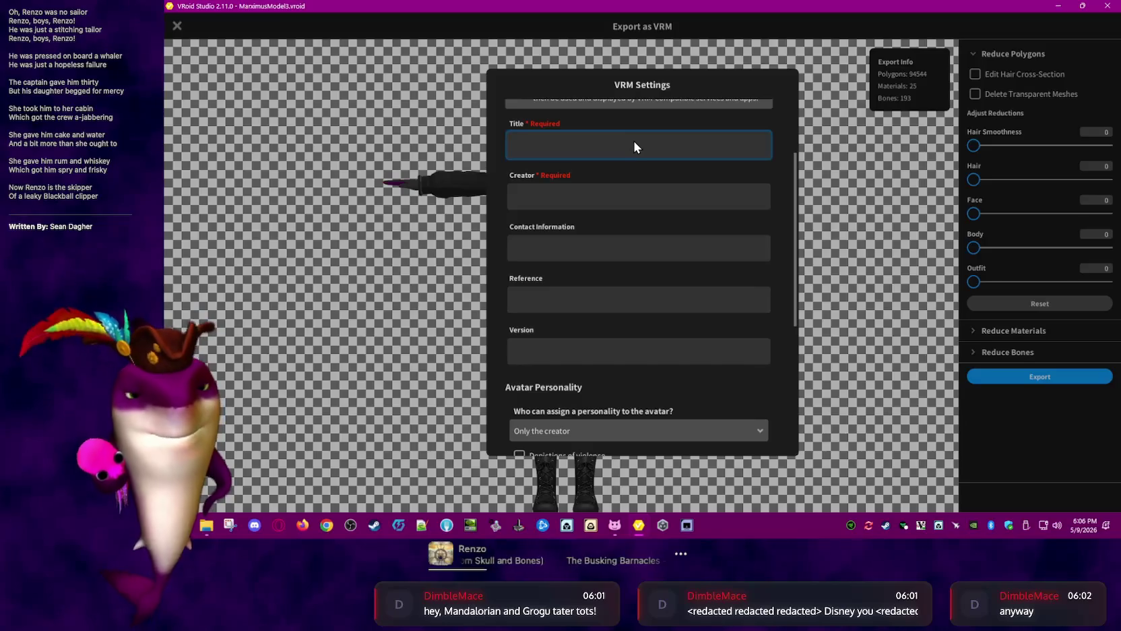
{"action": "type", "text": "Marximus"}
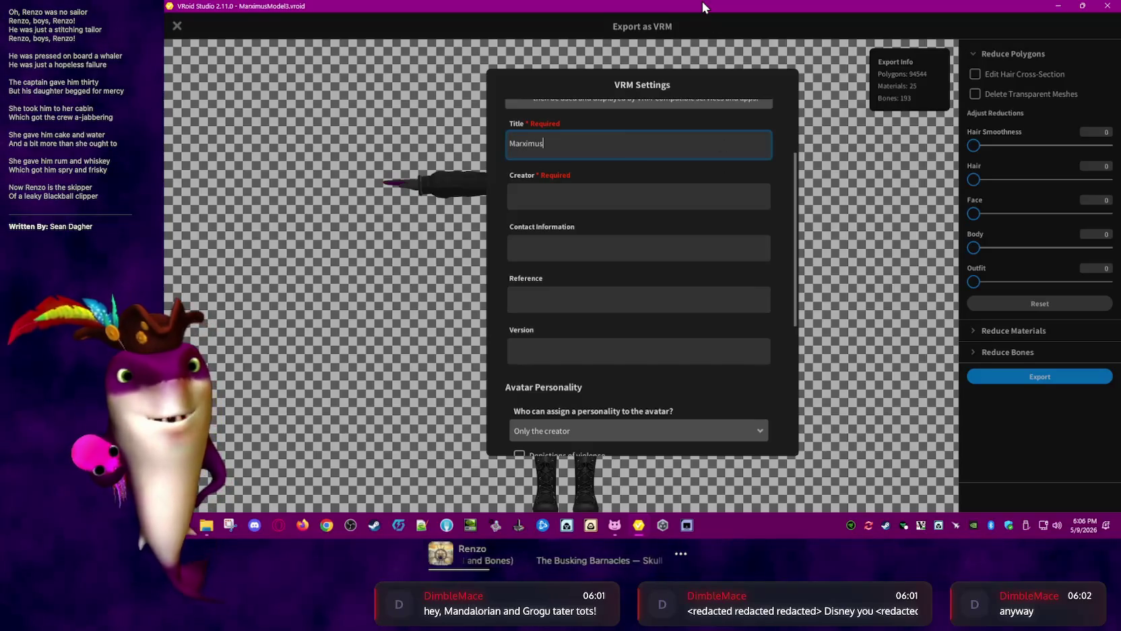
{"action": "type", "text": "Model5"}
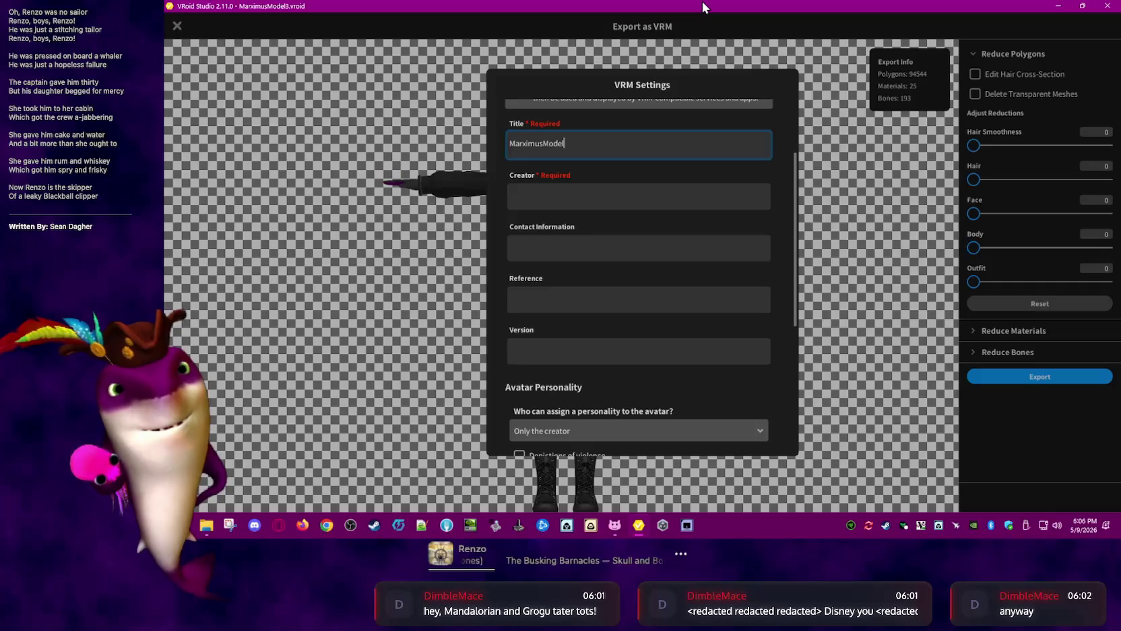
Enter the creator's name, fixing a typo, and confirm the export
{"action": "left_click", "coordinate": [696, 189]}
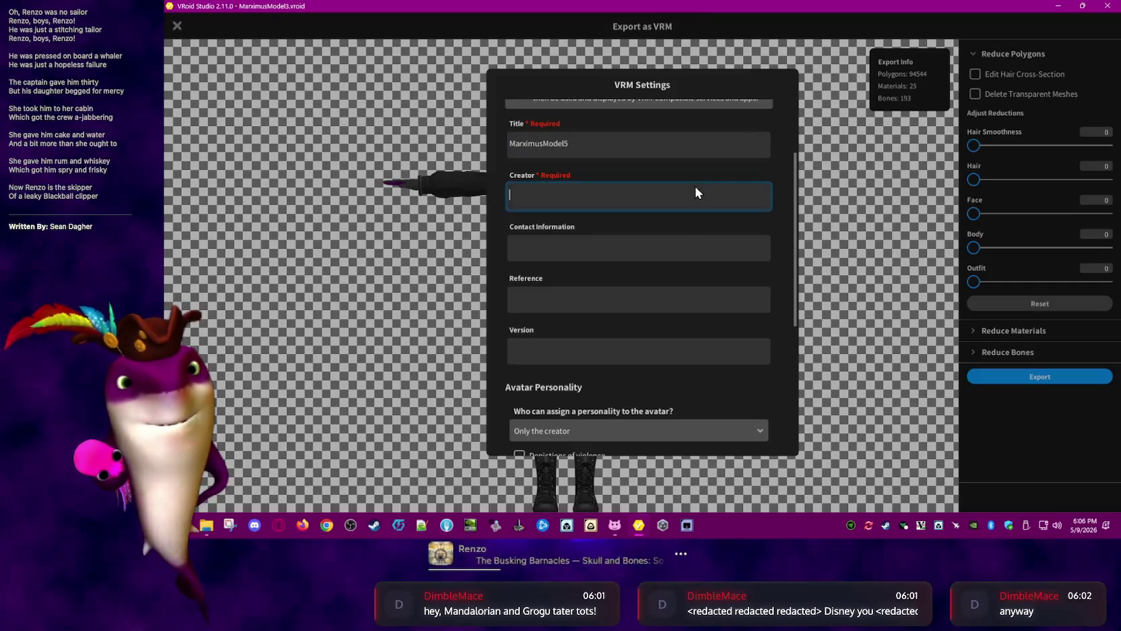
{"action": "type", "text": "MArximus"}
{"action": "key", "text": "BackSpace"}
{"action": "key", "text": "BackSpace"}
{"action": "key", "text": "BackSpace"}
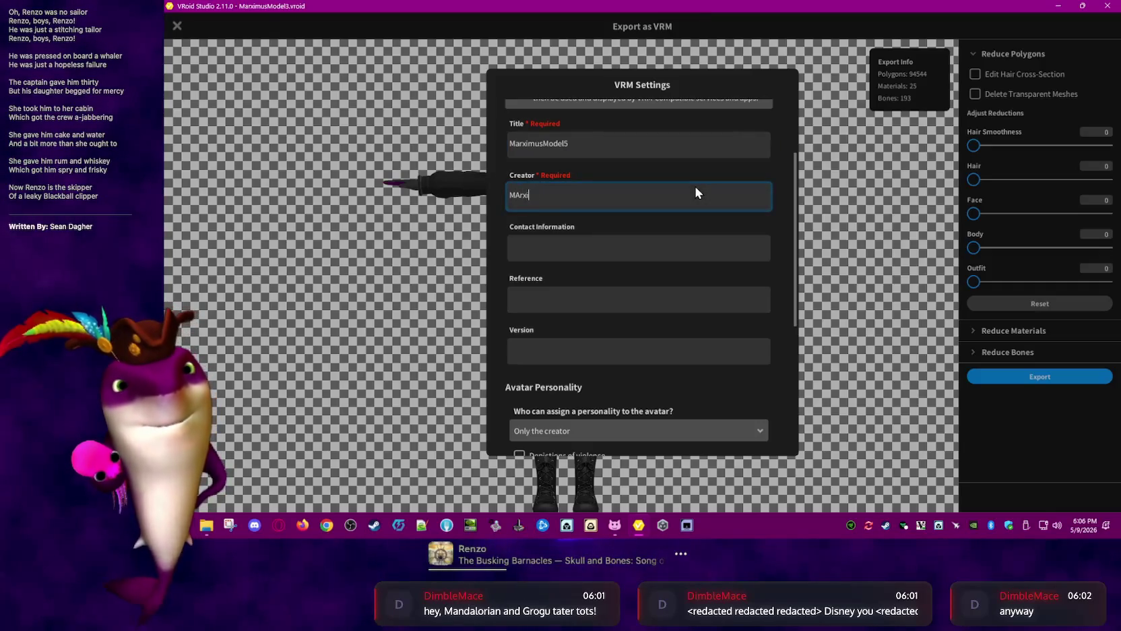
{"action": "key", "text": "BackSpace"}
{"action": "key", "text": "BackSpace"}
{"action": "key", "text": "BackSpace"}
{"action": "type", "text": "arximusM"}
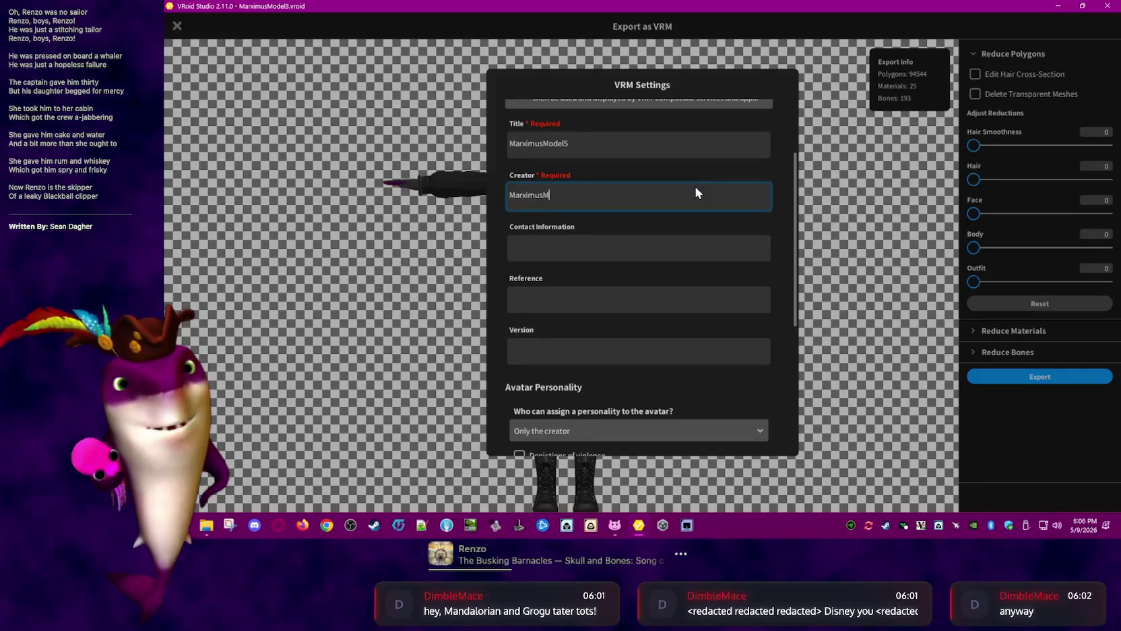
{"action": "type", "text": "aximus"}
{"action": "scroll", "coordinate": [762, 313], "scroll_direction": "down", "scroll_amount": 2}
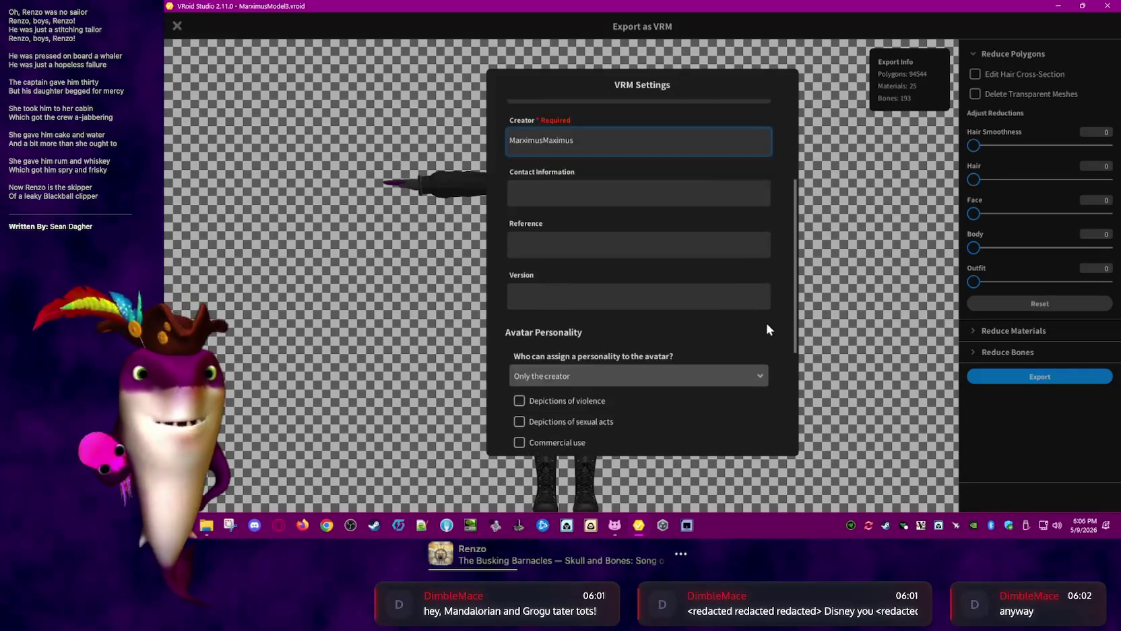
{"action": "scroll", "coordinate": [783, 348], "scroll_direction": "down", "scroll_amount": 3}
{"action": "scroll", "coordinate": [789, 350], "scroll_direction": "down", "scroll_amount": 3}
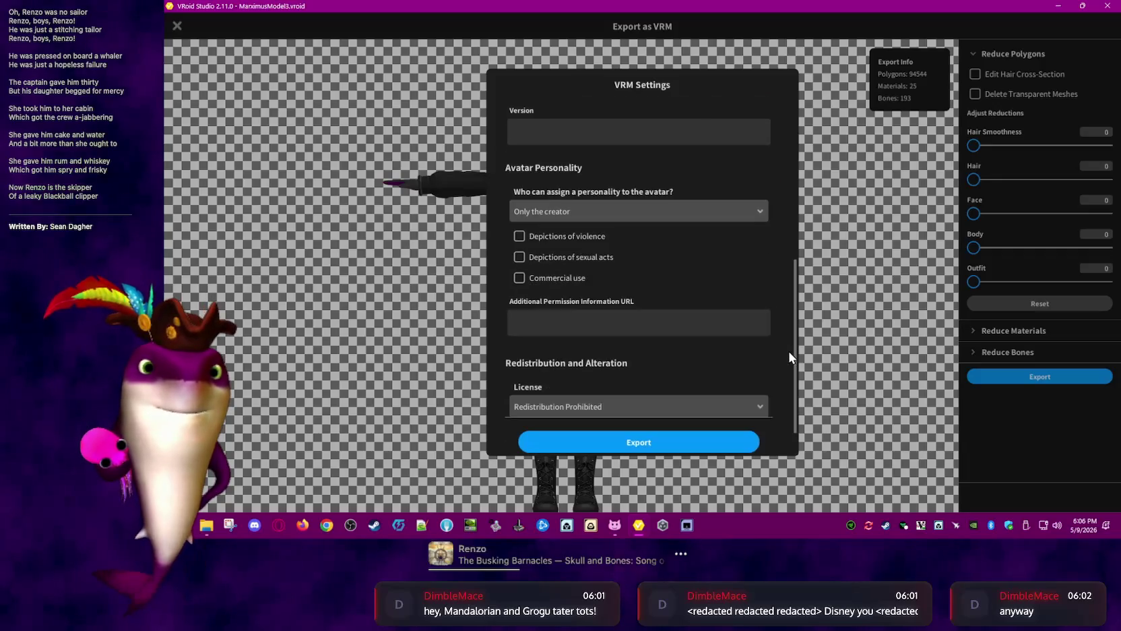
{"action": "left_click", "coordinate": [746, 444]}
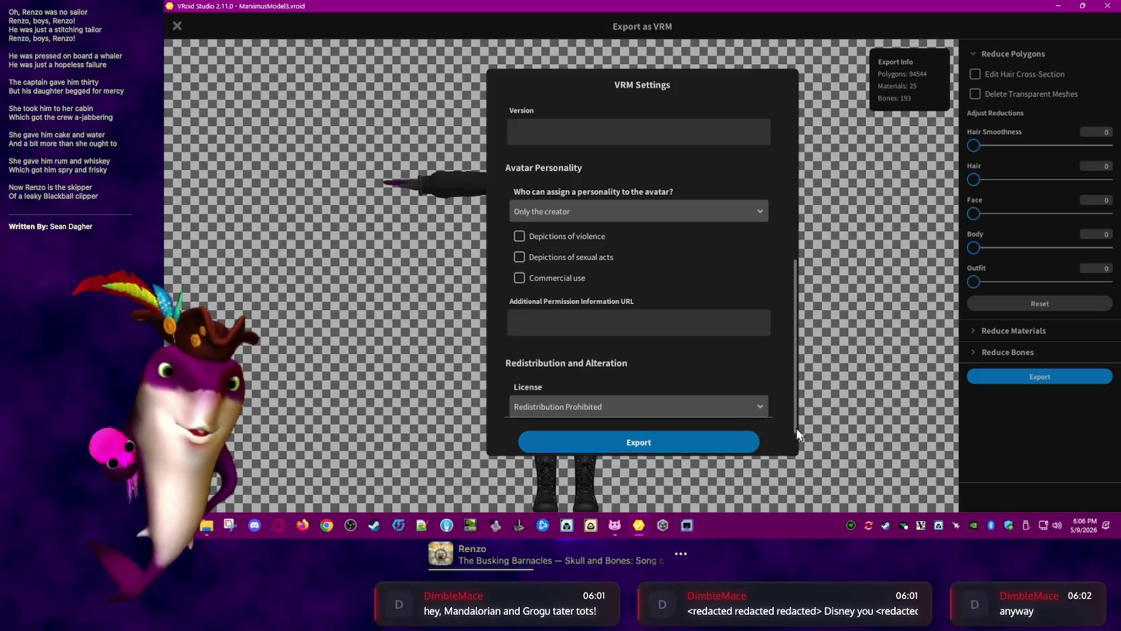
Save the avatar as a .vrm under the suggested name in the VRoid folder, then close the export screen
{"action": "left_click", "coordinate": [706, 437]}
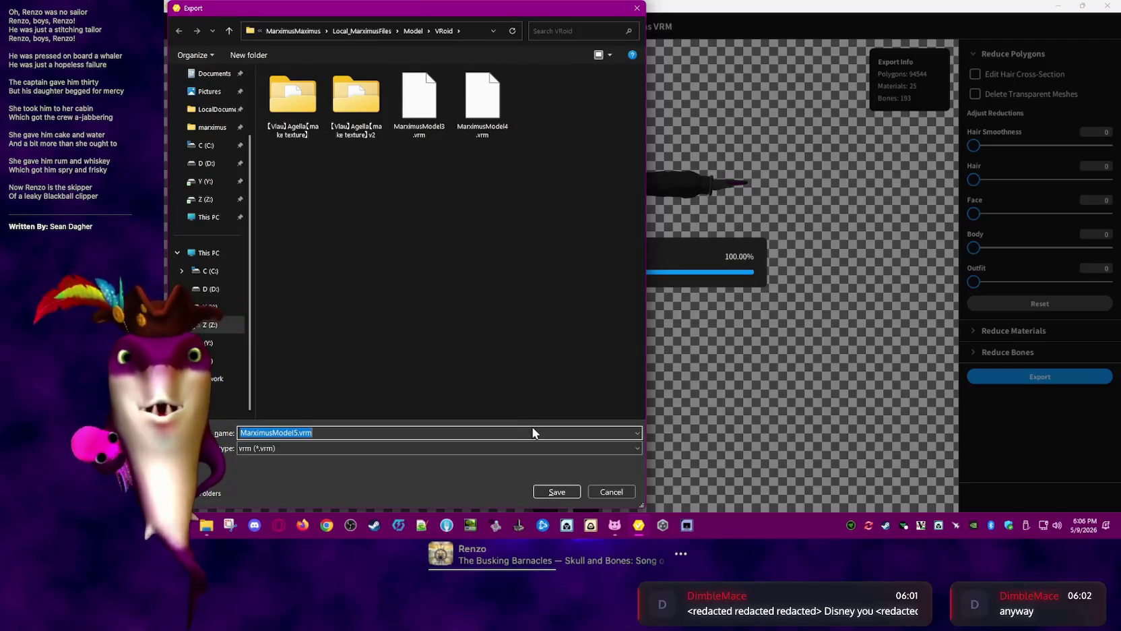
{"action": "left_click", "coordinate": [563, 493]}
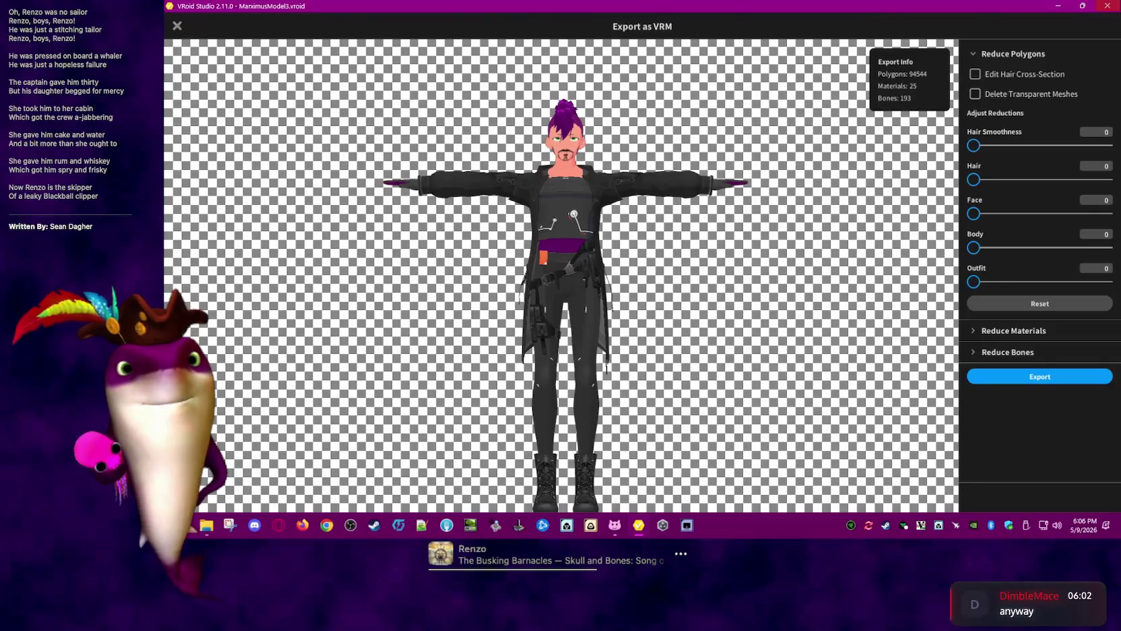
{"action": "left_click", "coordinate": [1108, 8]}
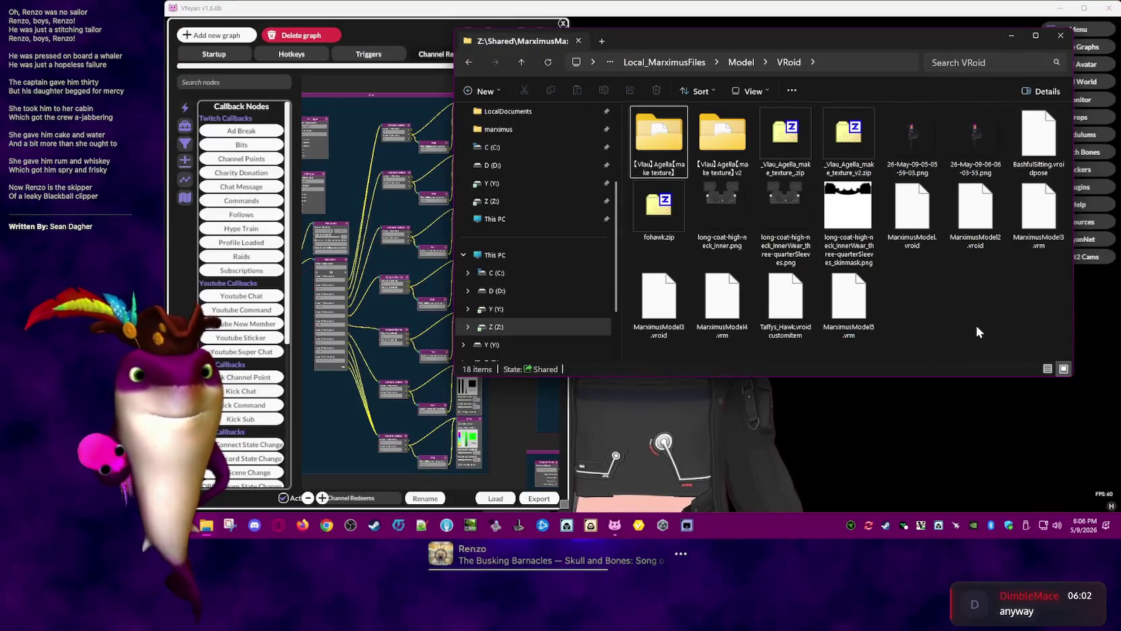
Launch Unity Hub, dismiss its sign-in window, reopen it from the system tray, and start a new project
{"action": "left_click", "coordinate": [662, 529]}
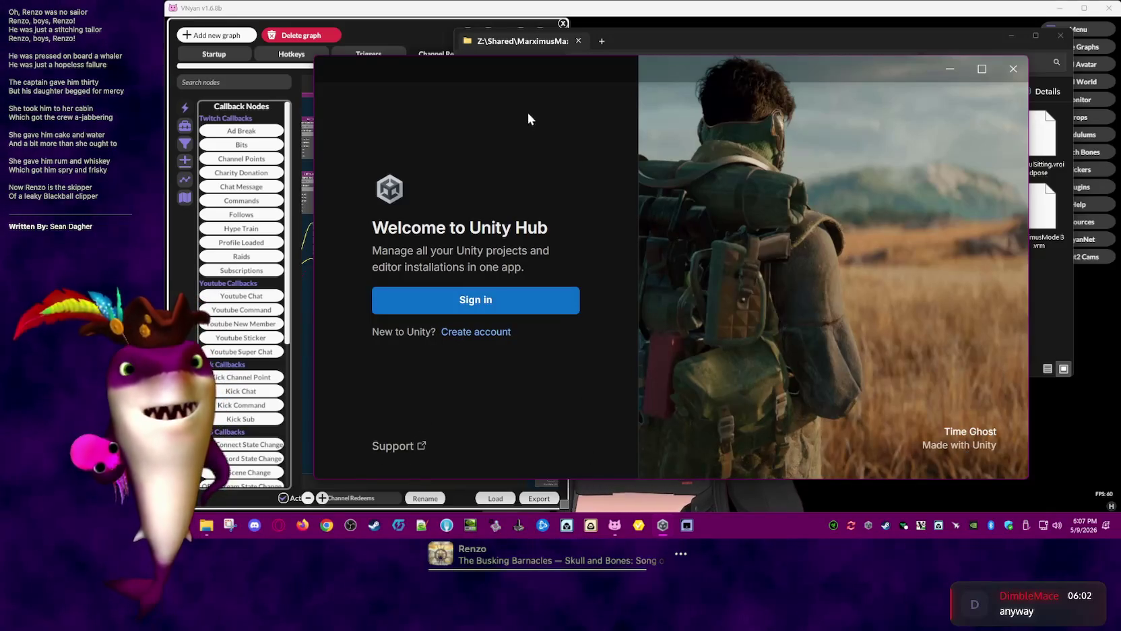
{"action": "left_click", "coordinate": [1014, 69]}
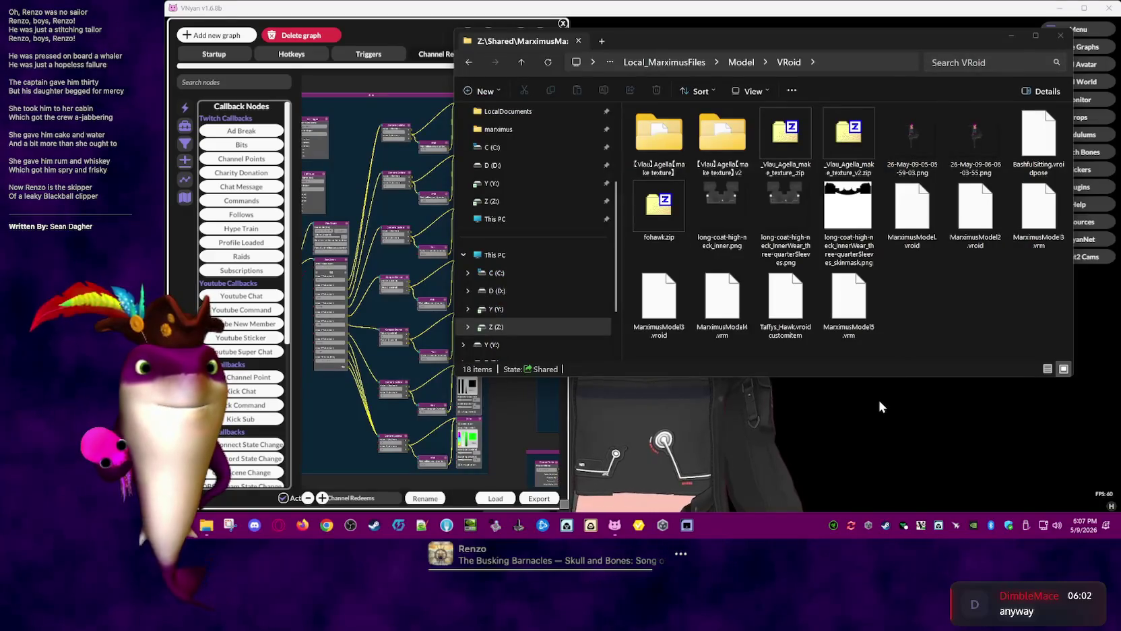
{"action": "left_click", "coordinate": [864, 525]}
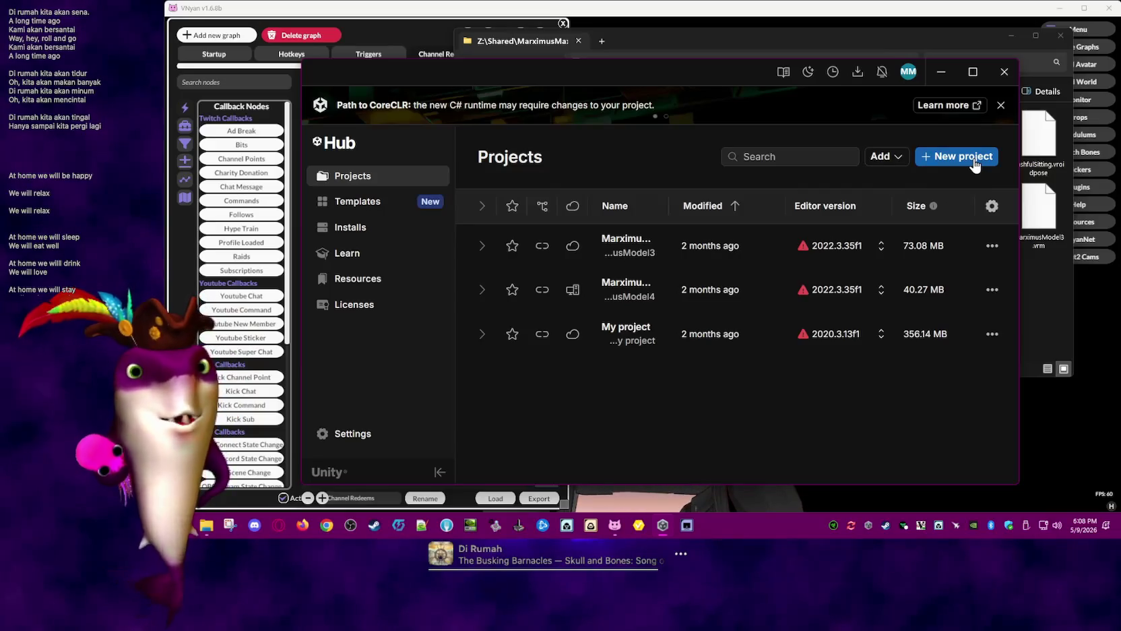
{"action": "left_click", "coordinate": [973, 162]}
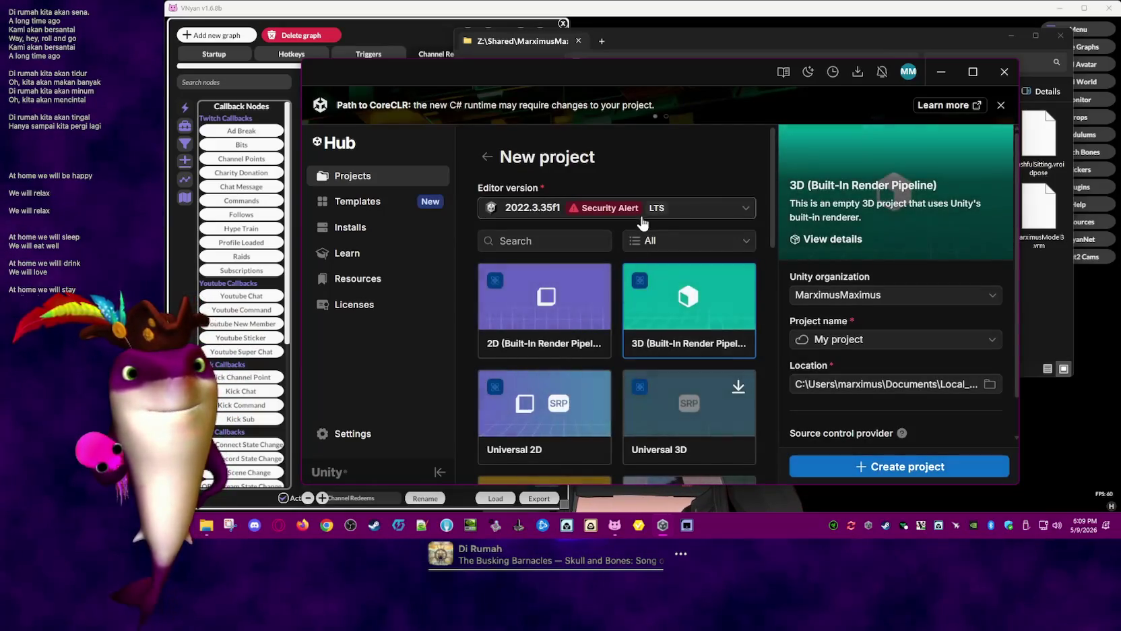
Keep editor 2022.3.35f1, the existing organization and the default location, and start naming the project
{"action": "left_click", "coordinate": [748, 213]}
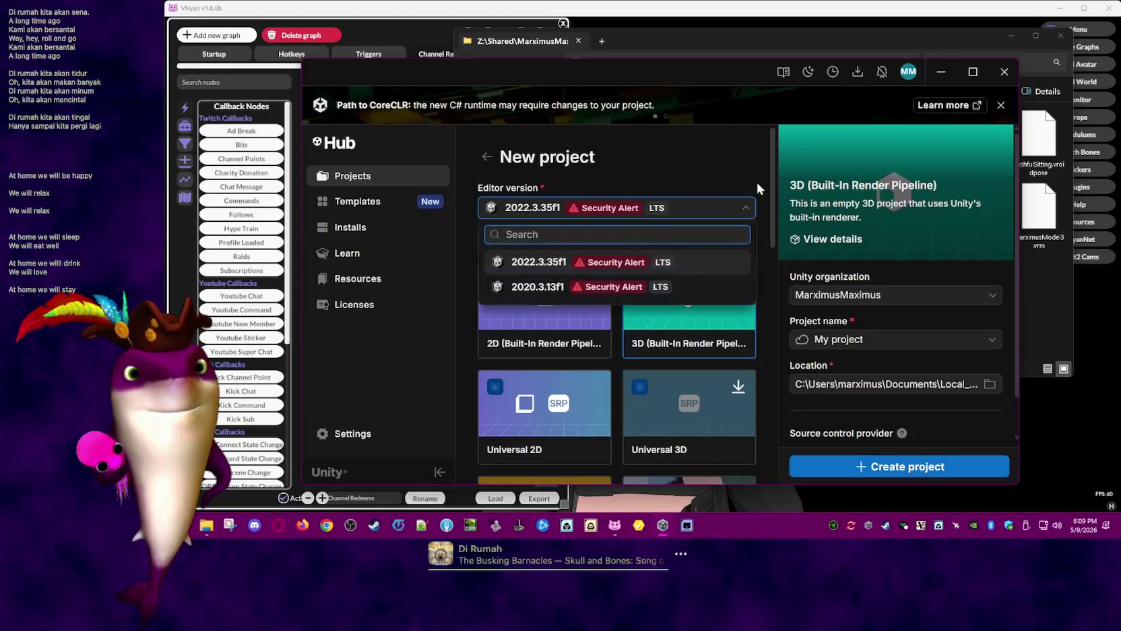
{"action": "left_click", "coordinate": [756, 167]}
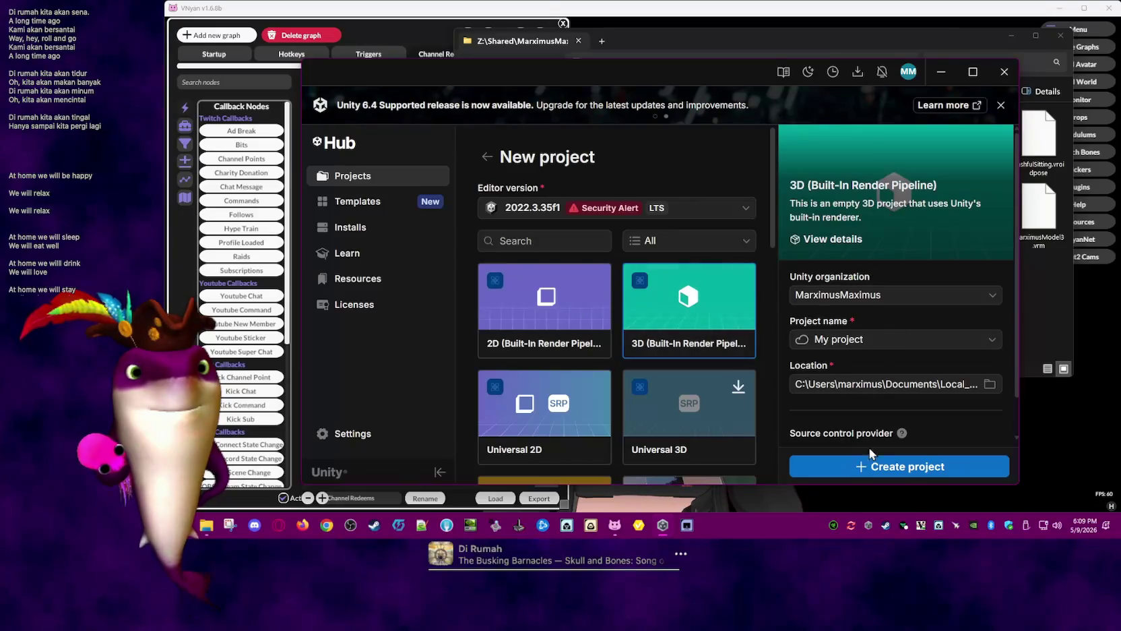
{"action": "left_click", "coordinate": [893, 297]}
{"action": "left_click", "coordinate": [839, 321]}
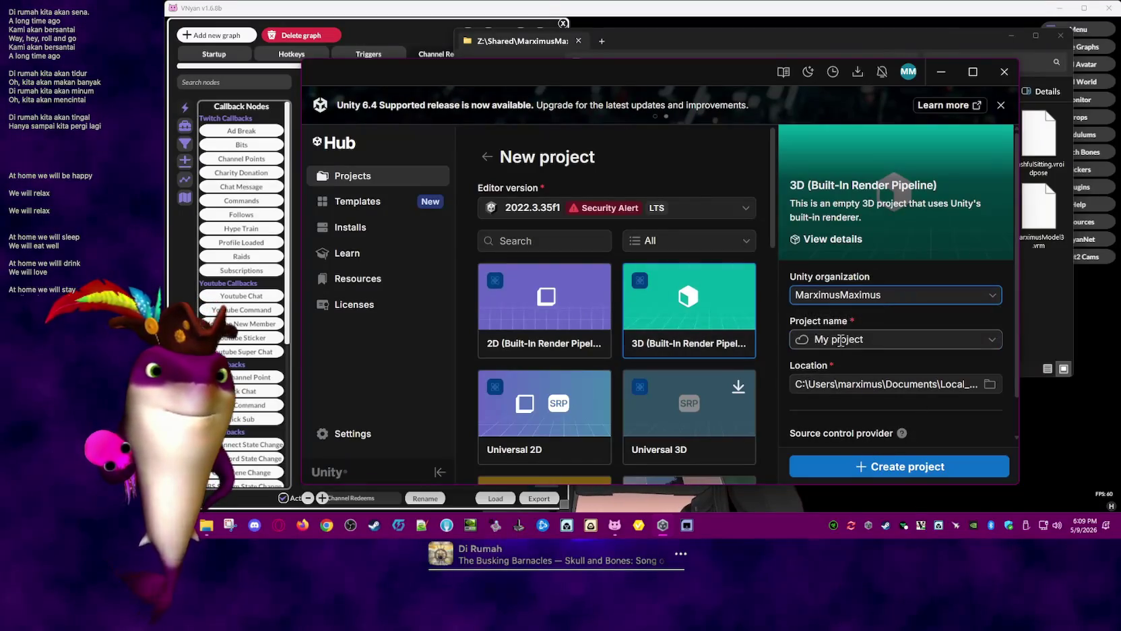
{"action": "left_click", "coordinate": [887, 338]}
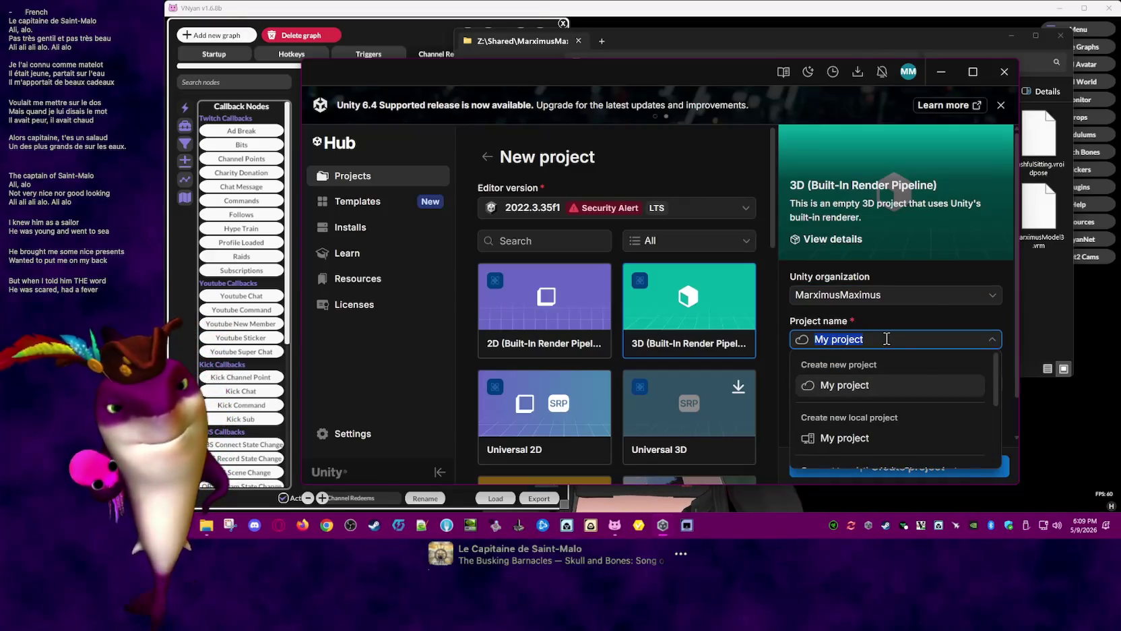
{"action": "type", "text": "M"}
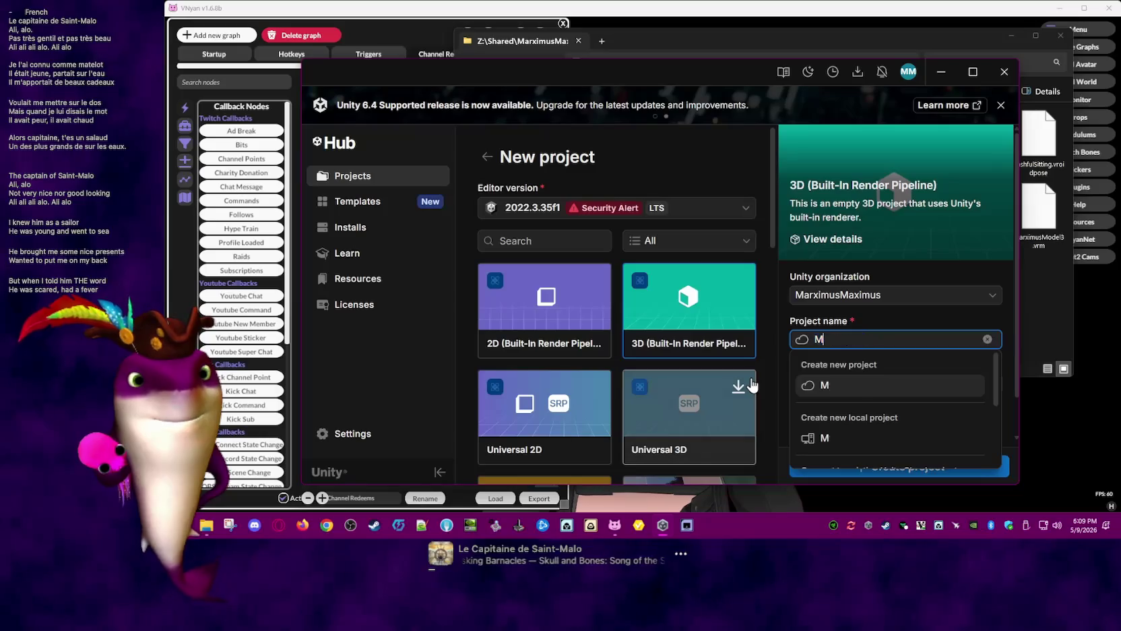
{"action": "type", "text": "odel"}
{"action": "left_click", "coordinate": [892, 318]}
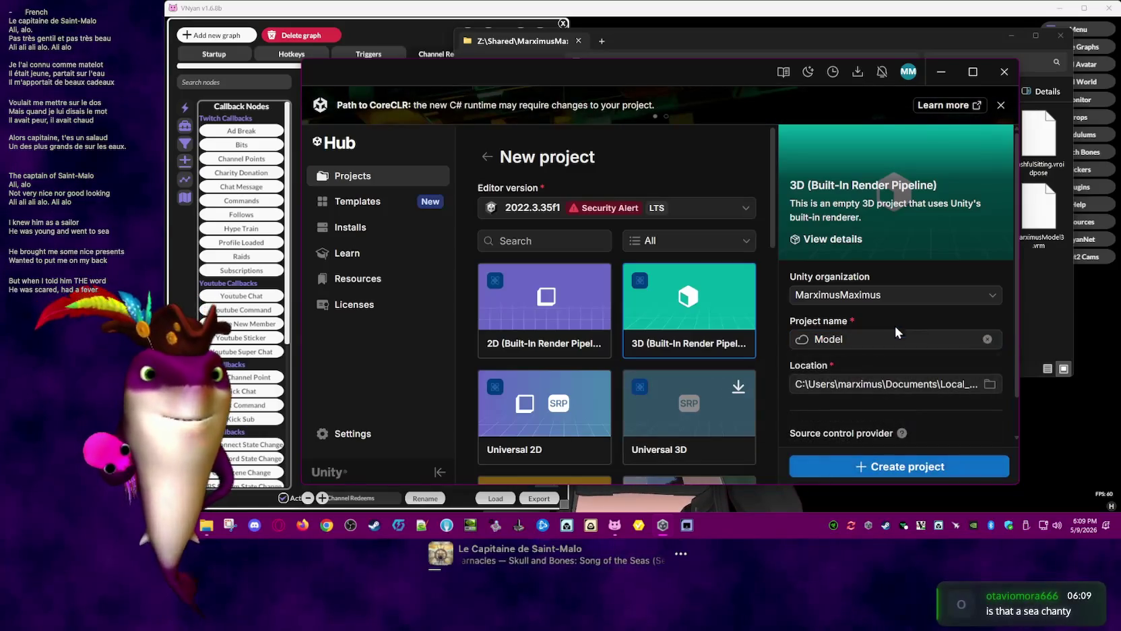
{"action": "left_click", "coordinate": [933, 381]}
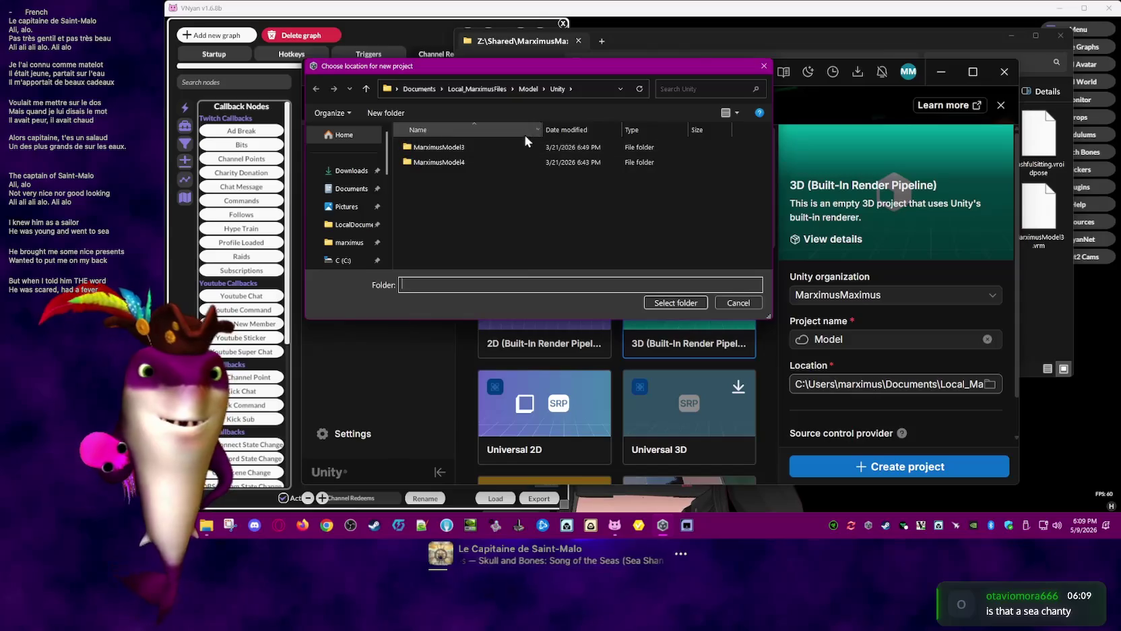
{"action": "left_click", "coordinate": [740, 305]}
Finish the VTuber project name and create the 3D (Built-In Render Pipeline) project
{"action": "left_click", "coordinate": [821, 337]}
{"action": "type", "text": "Marximus"}
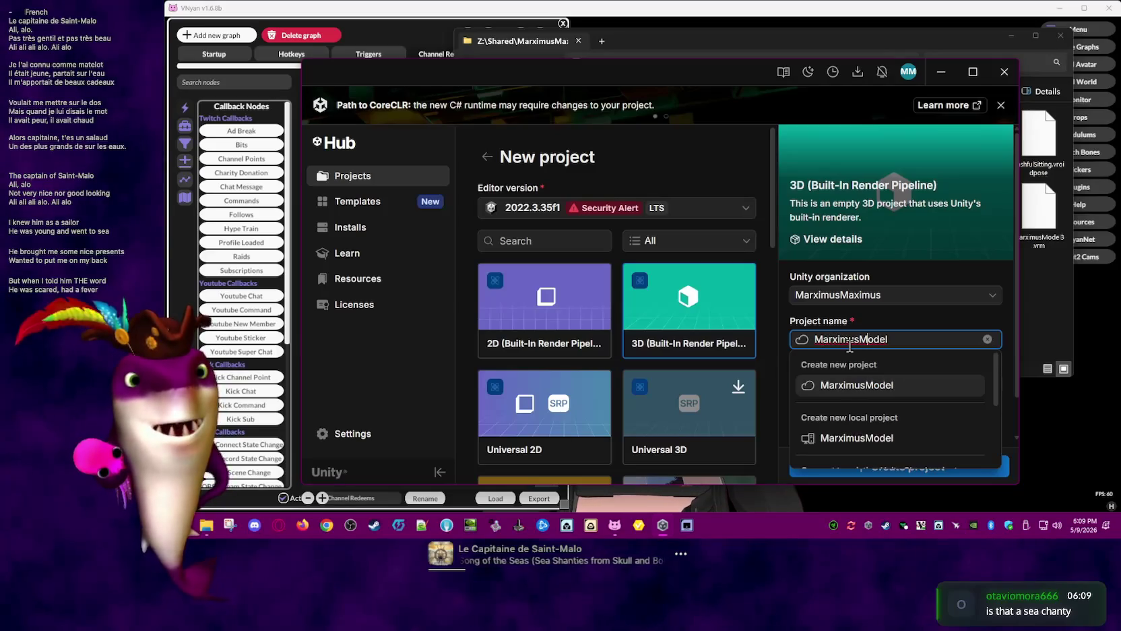
{"action": "key", "text": "BackSpace"}
{"action": "key", "text": "BackSpace"}
{"action": "key", "text": "BackSpace"}
{"action": "key", "text": "BackSpace"}
{"action": "key", "text": "BackSpace"}
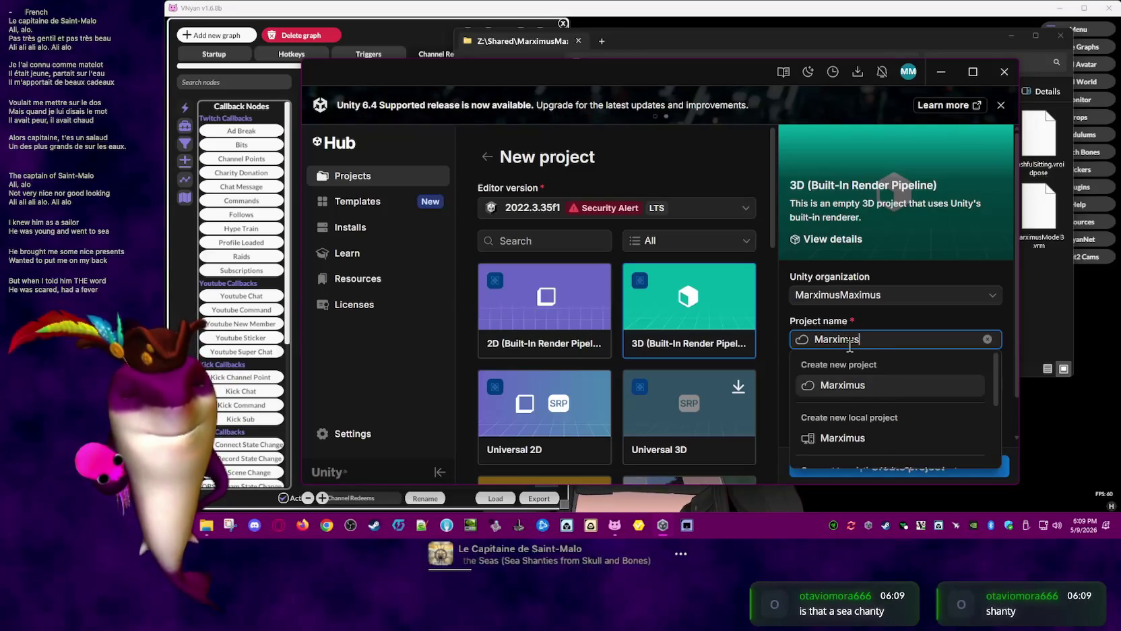
{"action": "type", "text": "VTuber"}
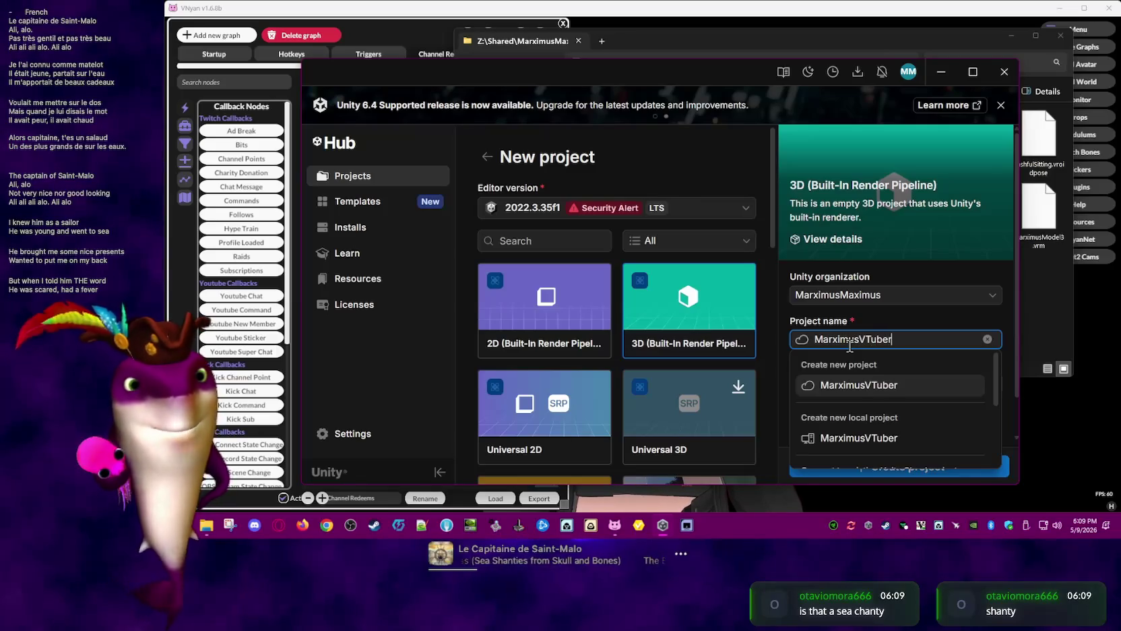
{"action": "left_click", "coordinate": [903, 315]}
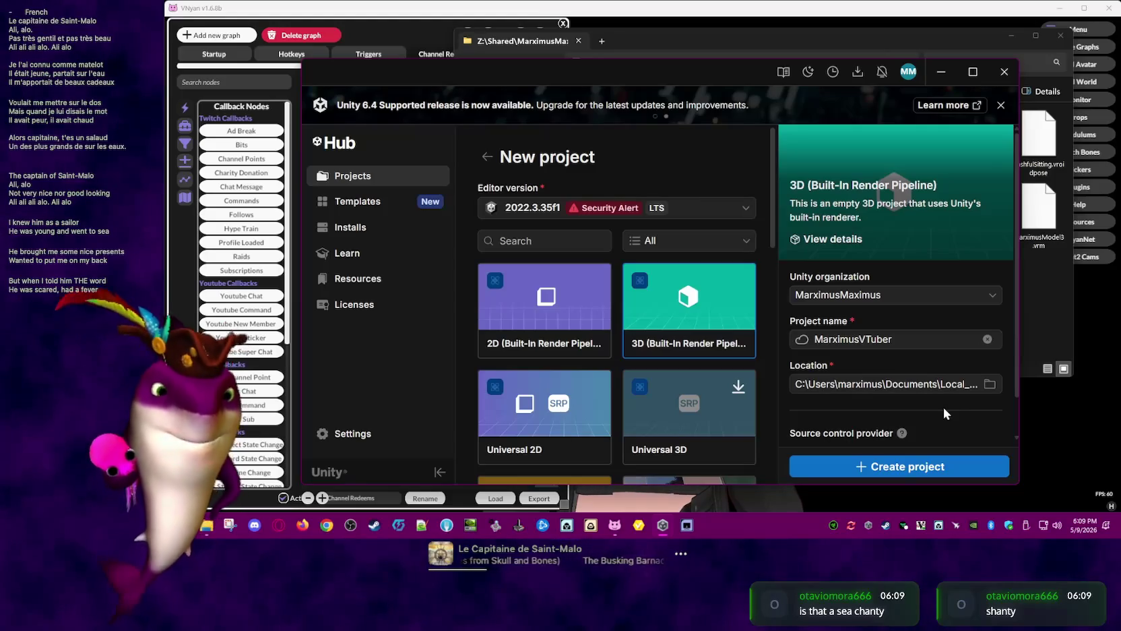
{"action": "scroll", "coordinate": [935, 427], "scroll_direction": "down", "scroll_amount": 1}
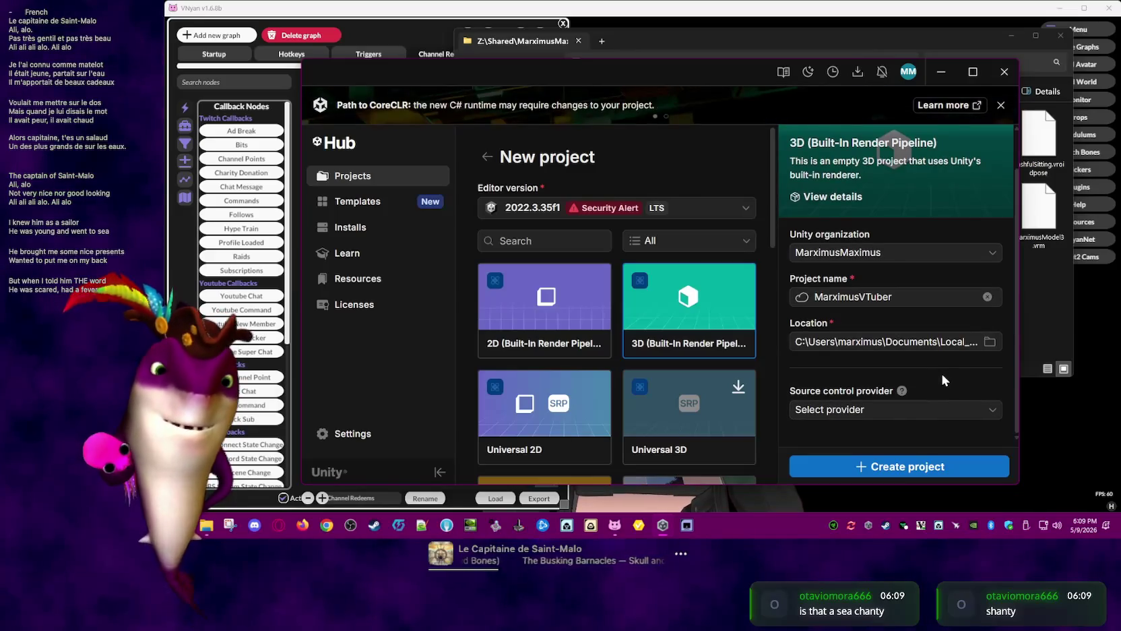
{"action": "scroll", "coordinate": [940, 371], "scroll_direction": "up", "scroll_amount": 1}
{"action": "left_click", "coordinate": [934, 467]}
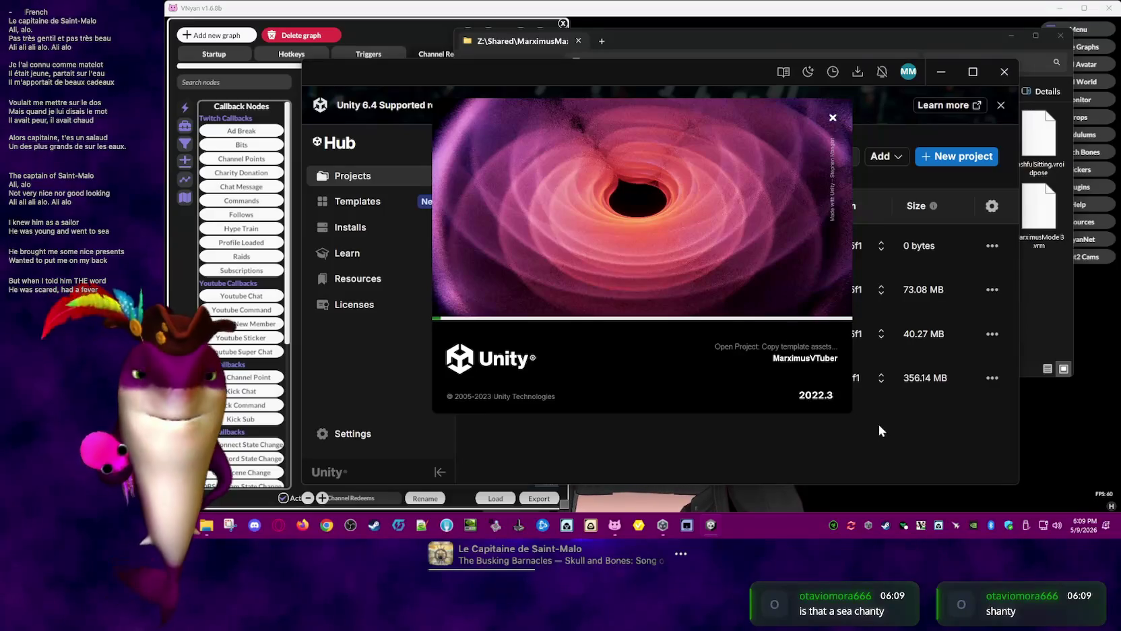
Quit a background app from its system-tray icon while the new project opens
{"action": "right_click", "coordinate": [851, 525]}
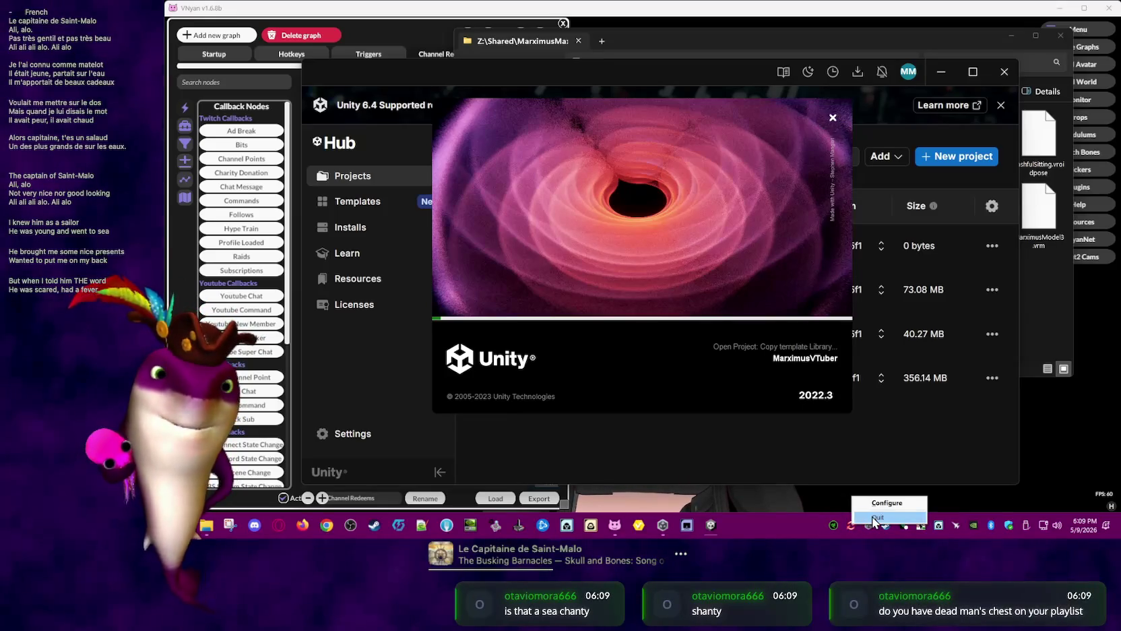
{"action": "left_click", "coordinate": [875, 517]}
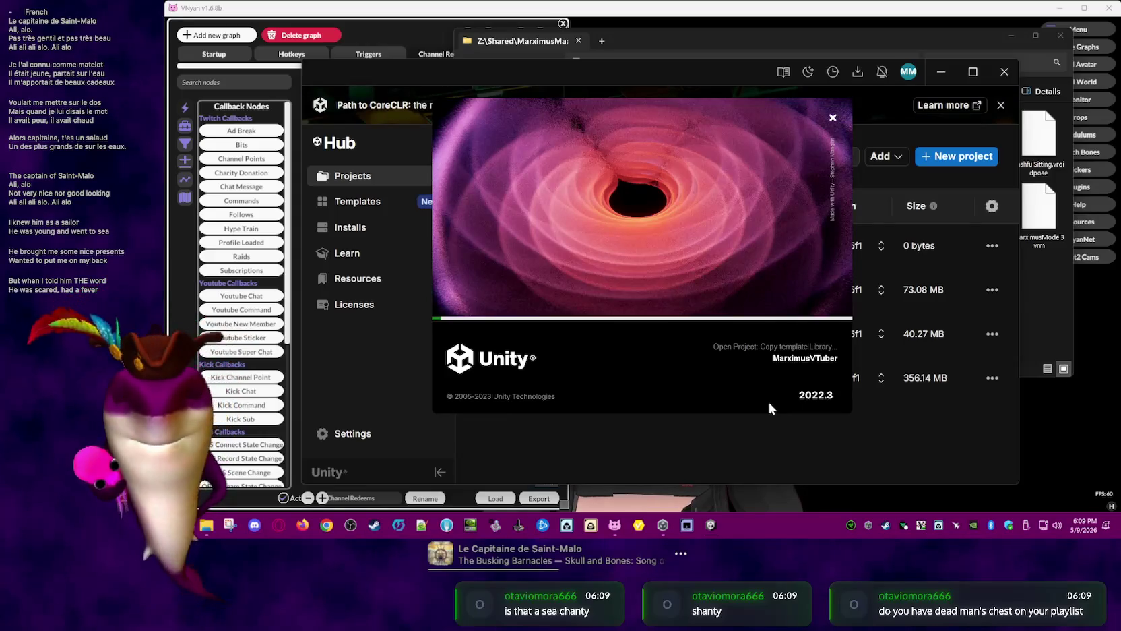
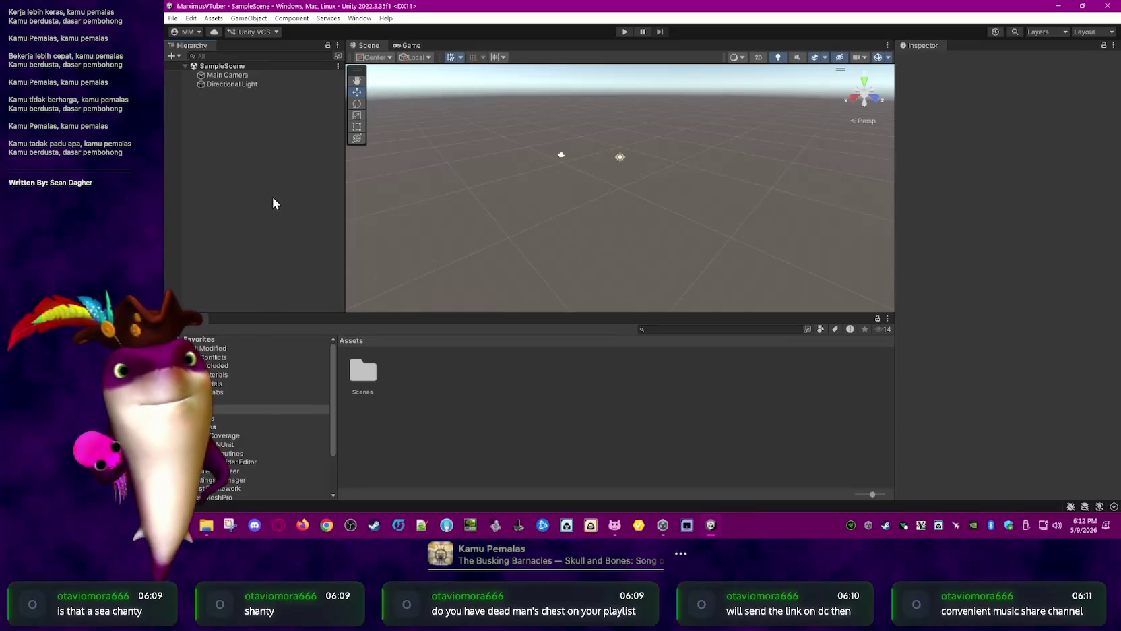
In File Explorer, go from the VRoid folder up to Shared and into the Sherrykind folder
{"action": "left_click", "coordinate": [214, 528]}
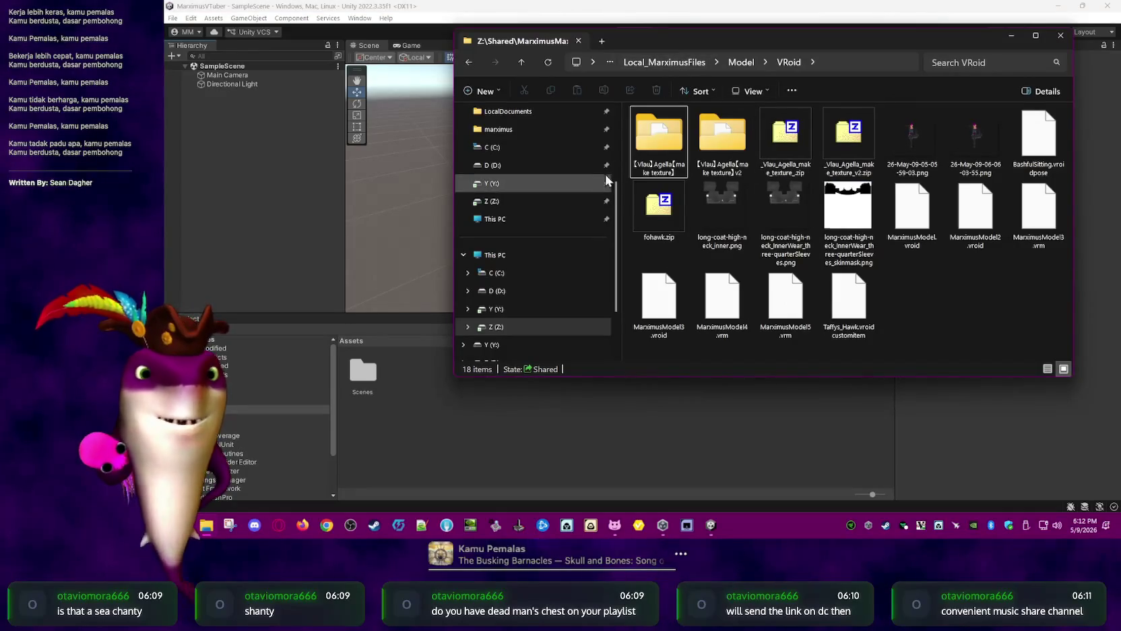
{"action": "left_click", "coordinate": [664, 63]}
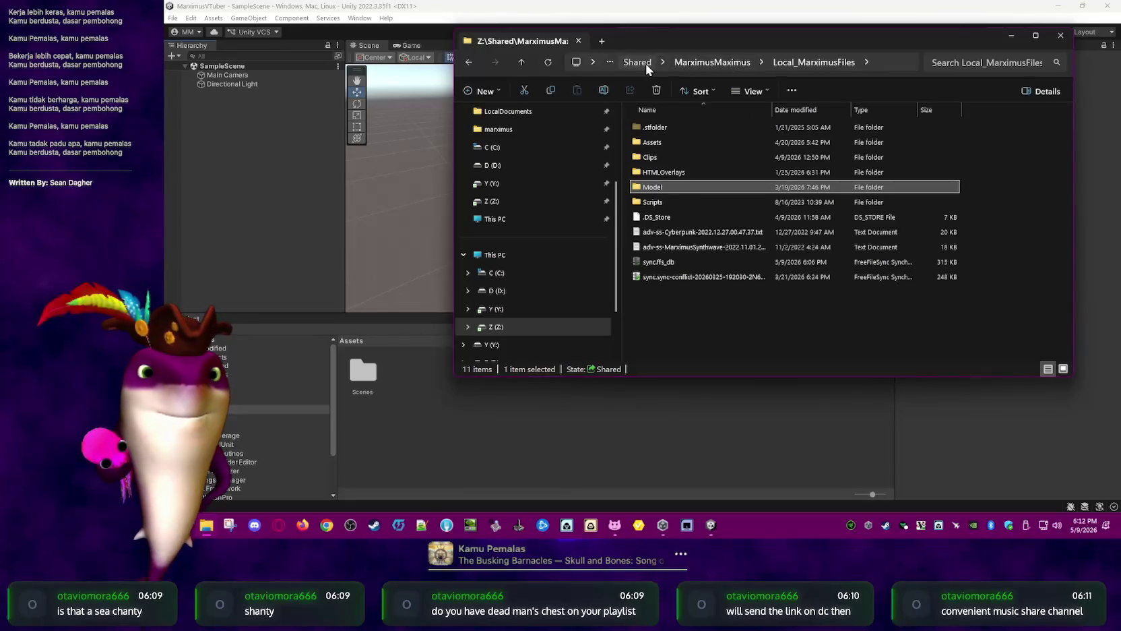
{"action": "left_click", "coordinate": [646, 64]}
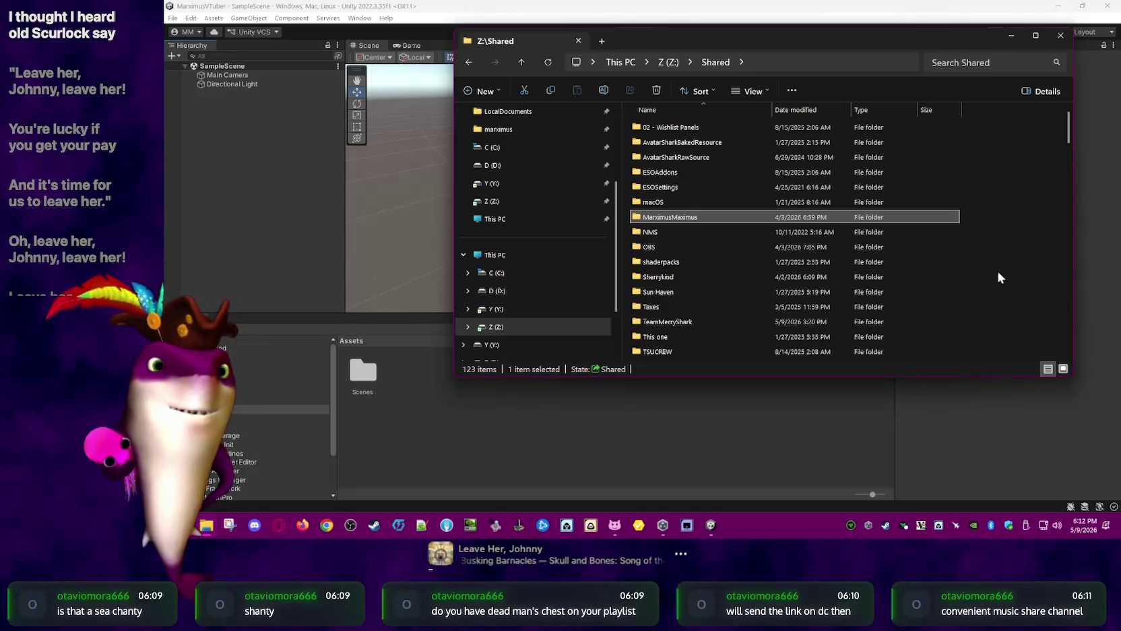
{"action": "scroll", "coordinate": [988, 276], "scroll_direction": "down", "scroll_amount": 1}
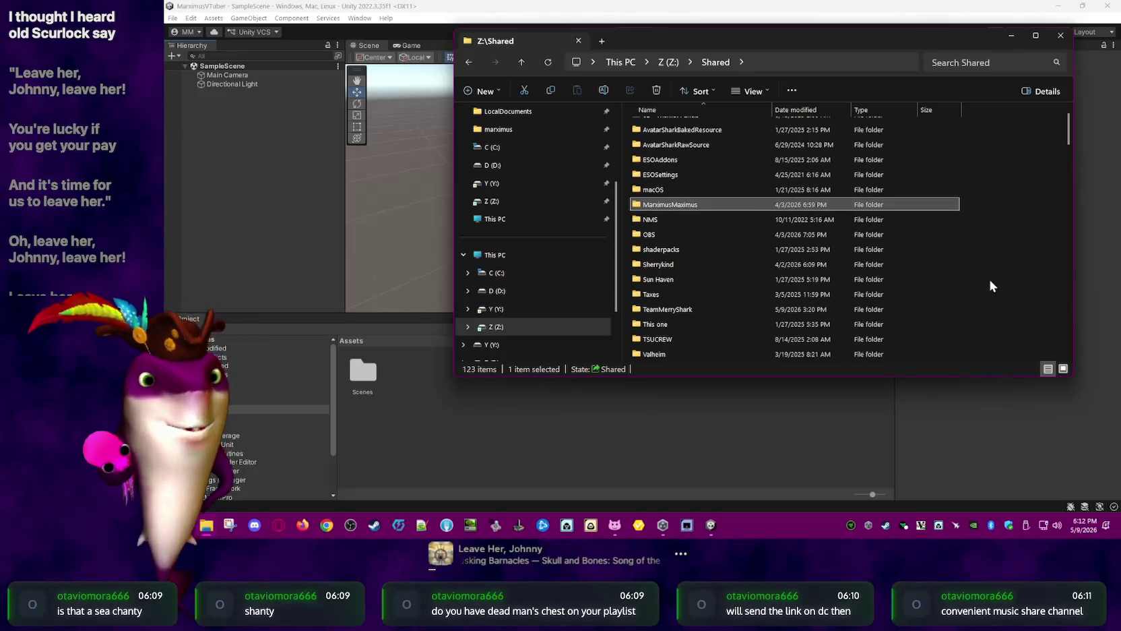
{"action": "double_click", "coordinate": [708, 265]}
{"action": "scroll", "coordinate": [983, 277], "scroll_direction": "down", "scroll_amount": 2}
{"action": "scroll", "coordinate": [988, 275], "scroll_direction": "down", "scroll_amount": 2}
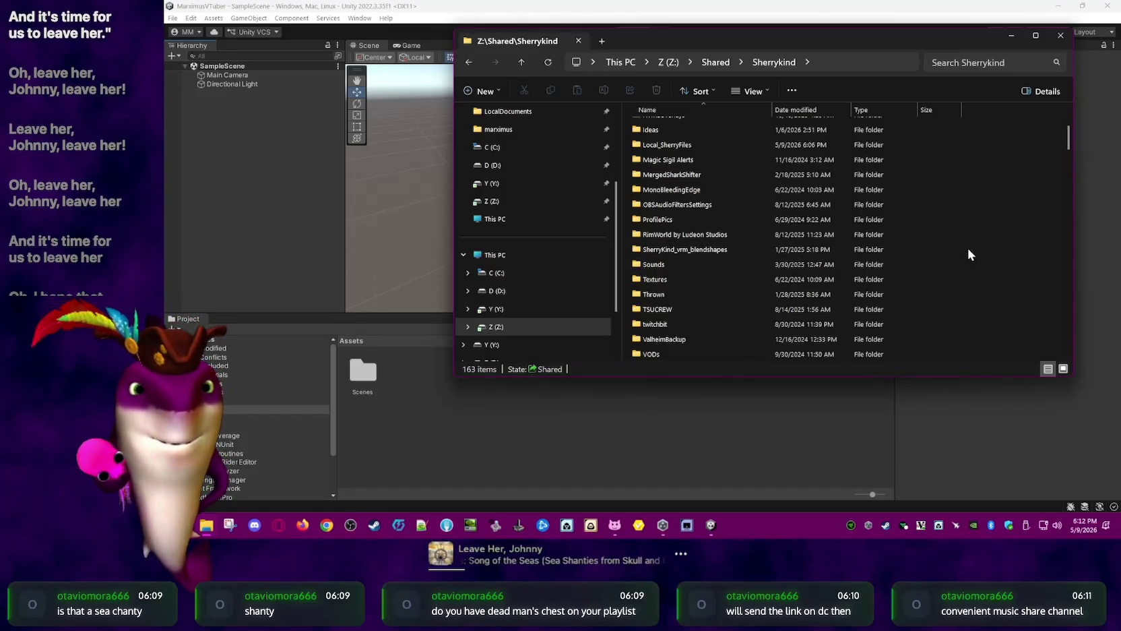
{"action": "scroll", "coordinate": [971, 253], "scroll_direction": "down", "scroll_amount": 1}
{"action": "scroll", "coordinate": [979, 259], "scroll_direction": "down", "scroll_amount": 1}
{"action": "scroll", "coordinate": [982, 264], "scroll_direction": "up", "scroll_amount": 1}
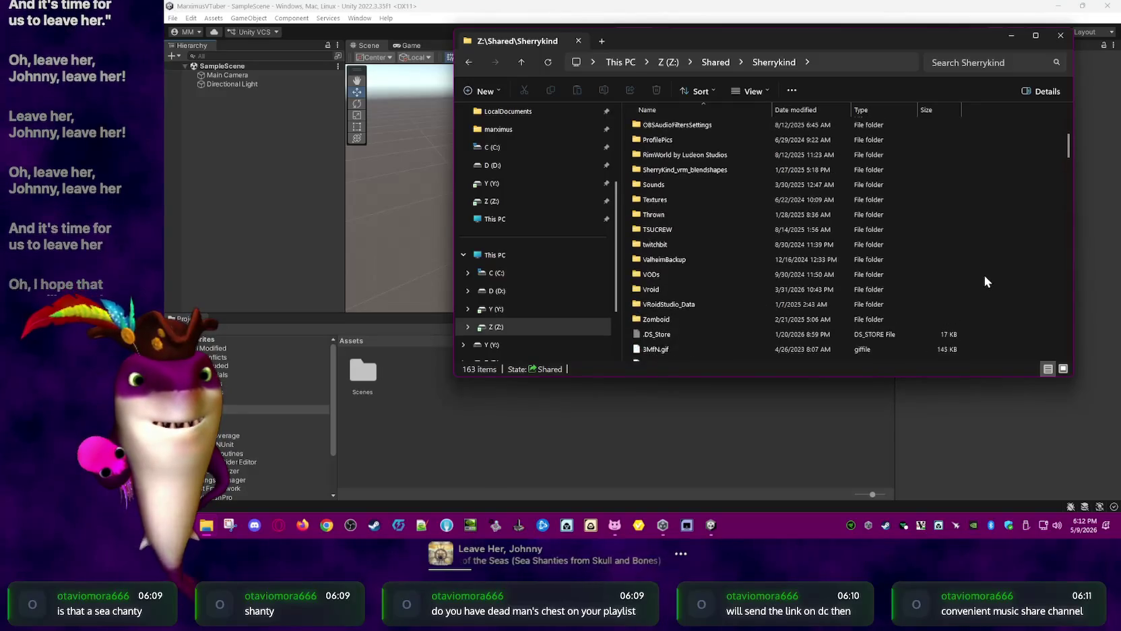
{"action": "scroll", "coordinate": [989, 279], "scroll_direction": "up", "scroll_amount": 3}
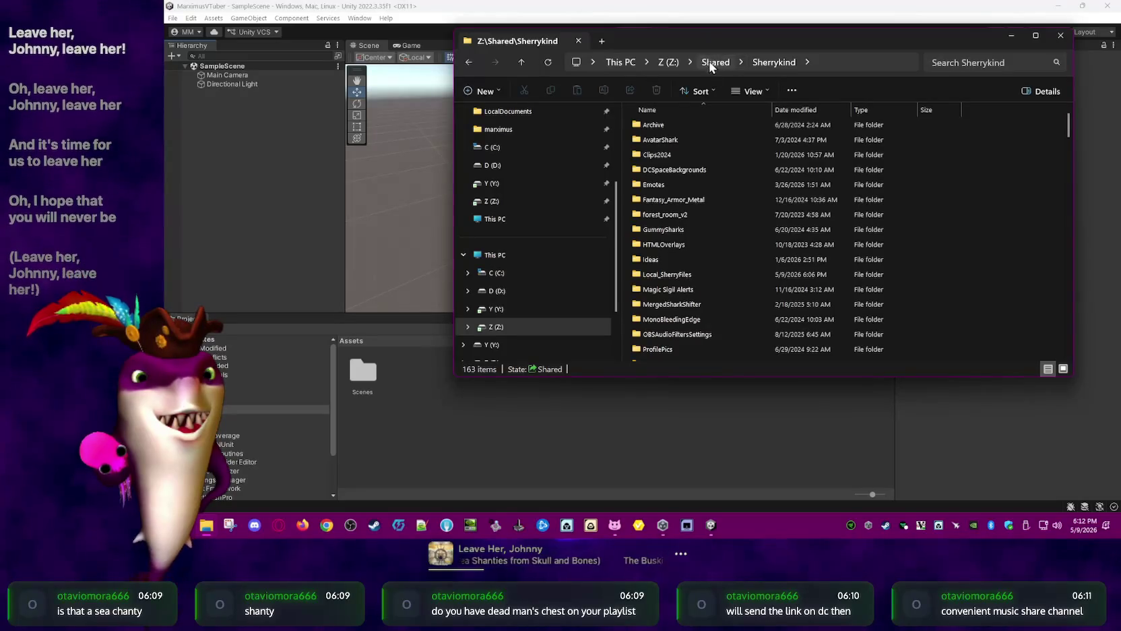
{"action": "scroll", "coordinate": [755, 250], "scroll_direction": "up", "scroll_amount": 1}
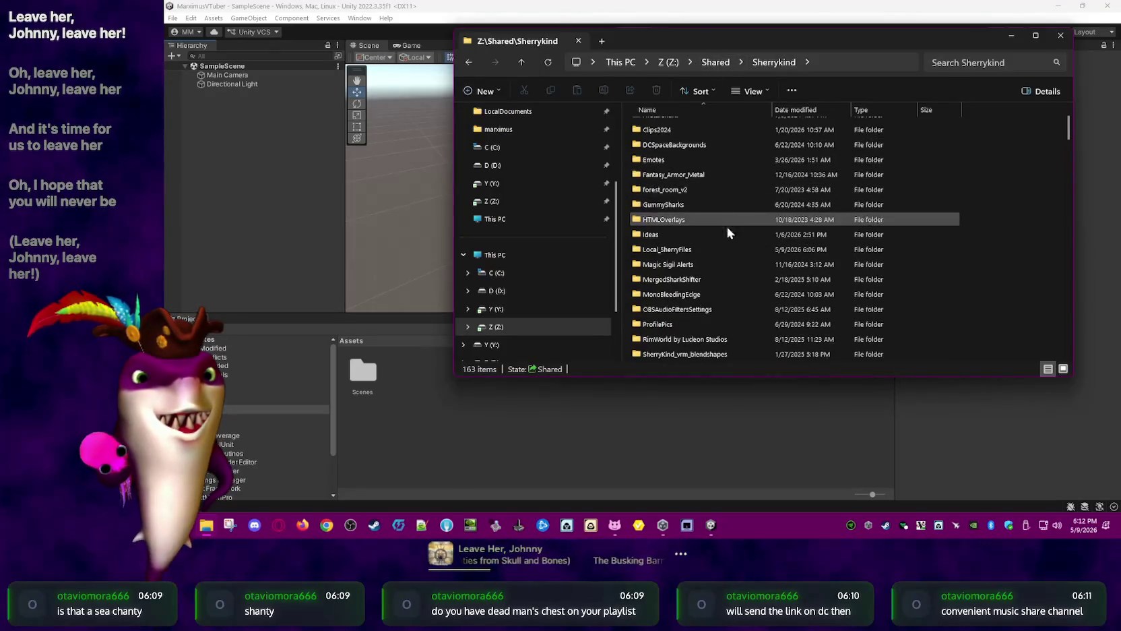
Check Local_SherryFiles\Models\Unity and VRoidStudio_Data, then return to the Sherrykind folder
{"action": "double_click", "coordinate": [710, 248]}
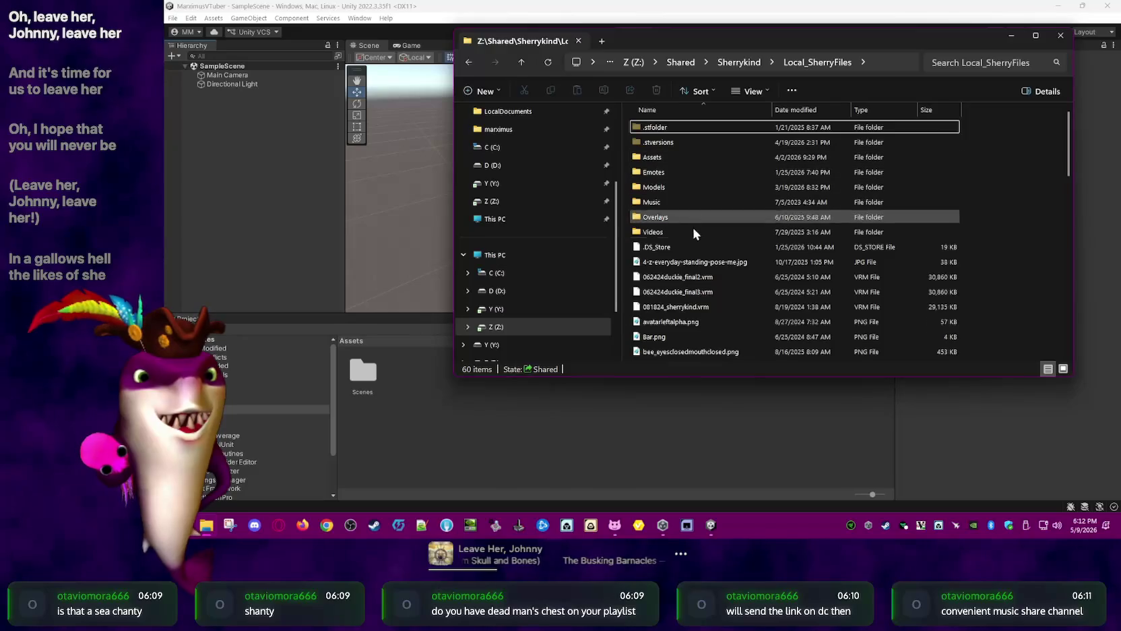
{"action": "double_click", "coordinate": [669, 186]}
{"action": "double_click", "coordinate": [681, 126]}
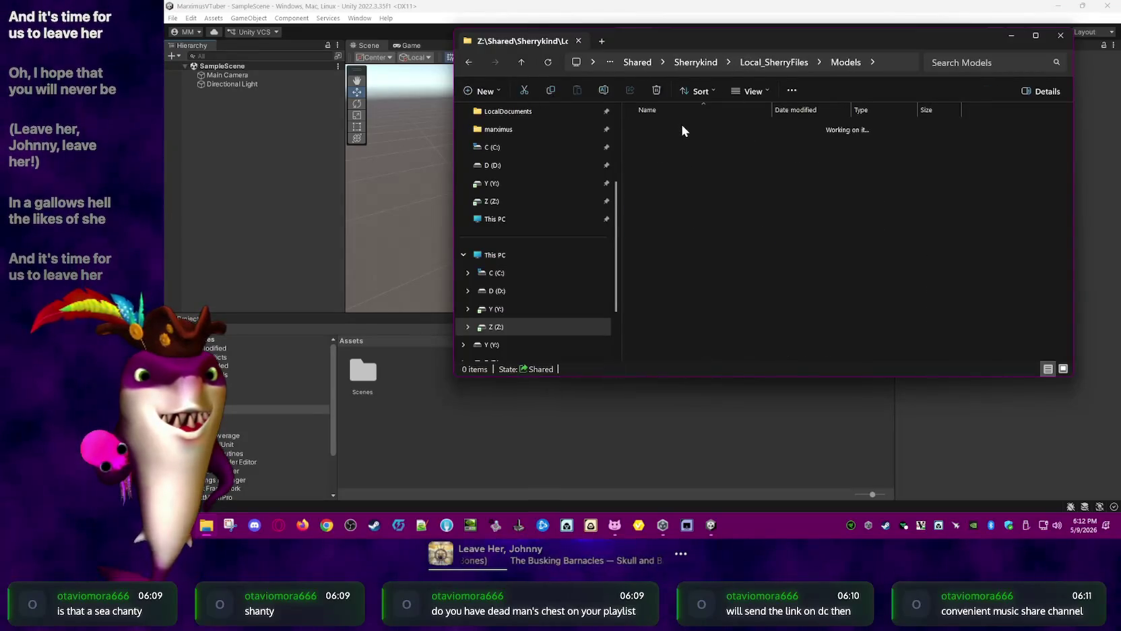
{"action": "left_click", "coordinate": [743, 63]}
{"action": "left_click", "coordinate": [734, 62]}
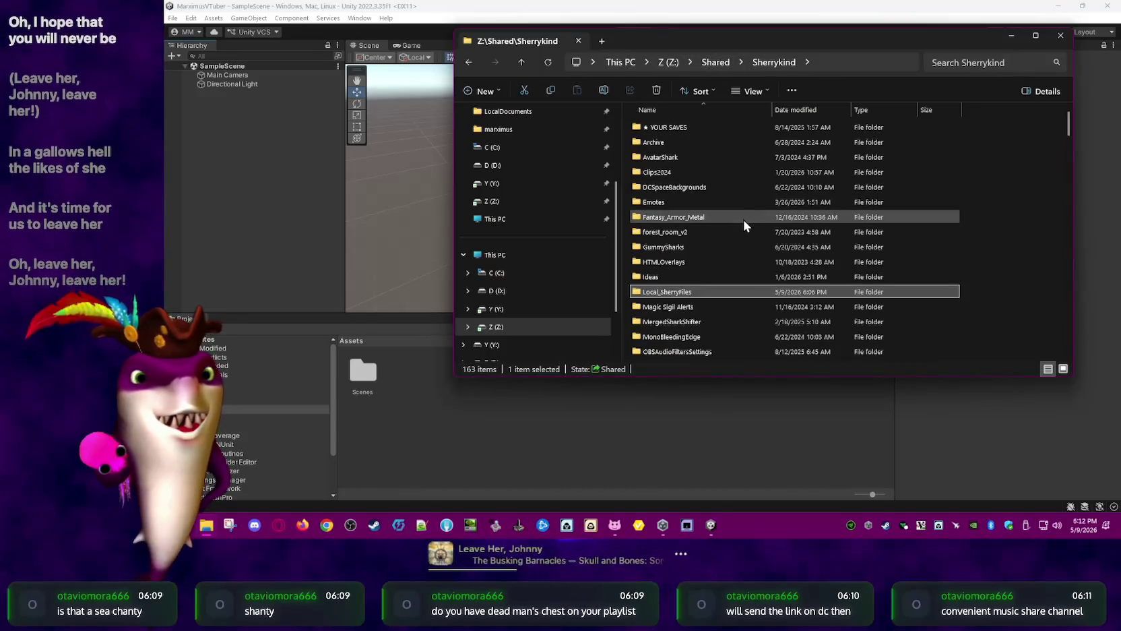
{"action": "scroll", "coordinate": [749, 229], "scroll_direction": "down", "scroll_amount": 1}
{"action": "scroll", "coordinate": [752, 237], "scroll_direction": "down", "scroll_amount": 1}
{"action": "scroll", "coordinate": [752, 246], "scroll_direction": "down", "scroll_amount": 1}
{"action": "scroll", "coordinate": [755, 258], "scroll_direction": "down", "scroll_amount": 1}
{"action": "scroll", "coordinate": [756, 263], "scroll_direction": "down", "scroll_amount": 1}
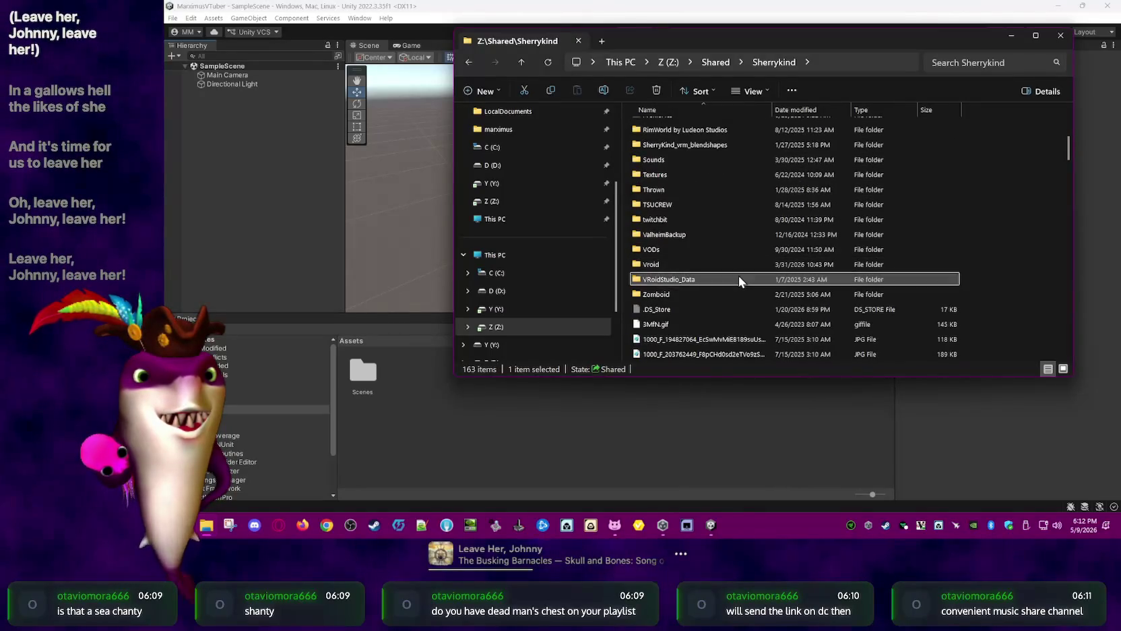
{"action": "double_click", "coordinate": [738, 277]}
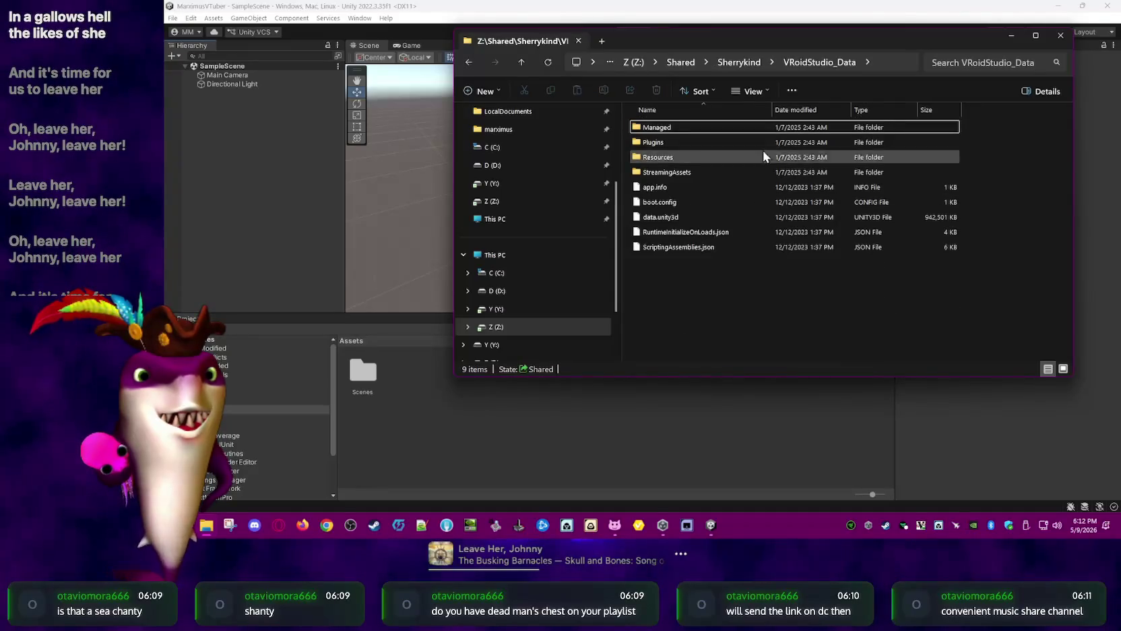
{"action": "left_click", "coordinate": [743, 64]}
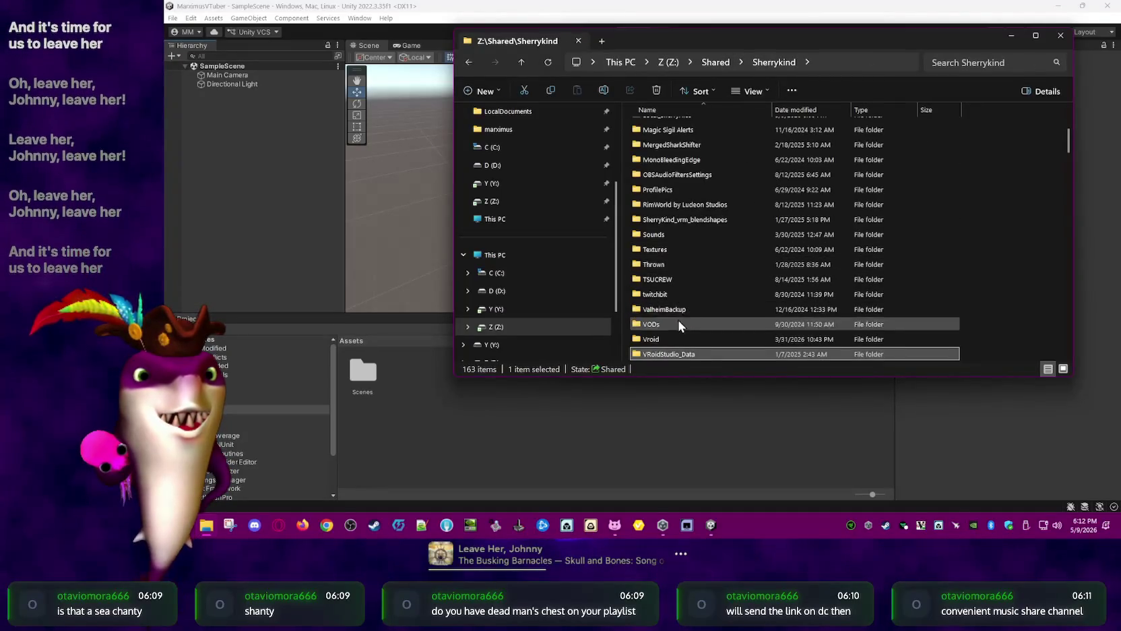
Open Vroid > UnityPackages and select HowTo.txt
{"action": "double_click", "coordinate": [672, 338]}
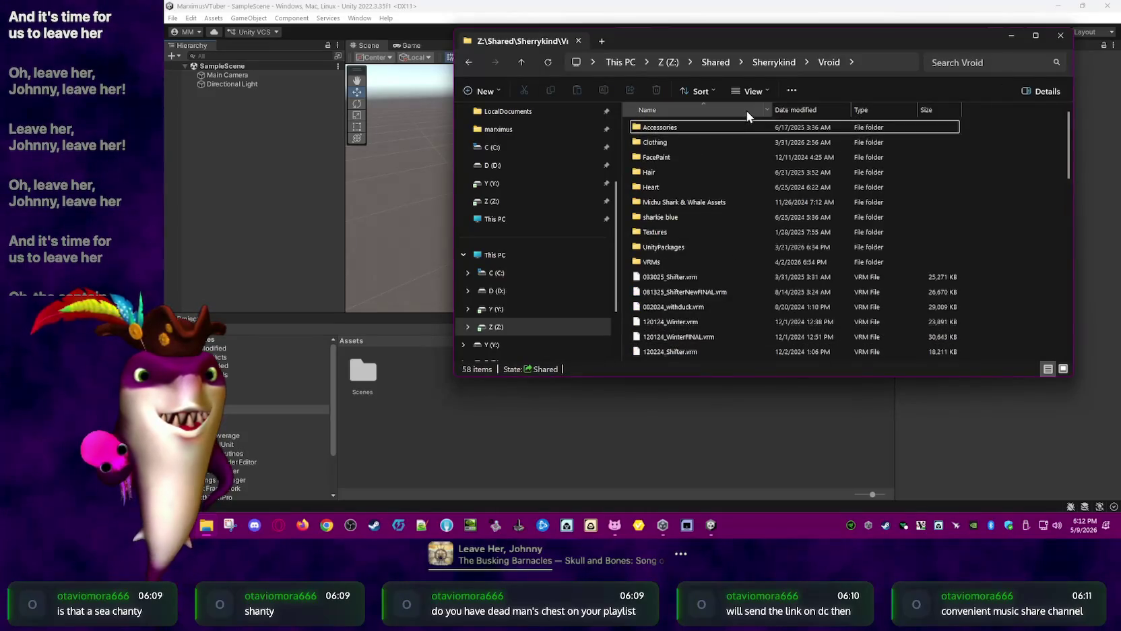
{"action": "left_click", "coordinate": [700, 247]}
{"action": "double_click", "coordinate": [700, 247]}
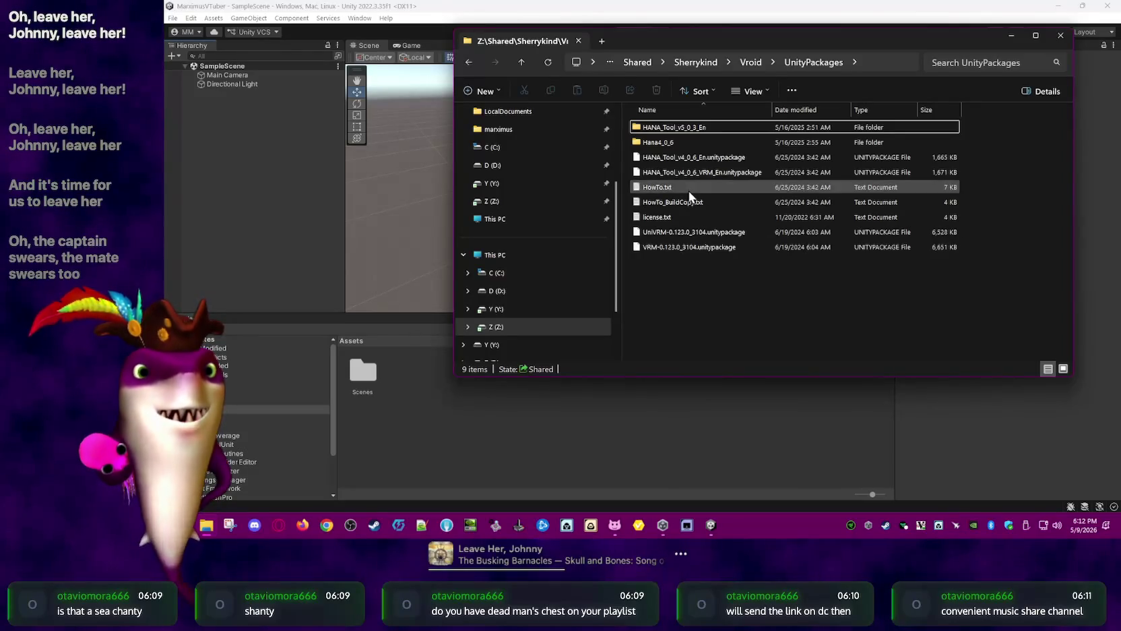
{"action": "left_click", "coordinate": [665, 187]}
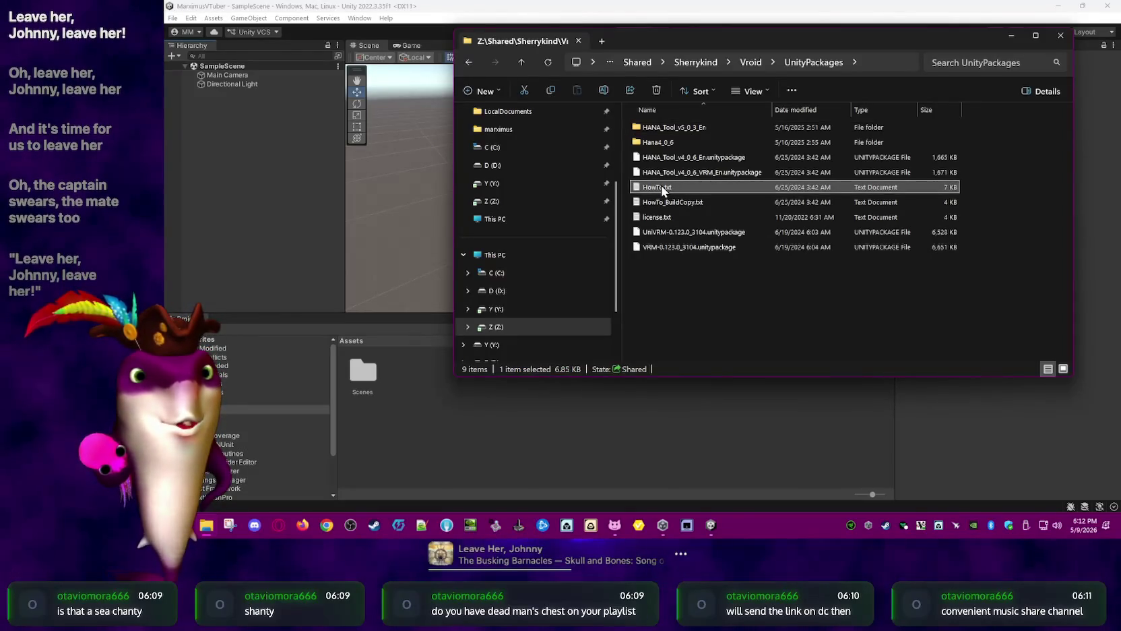
Open HowTo.txt in Notepad and scroll through the HANA_Tool Reader instructions
{"action": "double_click", "coordinate": [662, 186]}
{"action": "scroll", "coordinate": [303, 168], "scroll_direction": "down", "scroll_amount": 1}
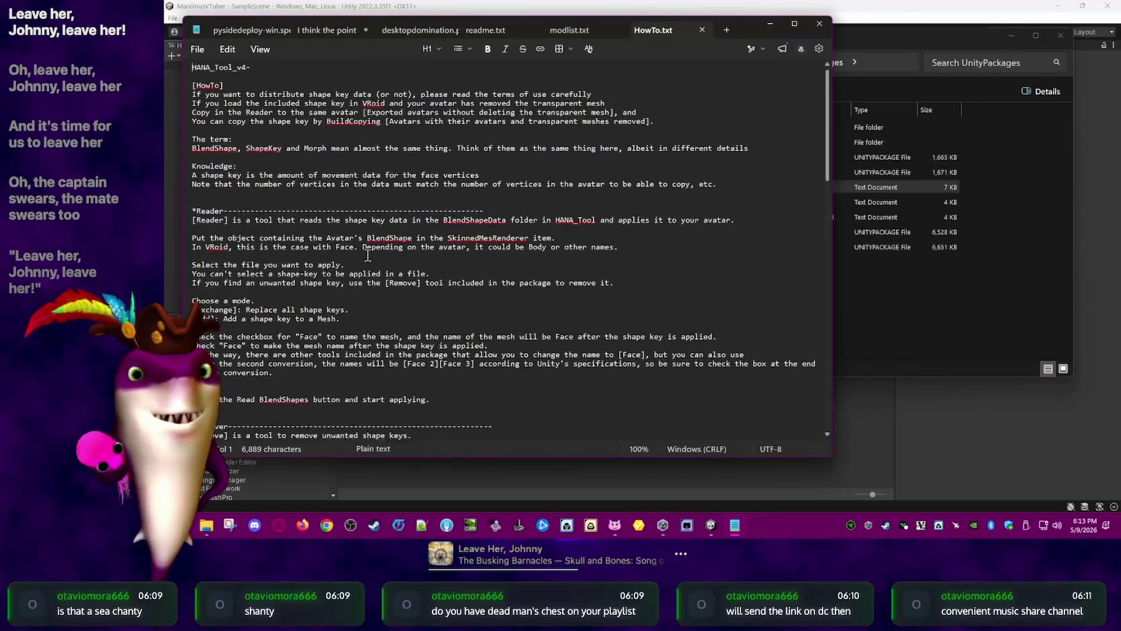
{"action": "scroll", "coordinate": [337, 202], "scroll_direction": "down", "scroll_amount": 3}
{"action": "scroll", "coordinate": [377, 242], "scroll_direction": "down", "scroll_amount": 3}
{"action": "scroll", "coordinate": [422, 280], "scroll_direction": "down", "scroll_amount": 3}
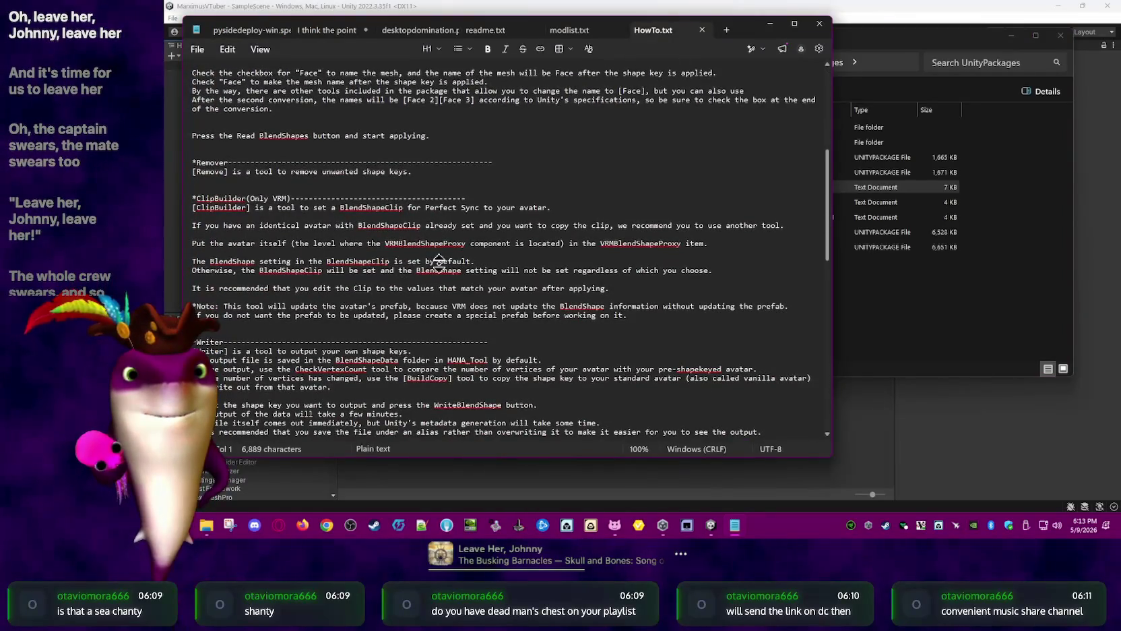
{"action": "scroll", "coordinate": [446, 276], "scroll_direction": "down", "scroll_amount": 3}
{"action": "scroll", "coordinate": [465, 296], "scroll_direction": "down", "scroll_amount": 3}
{"action": "scroll", "coordinate": [486, 323], "scroll_direction": "down", "scroll_amount": 3}
{"action": "scroll", "coordinate": [502, 342], "scroll_direction": "down", "scroll_amount": 3}
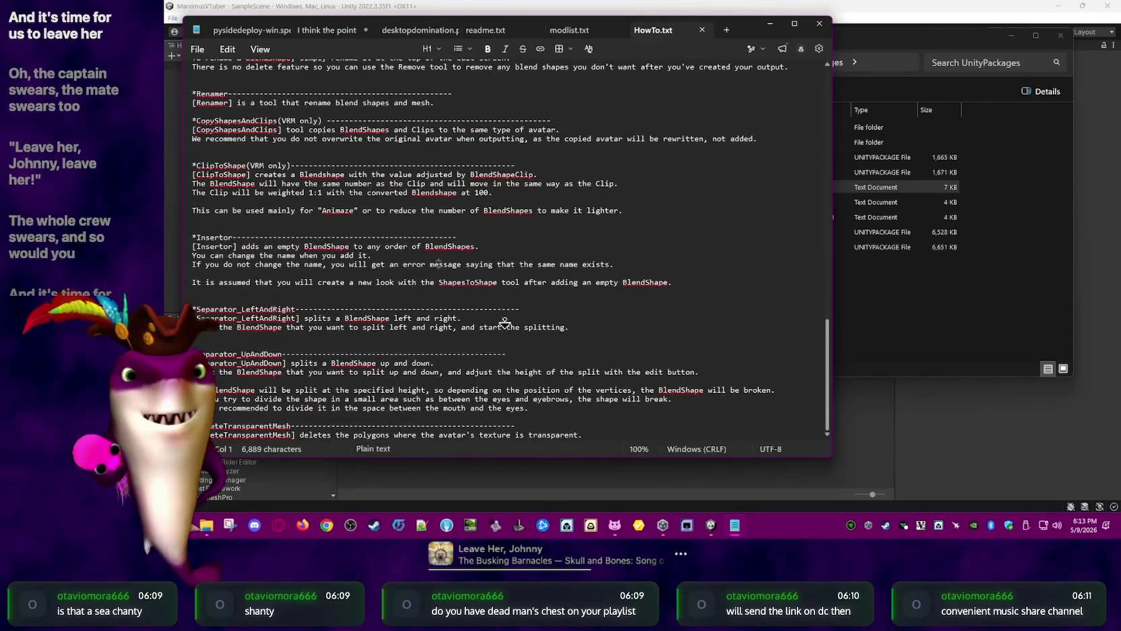
{"action": "scroll", "coordinate": [502, 342], "scroll_direction": "up", "scroll_amount": 5}
{"action": "scroll", "coordinate": [513, 269], "scroll_direction": "up", "scroll_amount": 5}
{"action": "scroll", "coordinate": [519, 202], "scroll_direction": "up", "scroll_amount": 5}
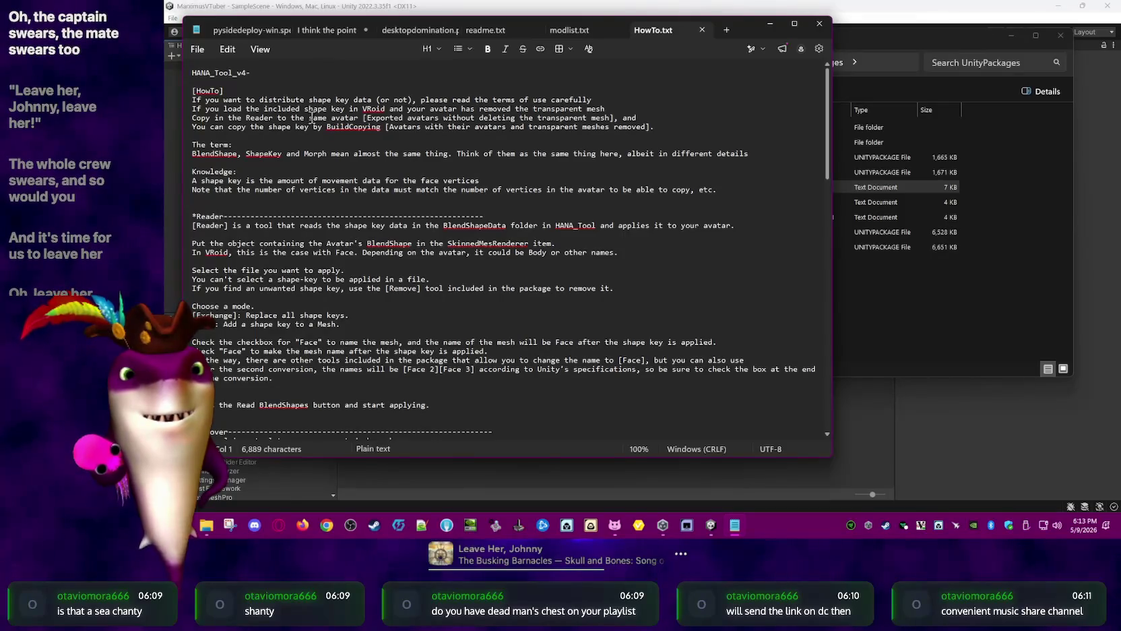
Highlight a passage, then autoscroll down to the Separator sections
{"action": "left_click_drag", "start_coordinate": [215, 110], "coordinate": [297, 131]}
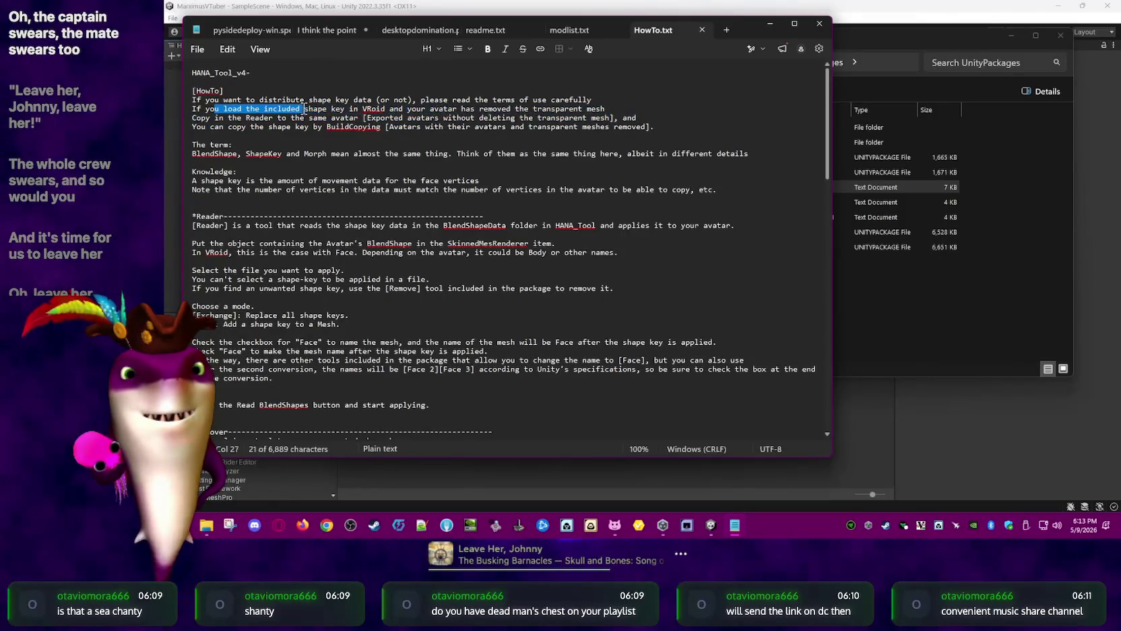
{"action": "left_click", "coordinate": [306, 162]}
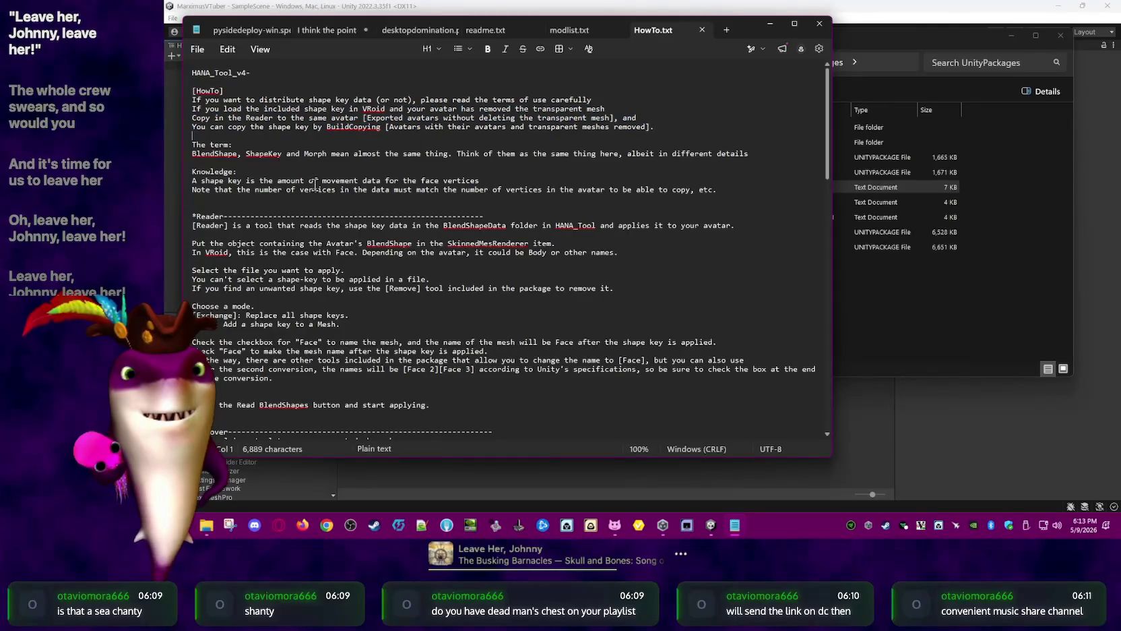
{"action": "scroll", "coordinate": [329, 191], "scroll_direction": "down", "scroll_amount": 3}
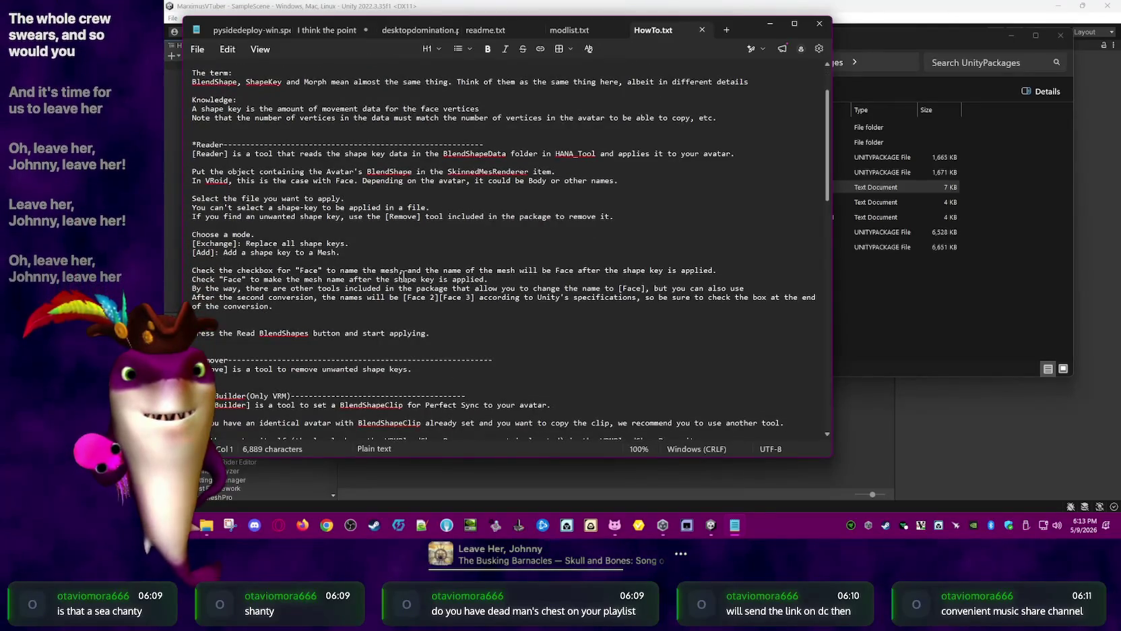
{"action": "middle_click", "coordinate": [444, 199]}
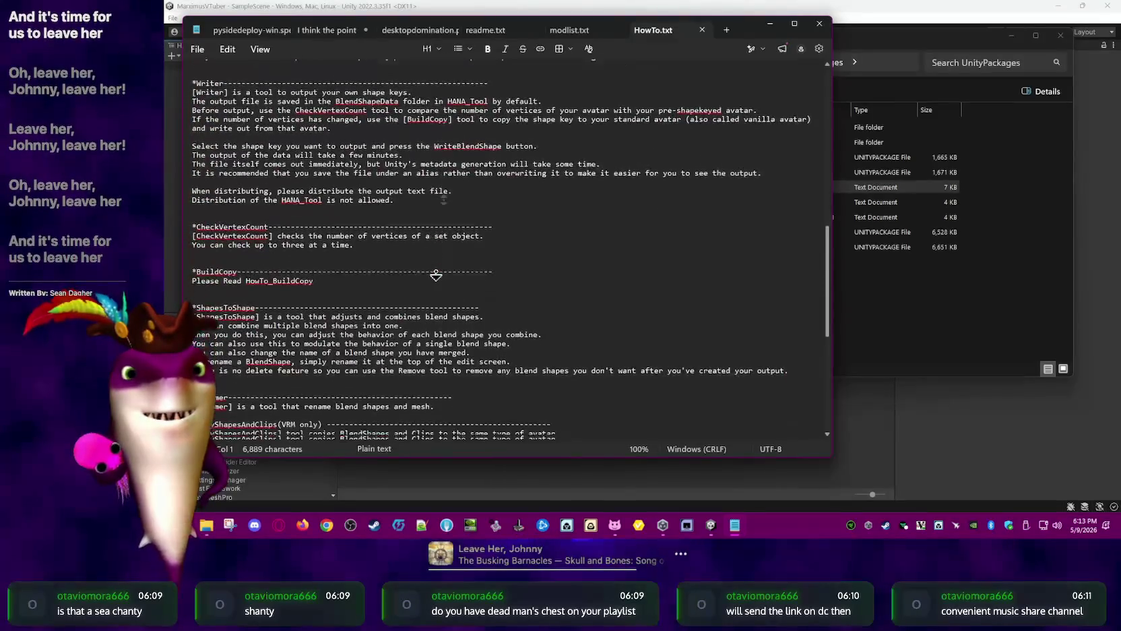
{"action": "middle_click", "coordinate": [432, 175]}
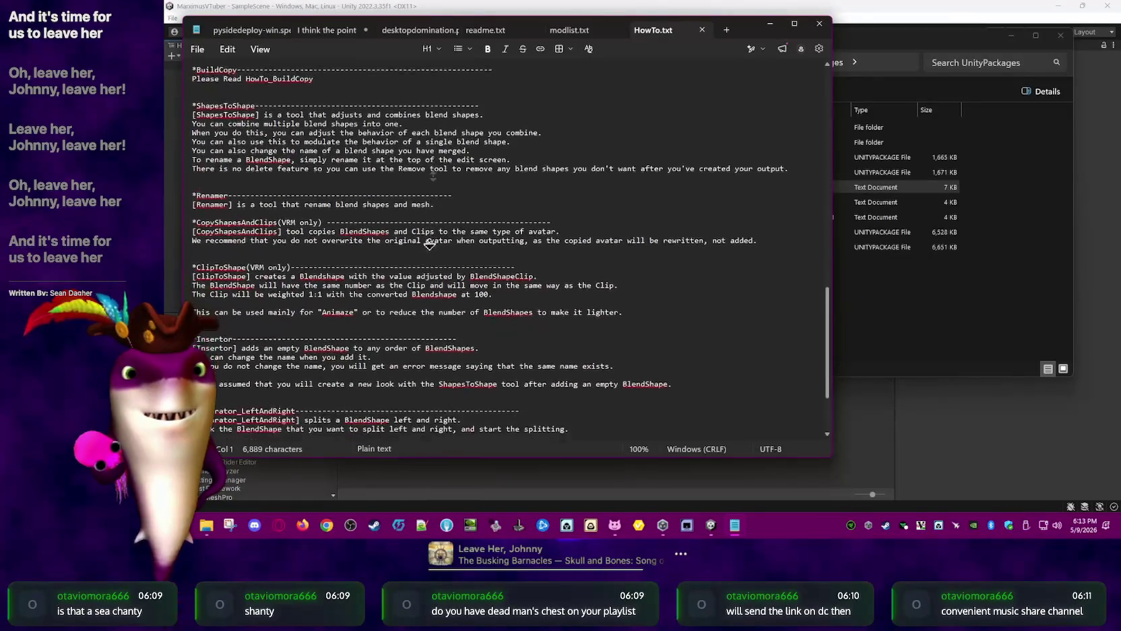
{"action": "middle_click", "coordinate": [430, 250]}
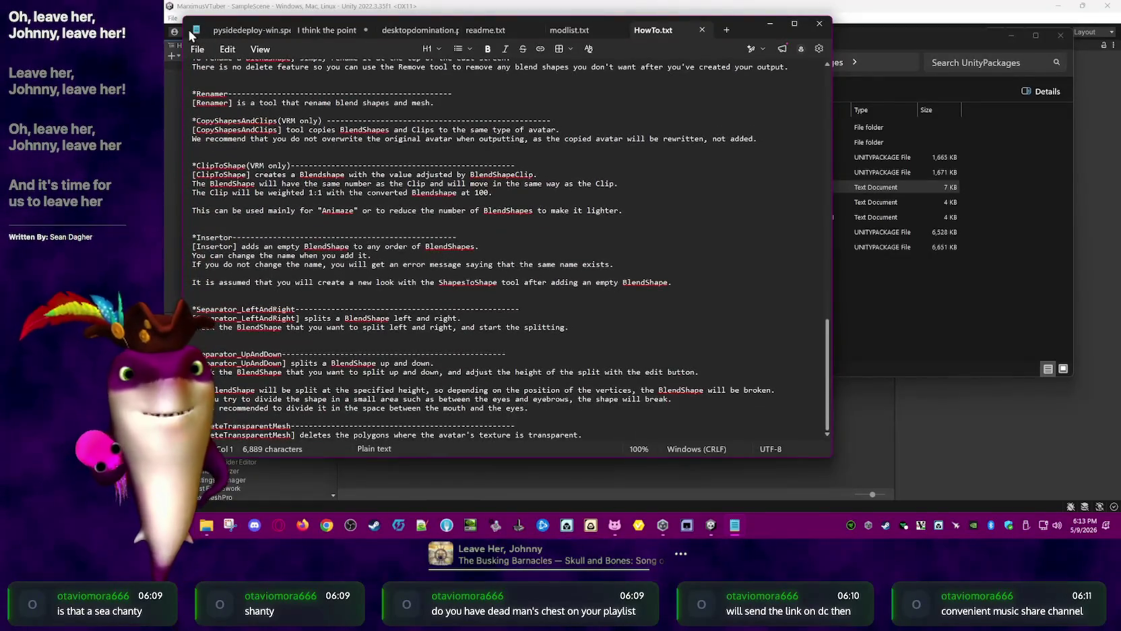
Close HowTo.txt and return to the UnityPackages folder in Explorer
{"action": "left_click", "coordinate": [702, 29]}
{"action": "left_click", "coordinate": [954, 273]}
{"action": "left_click", "coordinate": [705, 202]}
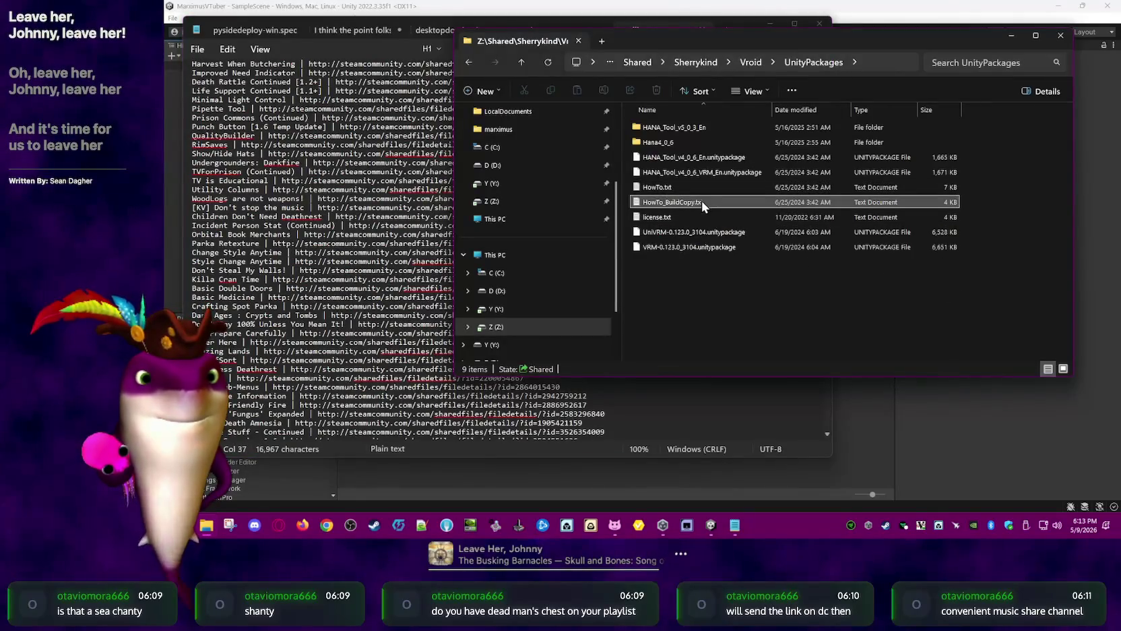
{"action": "left_click", "coordinate": [723, 295]}
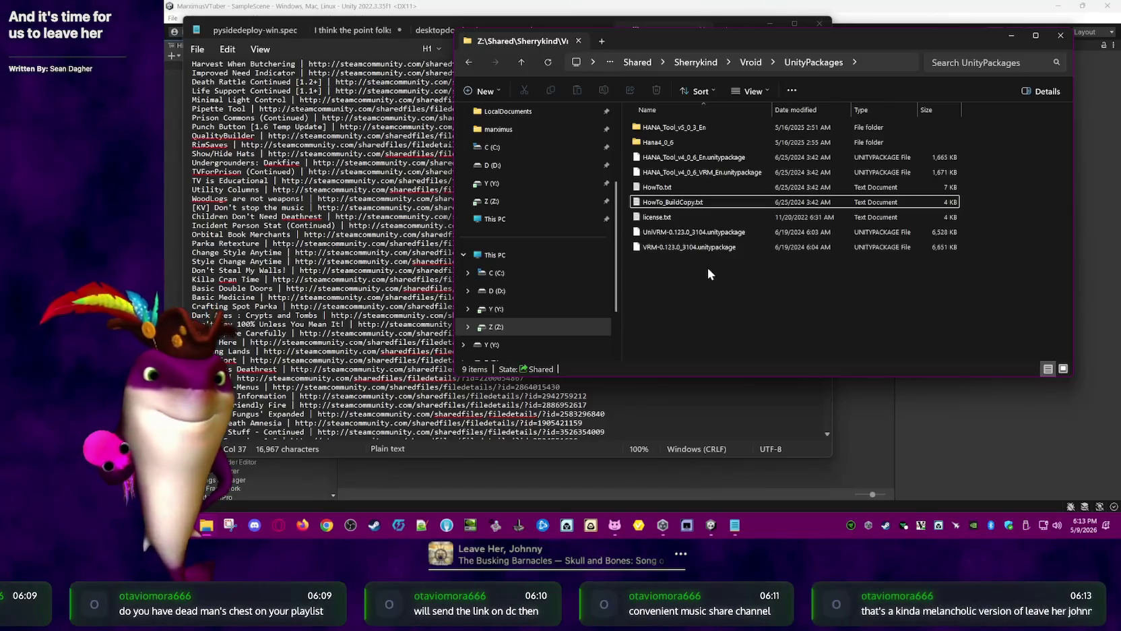
Drag UniVRM-0.123.0_3104.unitypackage into Unity's Project window to bring up its import dialog
{"action": "left_click", "coordinate": [717, 231]}
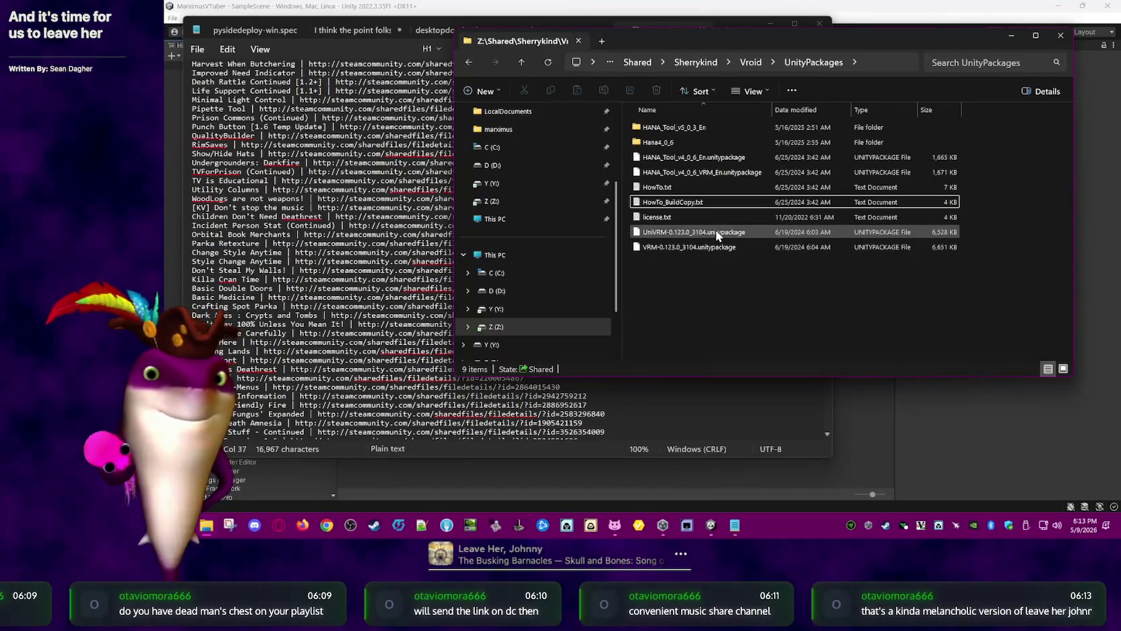
{"action": "left_click_drag", "start_coordinate": [864, 448], "coordinate": [864, 449]}
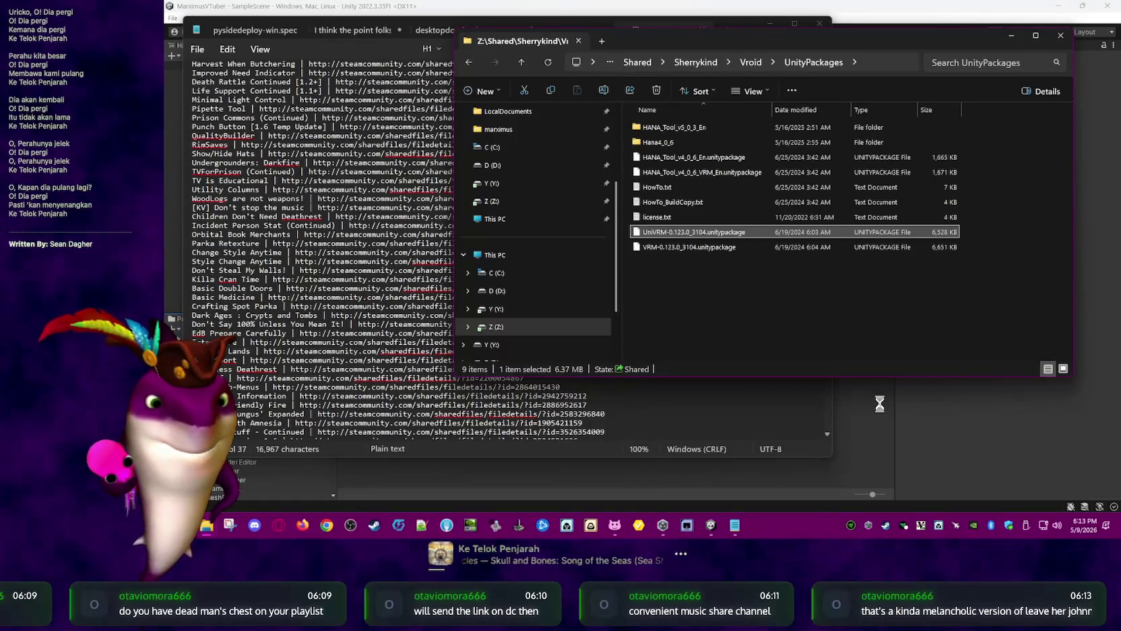
{"action": "left_click_drag", "start_coordinate": [879, 402], "coordinate": [874, 322]}
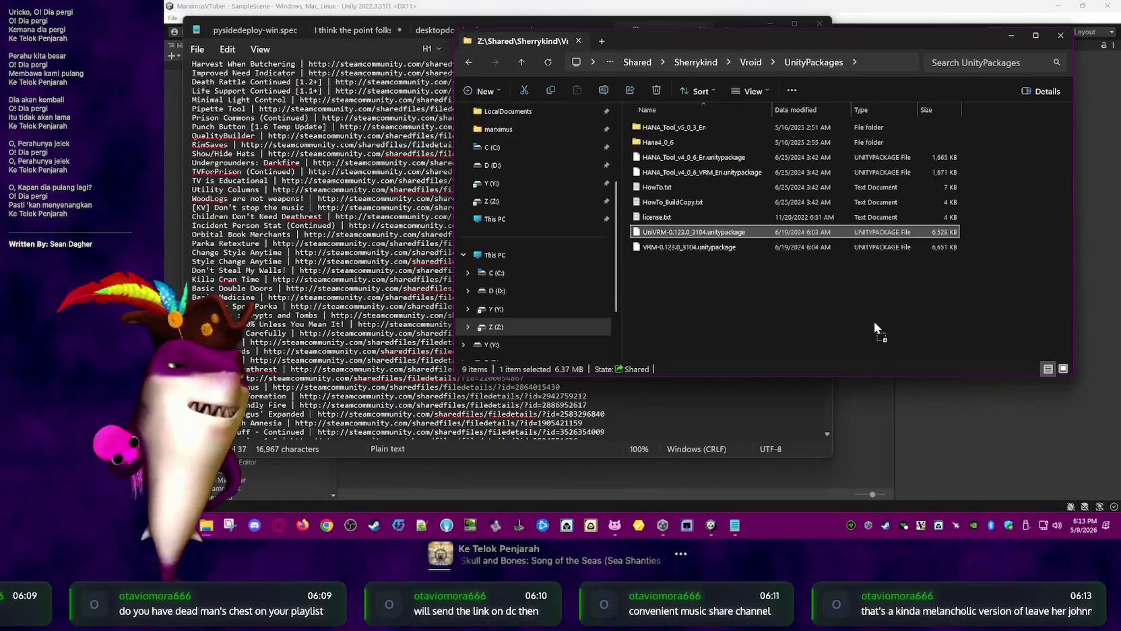
{"action": "left_click", "coordinate": [710, 247]}
{"action": "left_click", "coordinate": [876, 438]}
Review the UniVRM-0.123.0_3104 file list and import all its contents
{"action": "mouse_move", "coordinate": [871, 172]}
{"action": "left_mouse_down"}
{"action": "mouse_move", "coordinate": [863, 433]}
{"action": "mouse_move", "coordinate": [886, 165]}
{"action": "mouse_move", "coordinate": [897, 468]}
{"action": "left_mouse_up"}
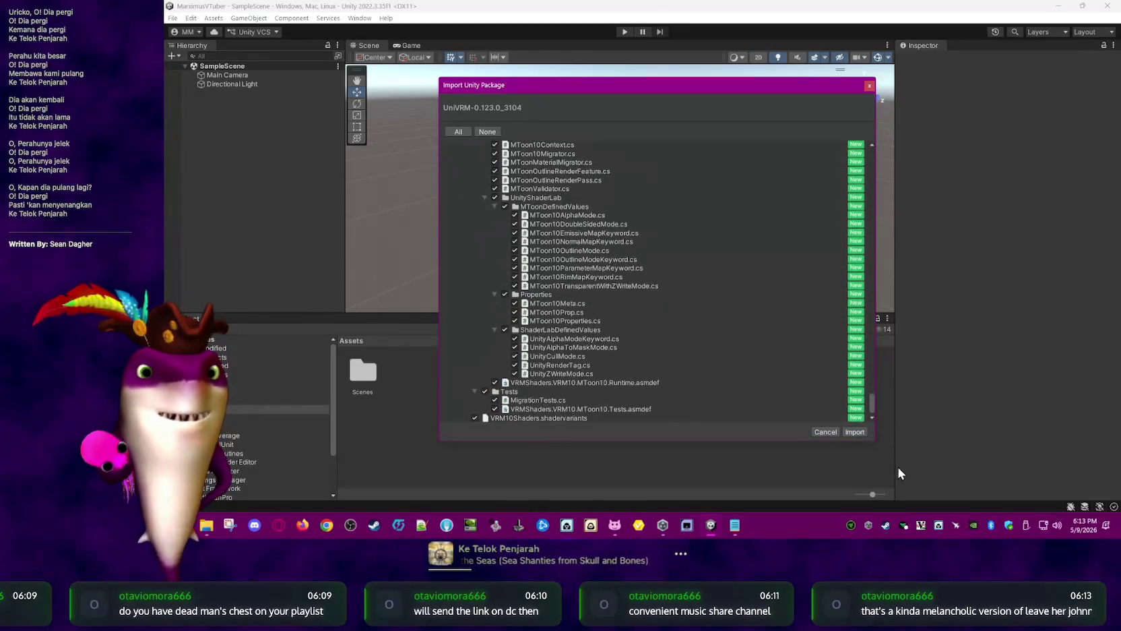
{"action": "left_click", "coordinate": [860, 431]}
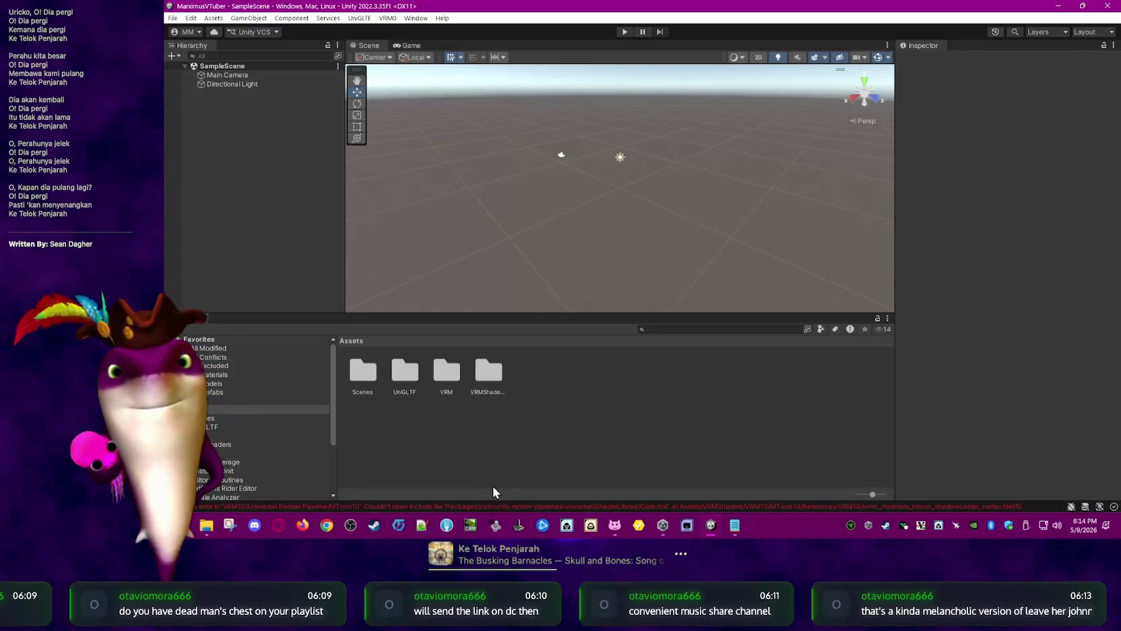
Drag VRM-0.123.0_3104.unitypackage into Unity's Assets and import all its contents
{"action": "left_click", "coordinate": [206, 524]}
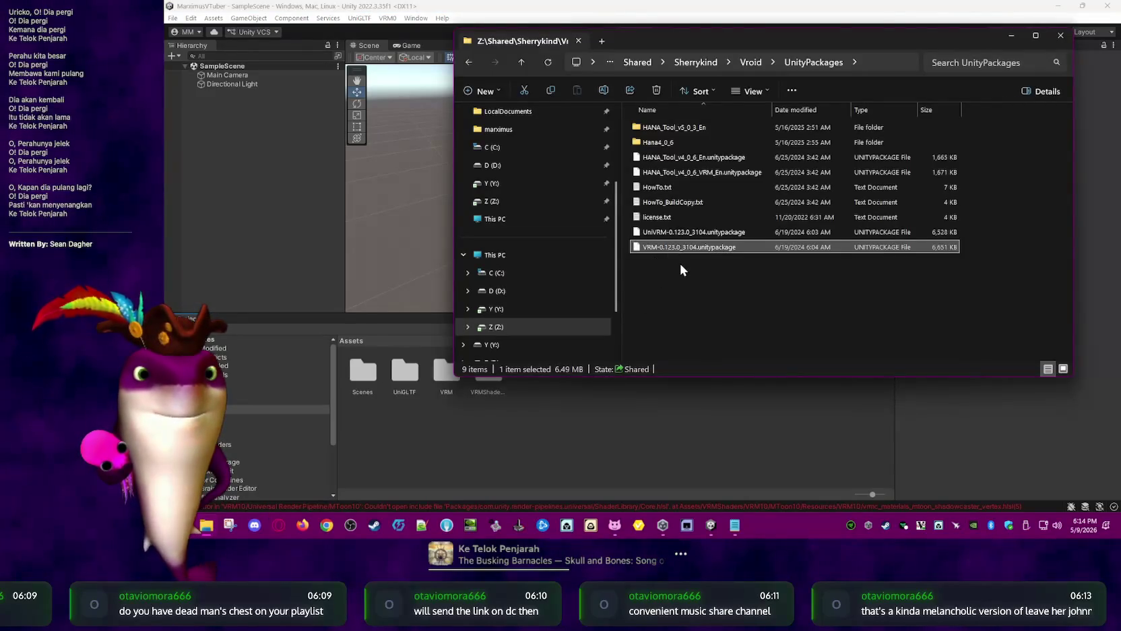
{"action": "left_click", "coordinate": [685, 230]}
{"action": "mouse_move", "coordinate": [686, 248]}
{"action": "left_mouse_down"}
{"action": "mouse_move", "coordinate": [693, 415]}
{"action": "mouse_move", "coordinate": [720, 427]}
{"action": "left_mouse_up"}
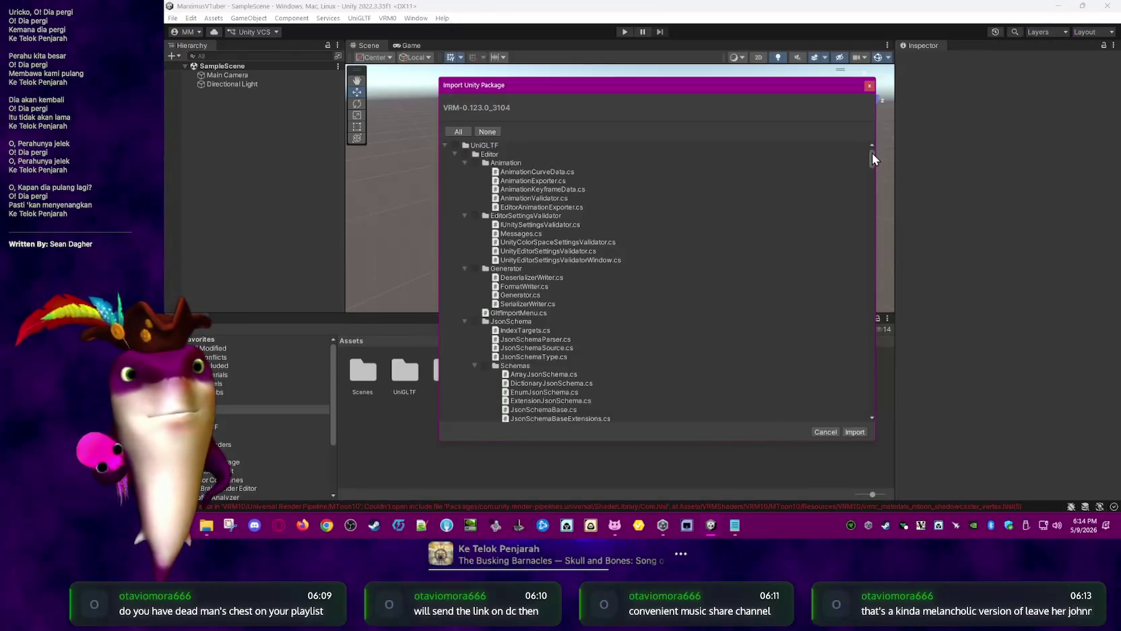
{"action": "left_click_drag", "start_coordinate": [872, 155], "coordinate": [881, 419]}
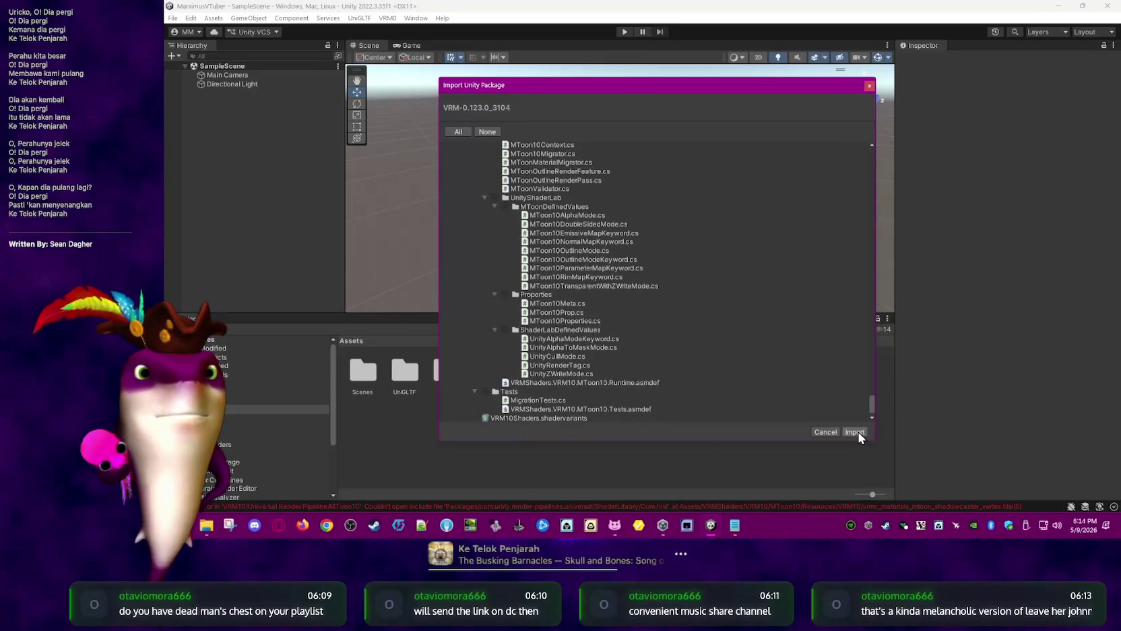
{"action": "left_click", "coordinate": [856, 432]}
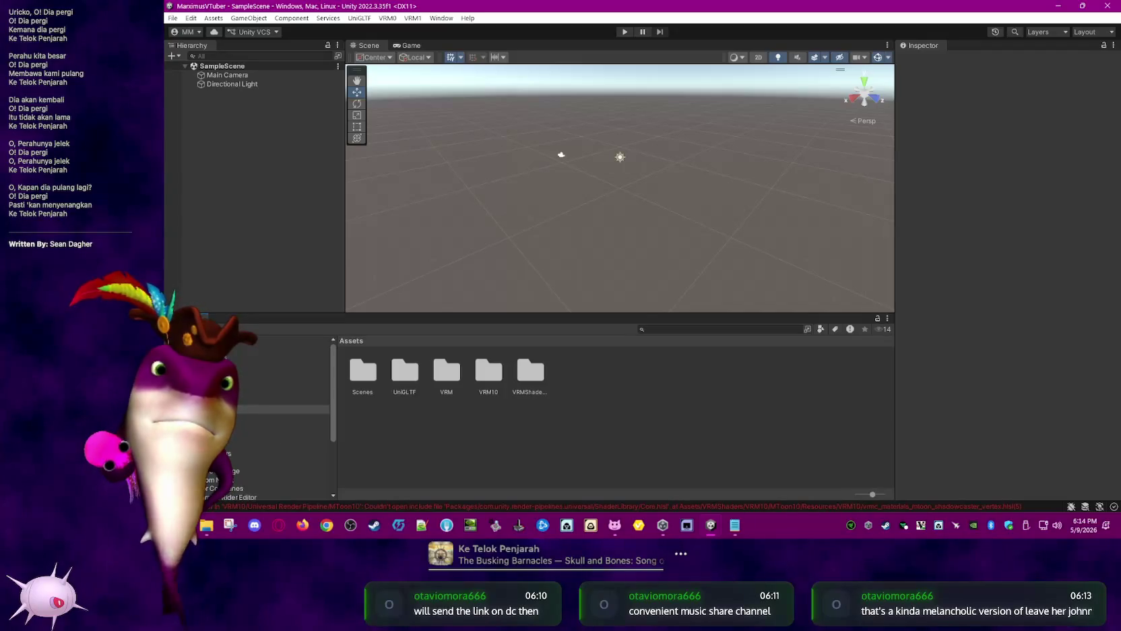
{"action": "left_click", "coordinate": [209, 534]}
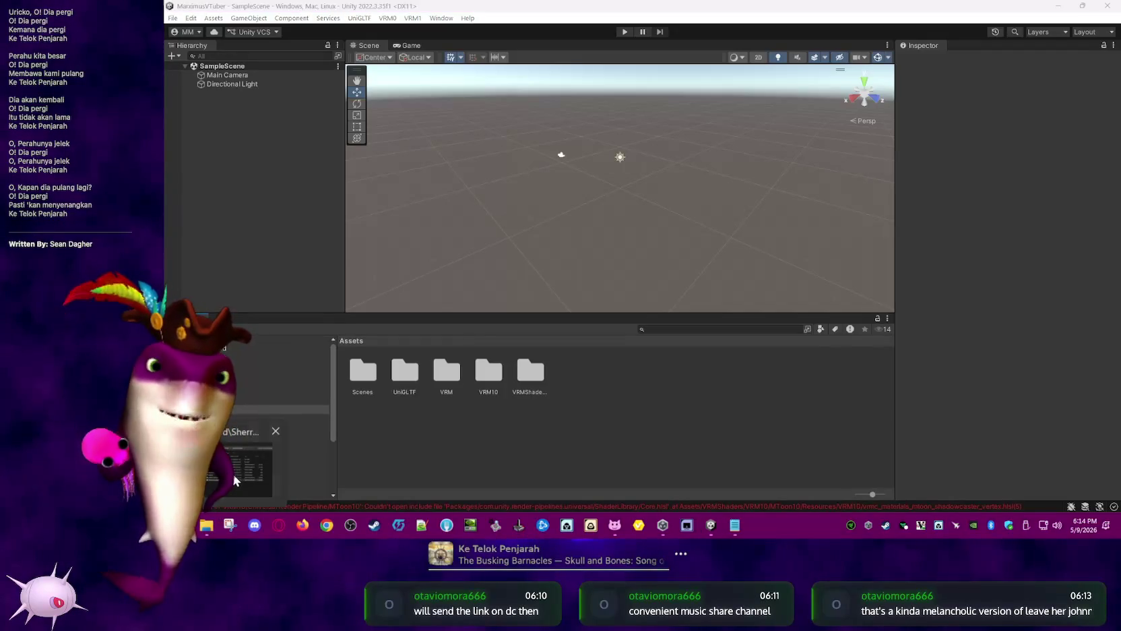
Compare the HANA_Tool_v4_0_6_En and HANA_Tool_v4_0_6_VRM_En package files
{"action": "left_click", "coordinate": [725, 171]}
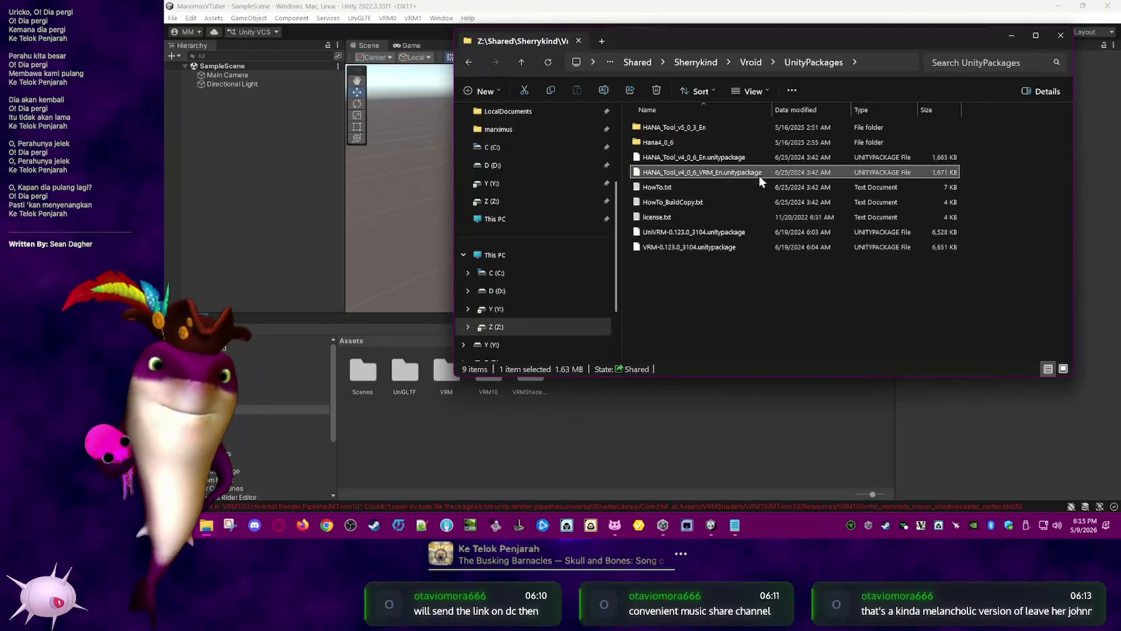
{"action": "left_click", "coordinate": [722, 162]}
{"action": "left_click", "coordinate": [725, 173]}
{"action": "left_click", "coordinate": [729, 159]}
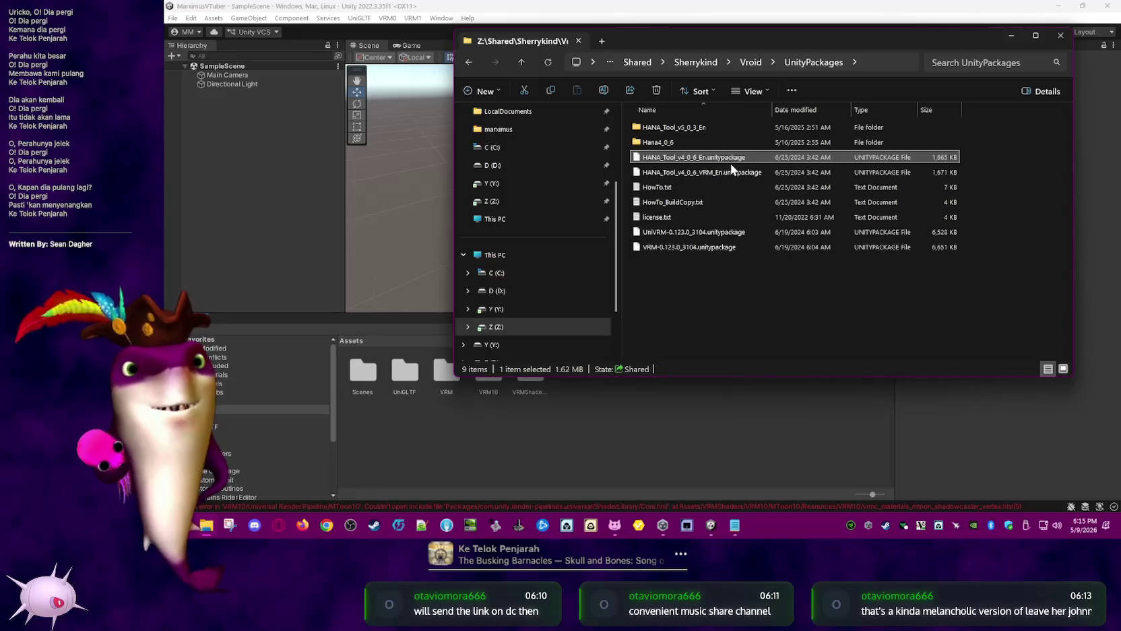
{"action": "left_click", "coordinate": [990, 175]}
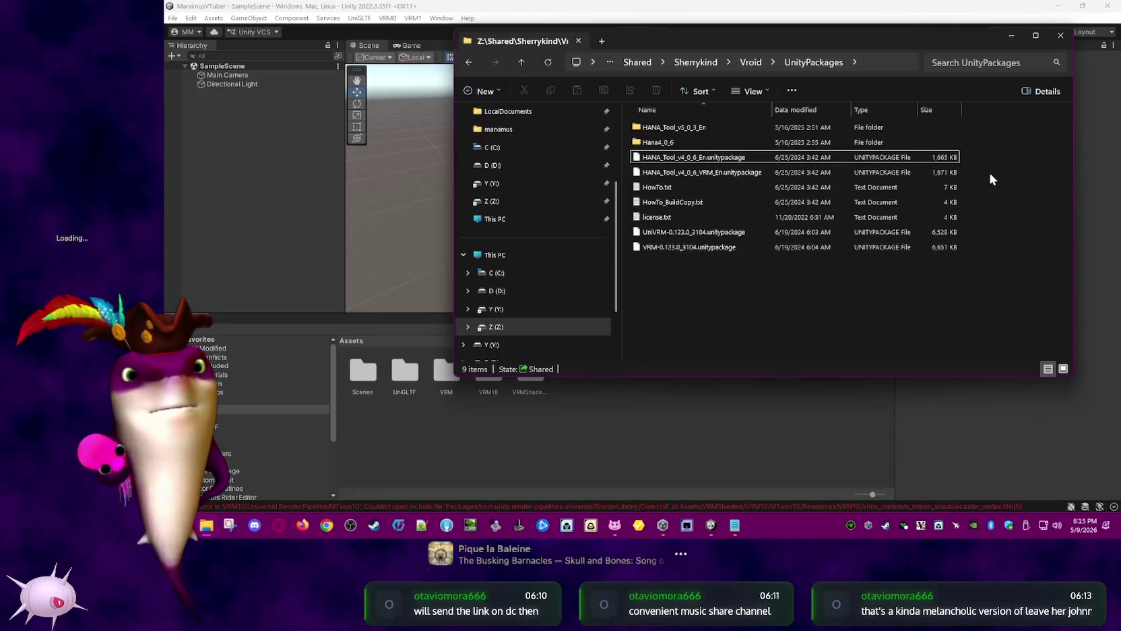
{"action": "left_click", "coordinate": [772, 173]}
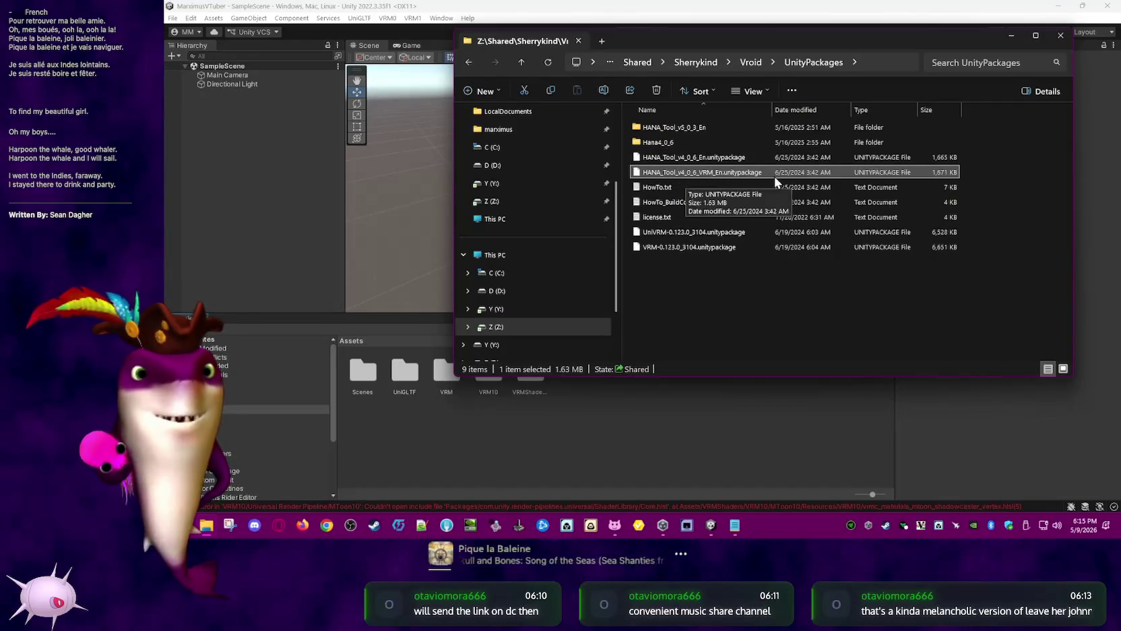
{"action": "left_click", "coordinate": [991, 181]}
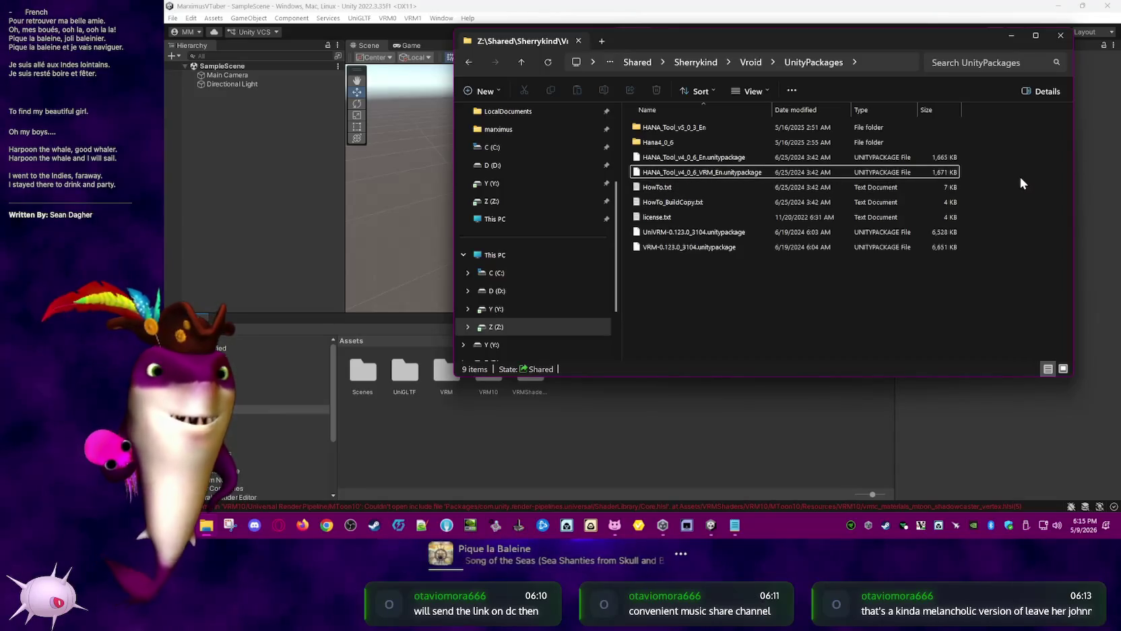
{"action": "left_click", "coordinate": [768, 157]}
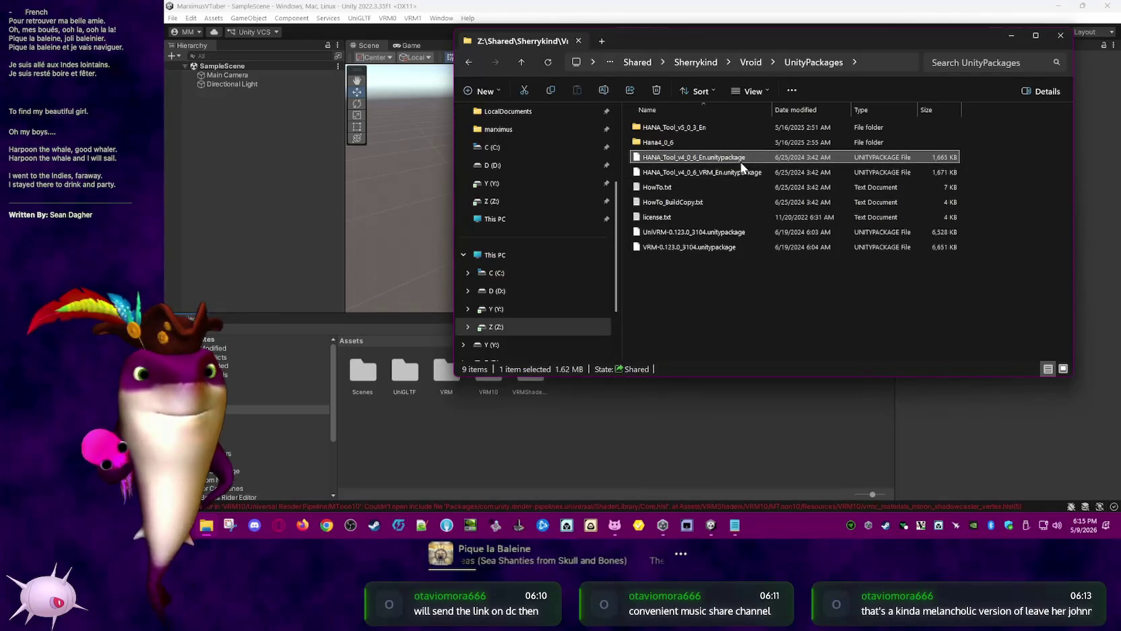
Look inside the Hana4_0_6 and HANA_Tool_v5_0_3_En folders, then open HowTo_BuildCopy.txt
{"action": "double_click", "coordinate": [712, 145]}
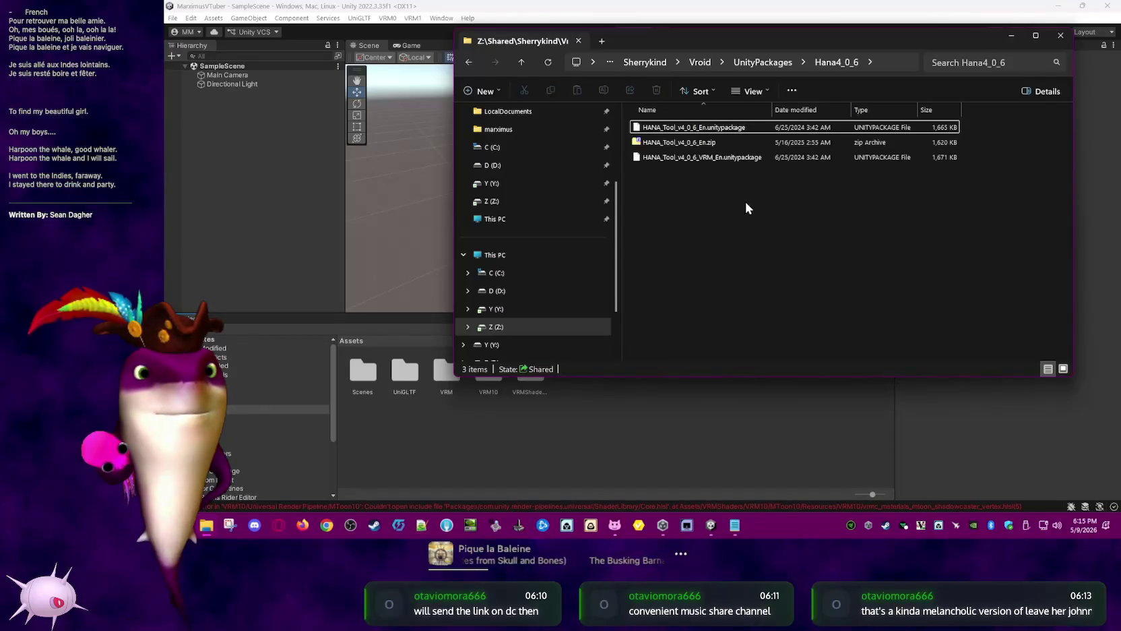
{"action": "left_click", "coordinate": [777, 63]}
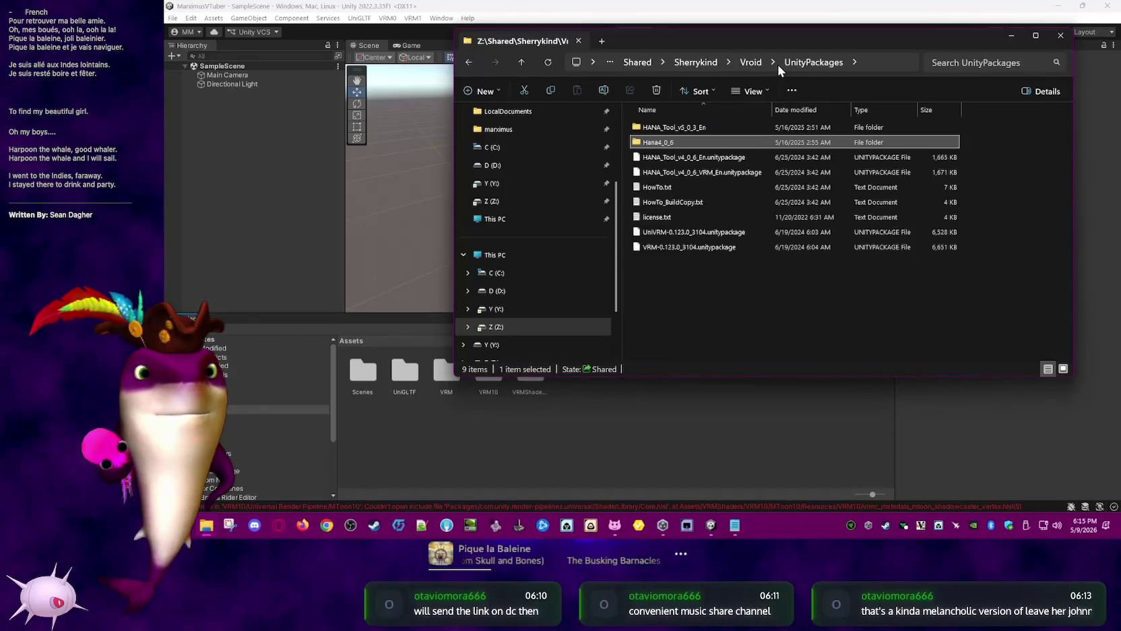
{"action": "double_click", "coordinate": [698, 128]}
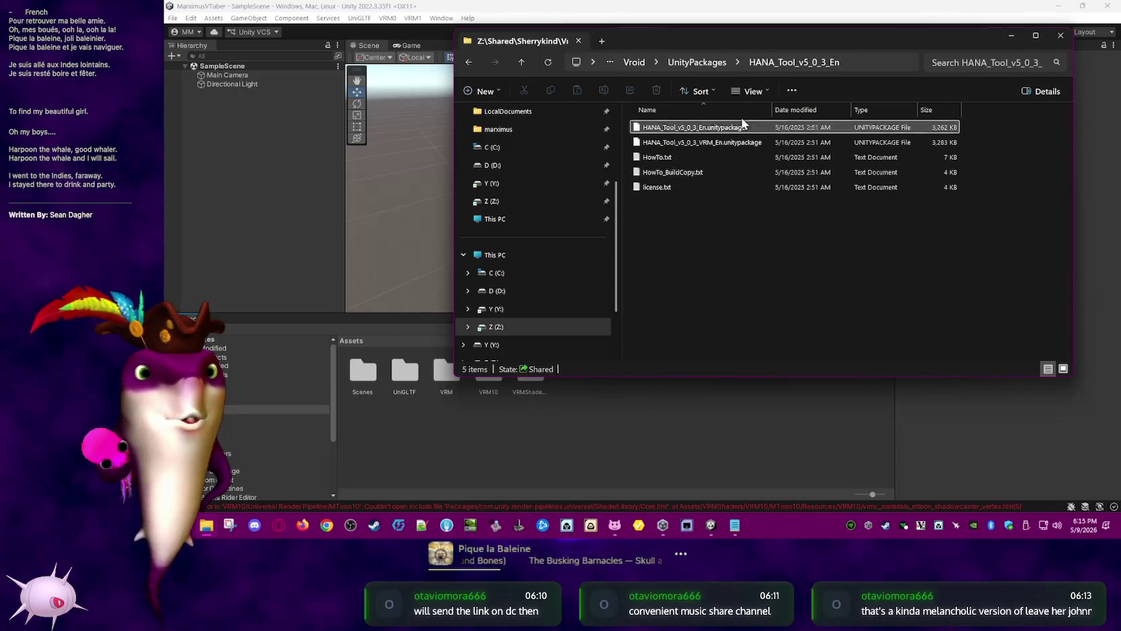
{"action": "left_click", "coordinate": [711, 61]}
{"action": "left_click", "coordinate": [708, 201]}
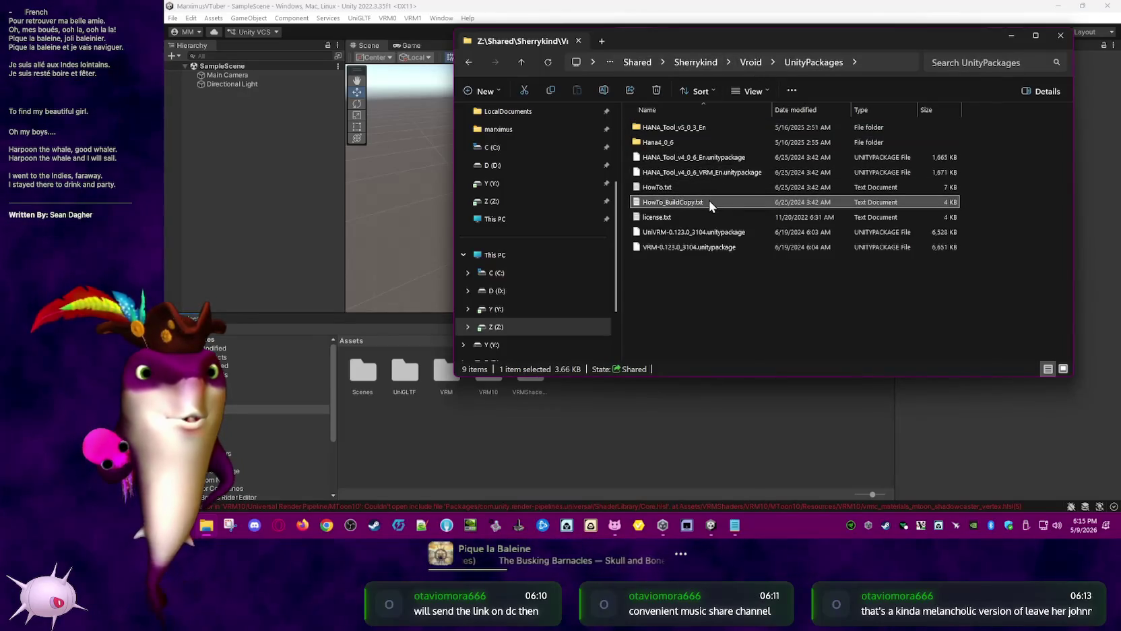
{"action": "double_click", "coordinate": [708, 201]}
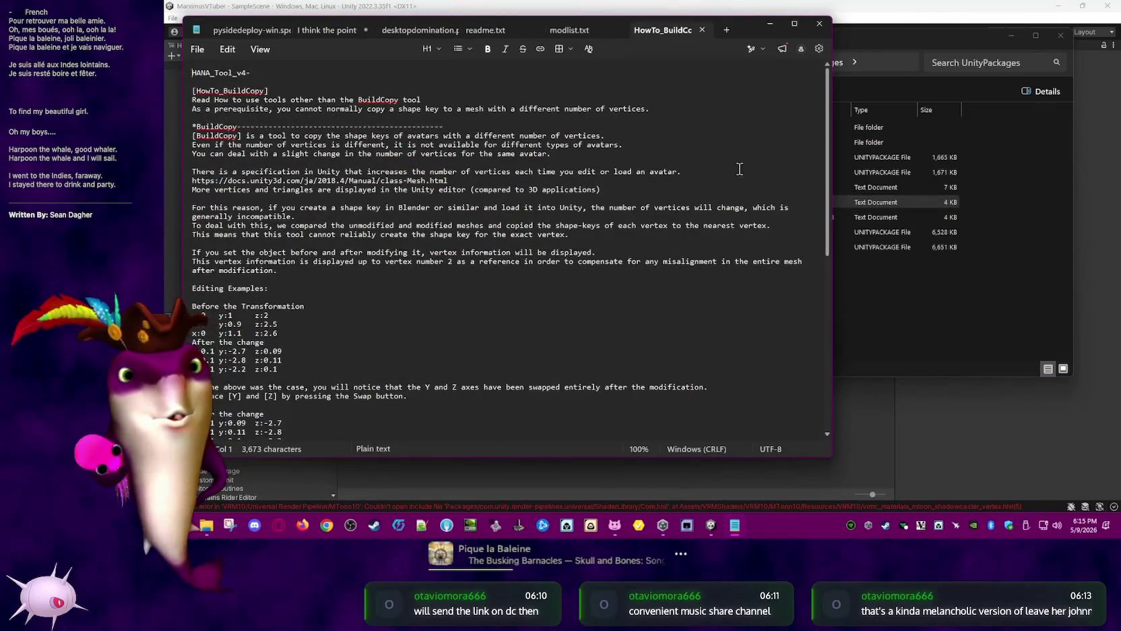
Close the build-copy notes, read license.txt to the end, close it and return to Unity
{"action": "left_click", "coordinate": [703, 30]}
{"action": "left_click", "coordinate": [813, 201]}
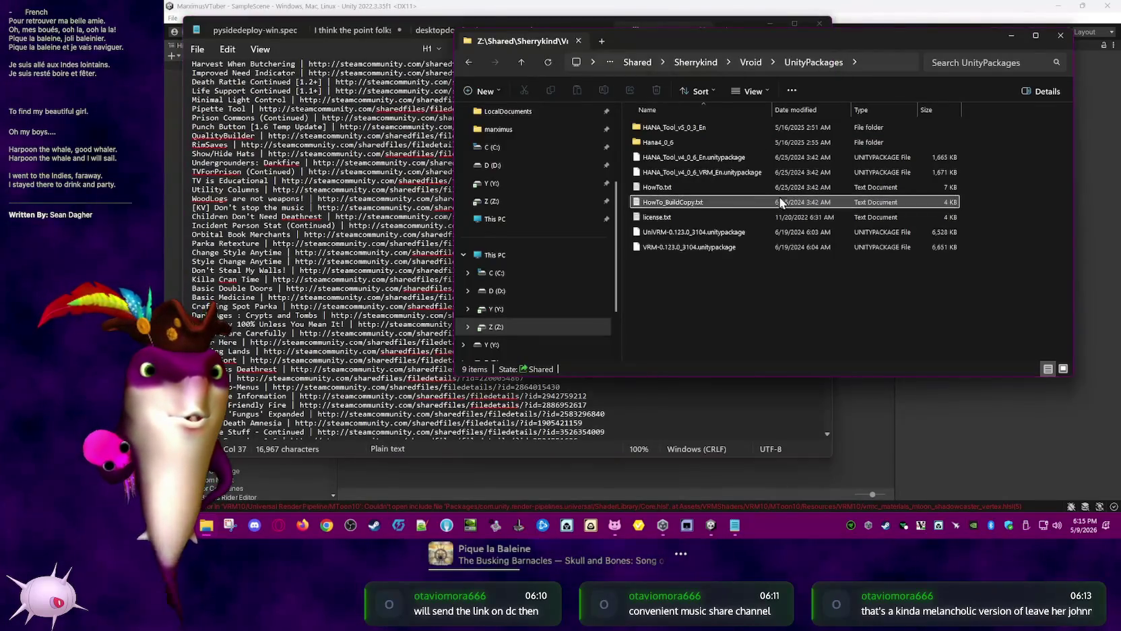
{"action": "double_click", "coordinate": [686, 215]}
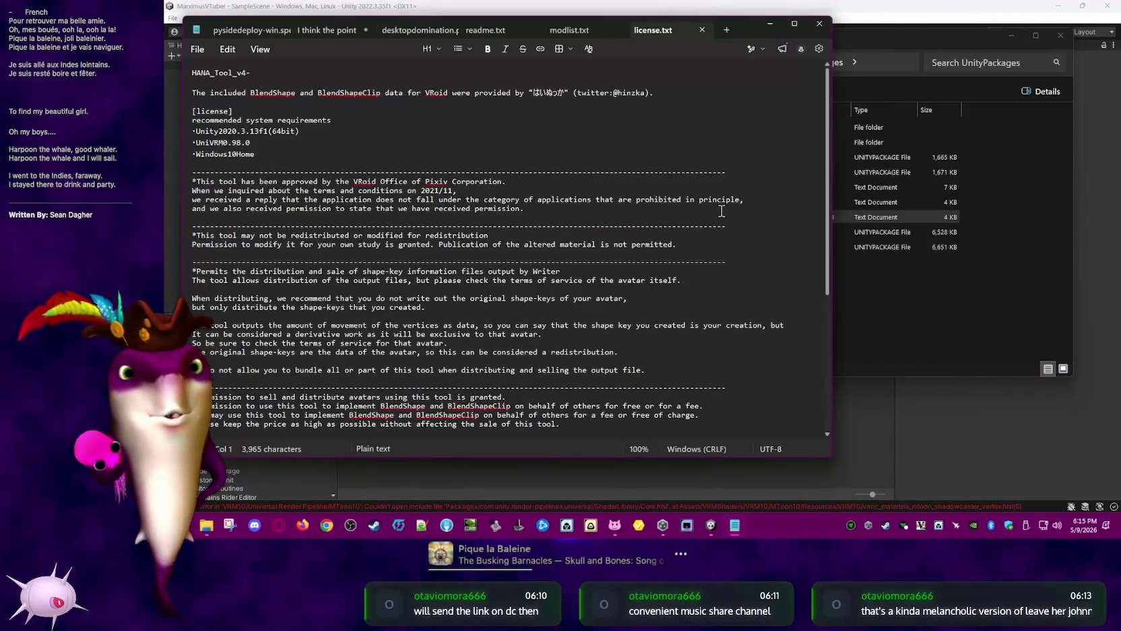
{"action": "scroll", "coordinate": [721, 212], "scroll_direction": "down", "scroll_amount": 2}
{"action": "scroll", "coordinate": [728, 215], "scroll_direction": "down", "scroll_amount": 2}
{"action": "scroll", "coordinate": [738, 223], "scroll_direction": "down", "scroll_amount": 2}
{"action": "scroll", "coordinate": [751, 234], "scroll_direction": "down", "scroll_amount": 2}
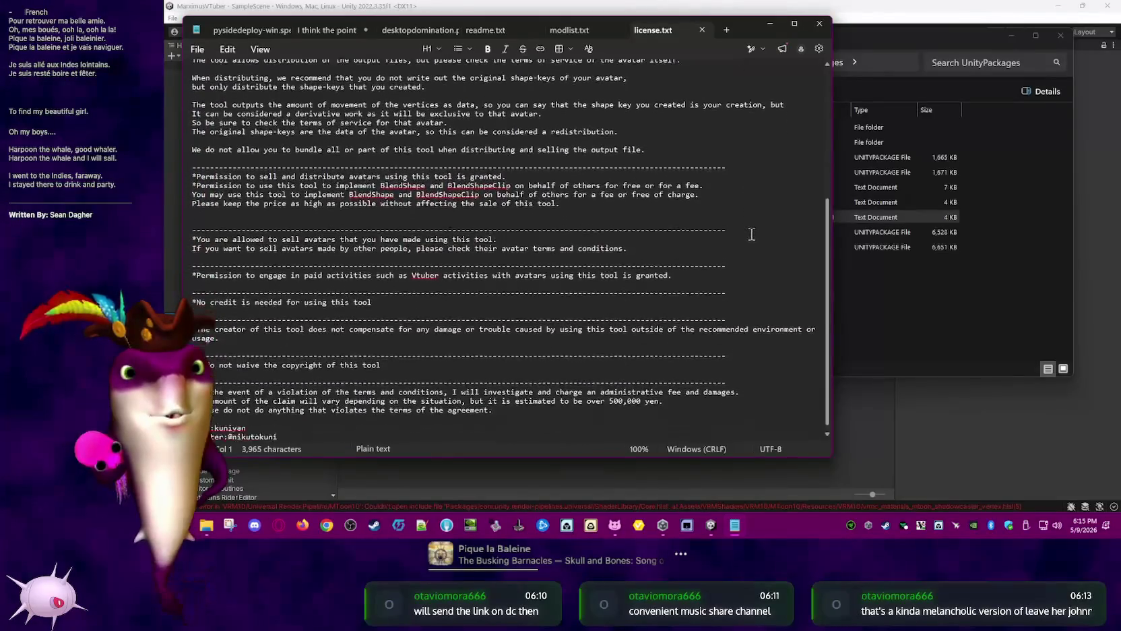
{"action": "scroll", "coordinate": [752, 235], "scroll_direction": "down", "scroll_amount": 1}
{"action": "left_click", "coordinate": [702, 29]}
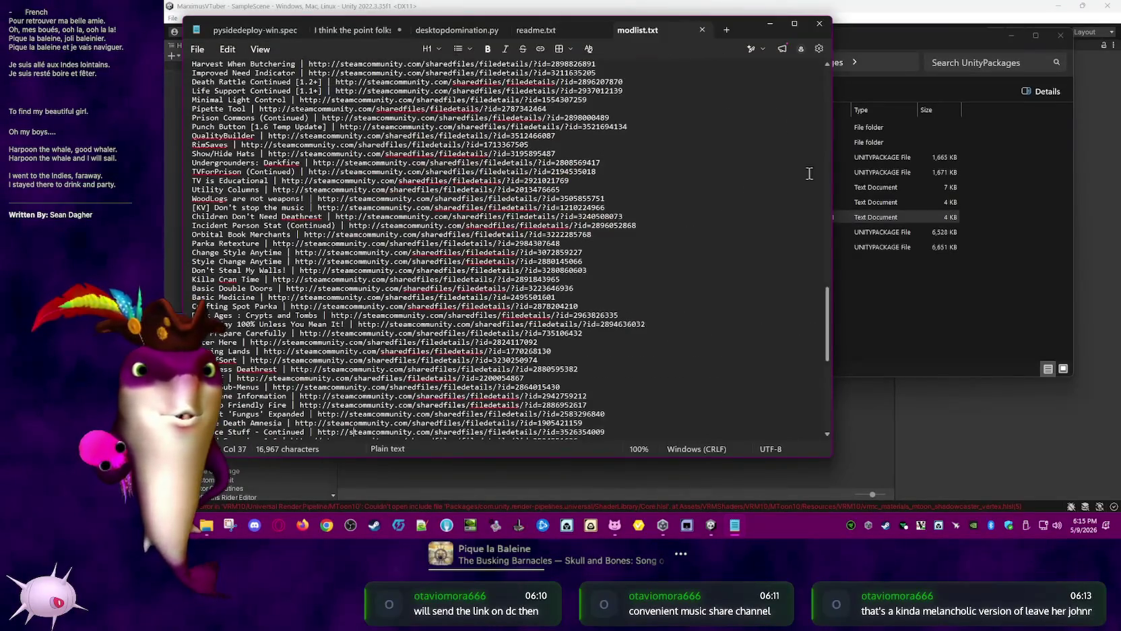
{"action": "left_click", "coordinate": [945, 318]}
{"action": "left_click", "coordinate": [970, 452]}
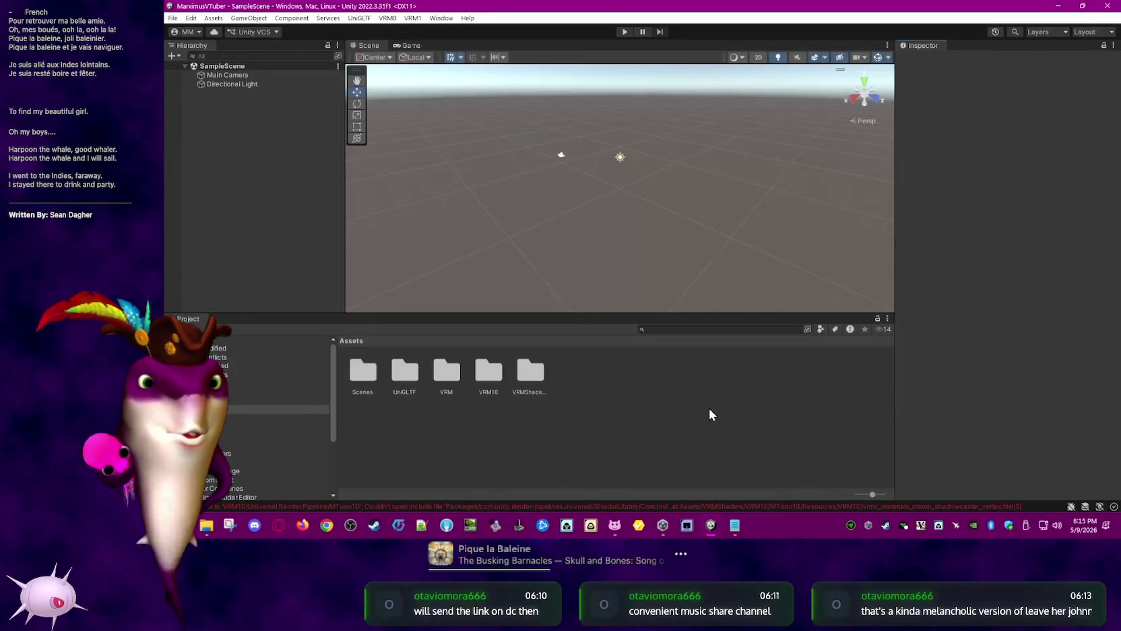
{"action": "mouse_move", "coordinate": [711, 525]}
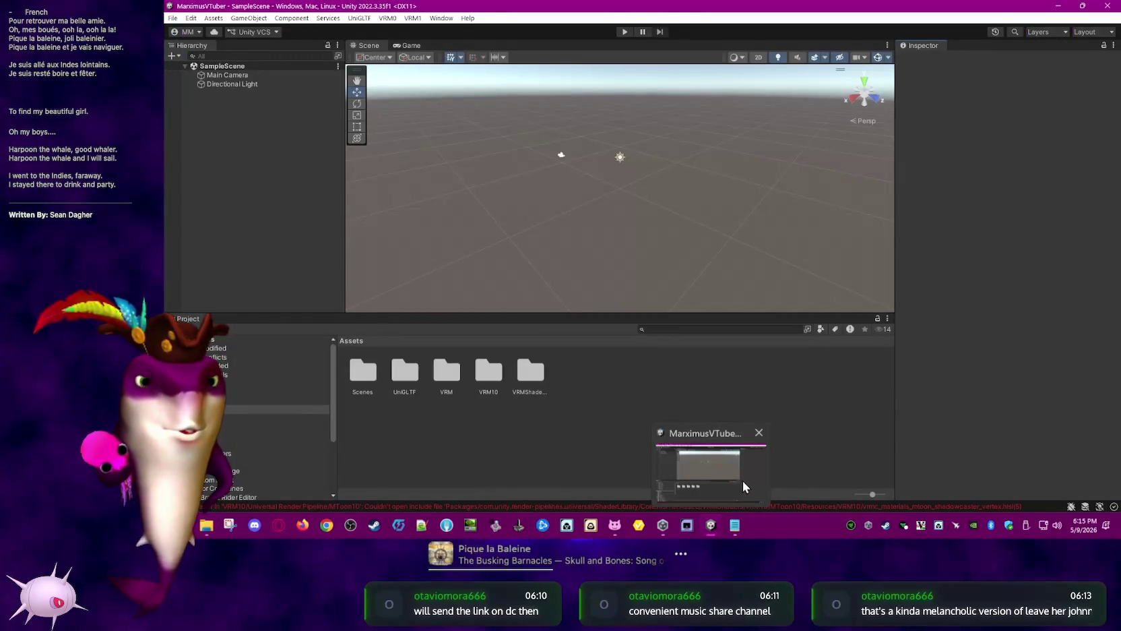
Open HANA_Tool_v4_0_6_En.unitypackage and drag it into Unity's Project window
{"action": "left_click", "coordinate": [209, 526]}
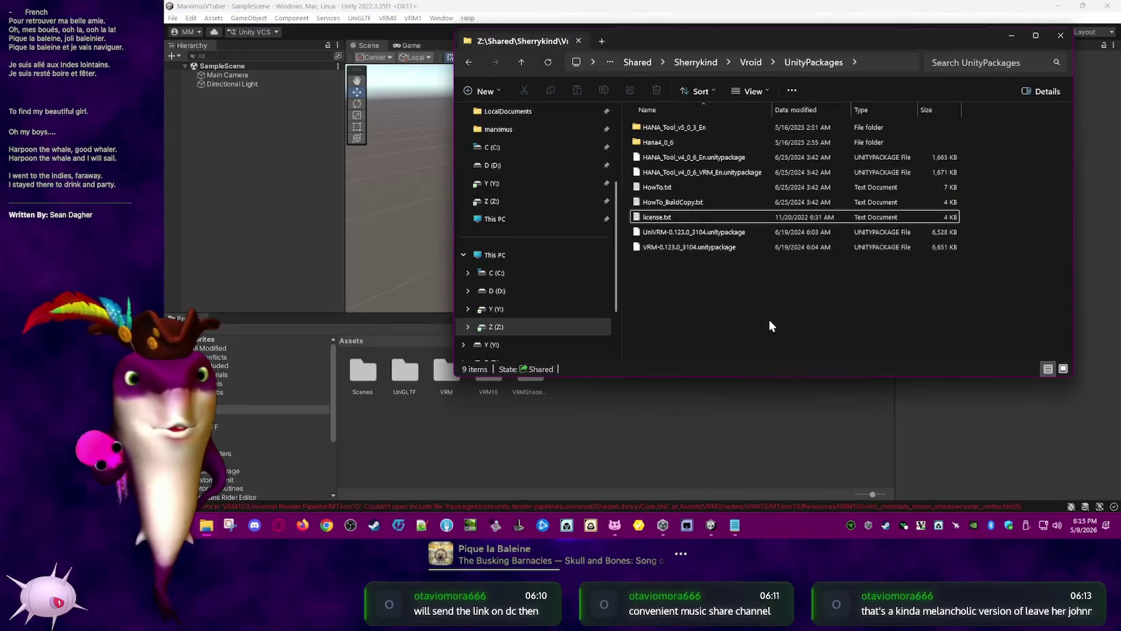
{"action": "left_click", "coordinate": [781, 156]}
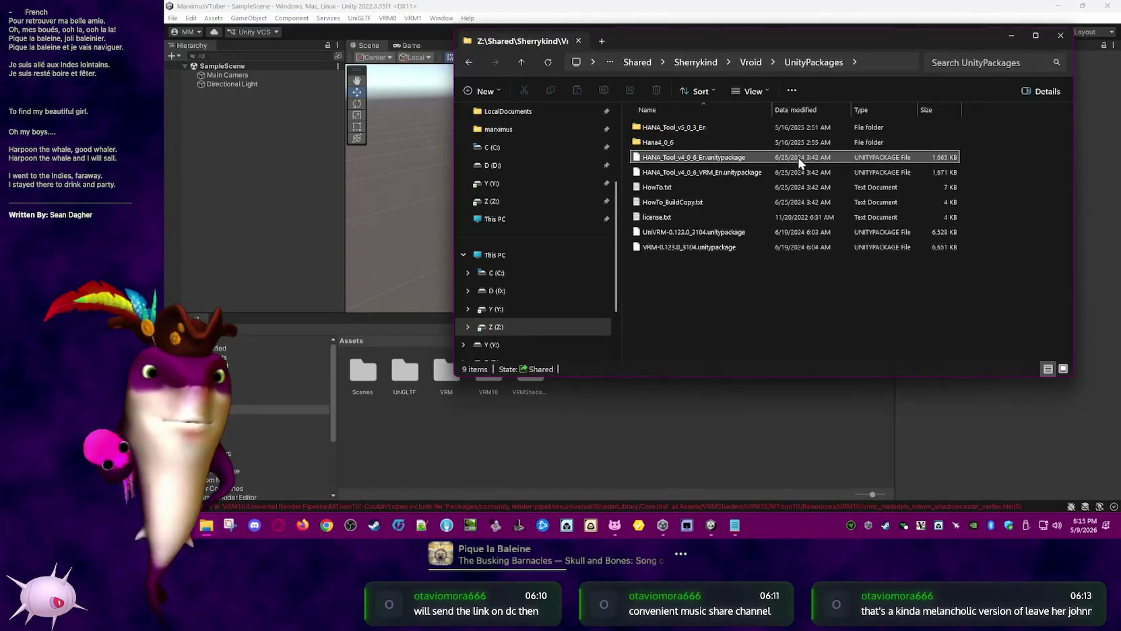
{"action": "double_click", "coordinate": [784, 156]}
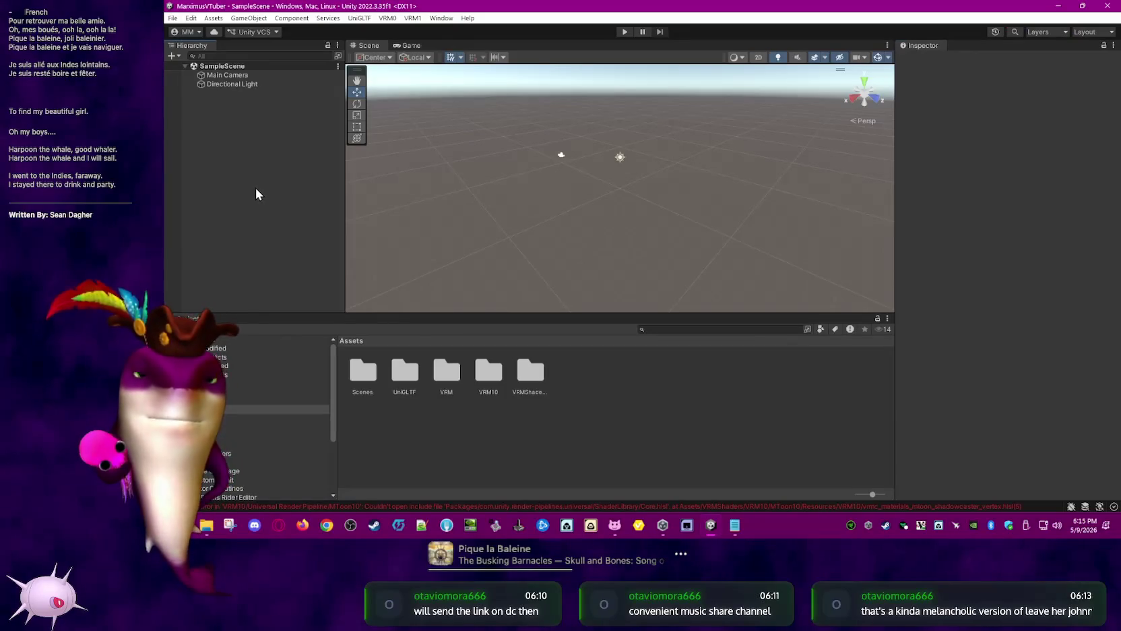
{"action": "left_click", "coordinate": [173, 18]}
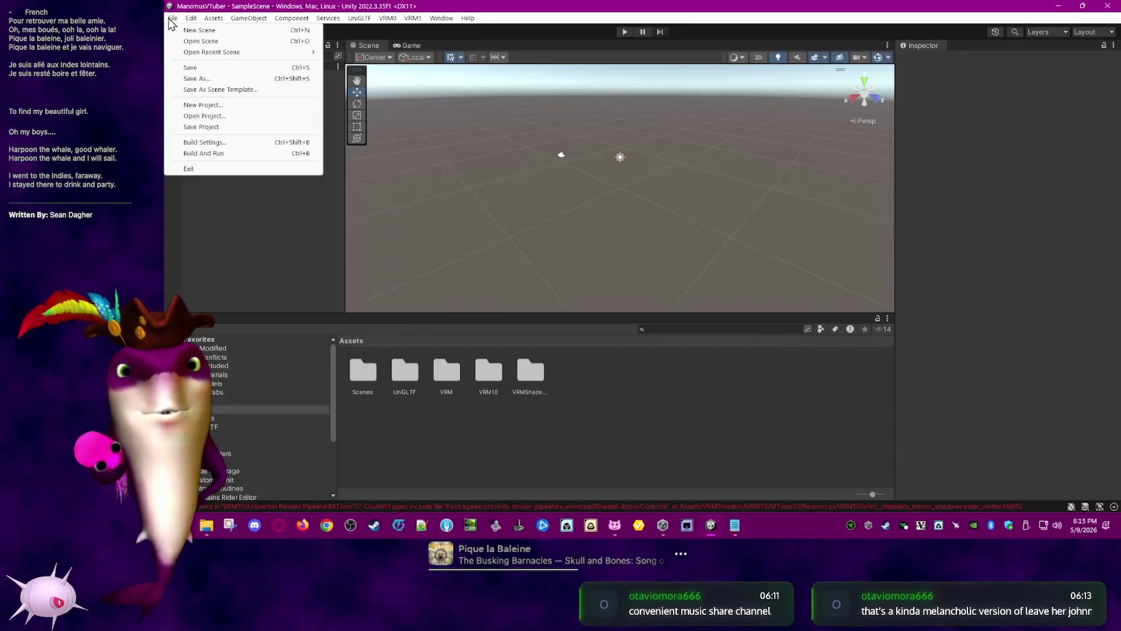
{"action": "left_click", "coordinate": [201, 70]}
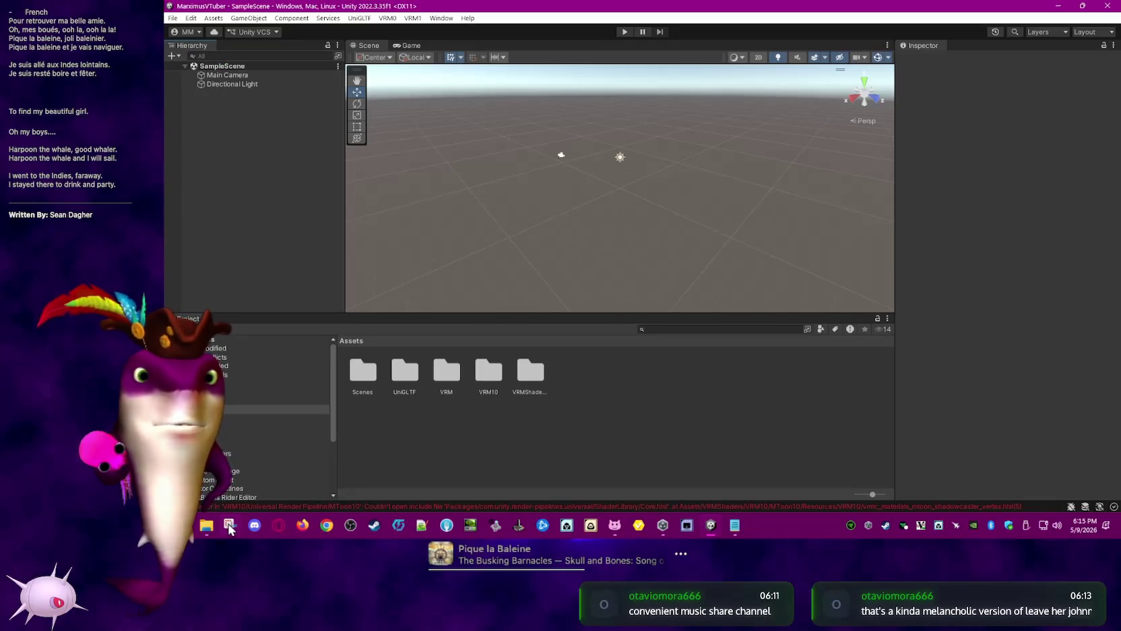
{"action": "left_click", "coordinate": [229, 526]}
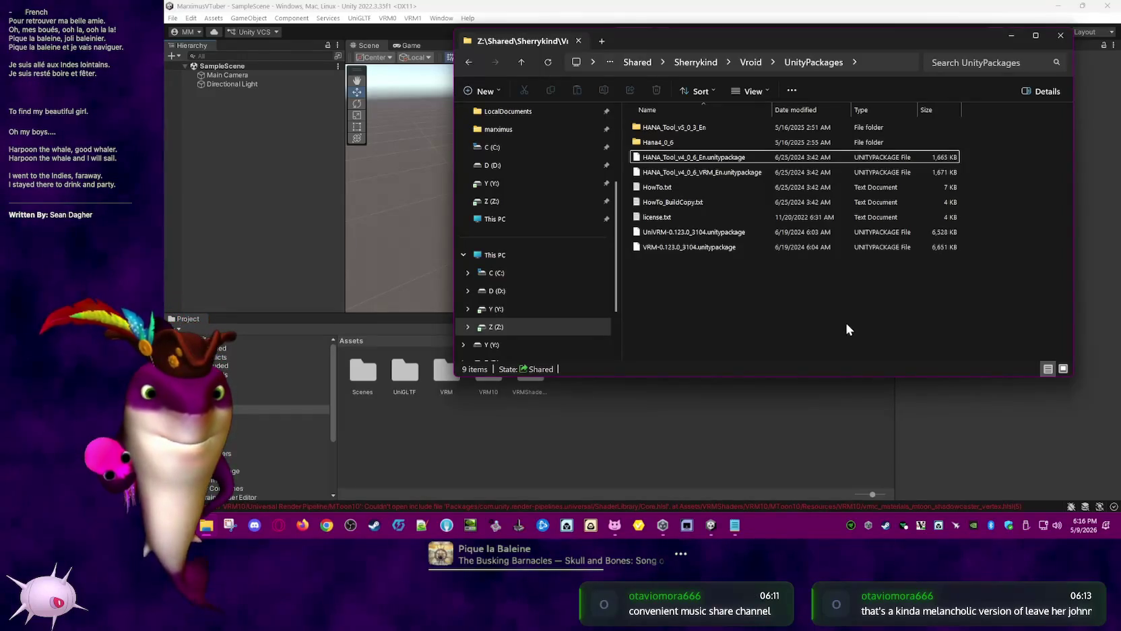
{"action": "mouse_move", "coordinate": [729, 155]}
{"action": "left_mouse_down"}
{"action": "mouse_move", "coordinate": [758, 241]}
{"action": "mouse_move", "coordinate": [783, 409]}
{"action": "left_mouse_up"}
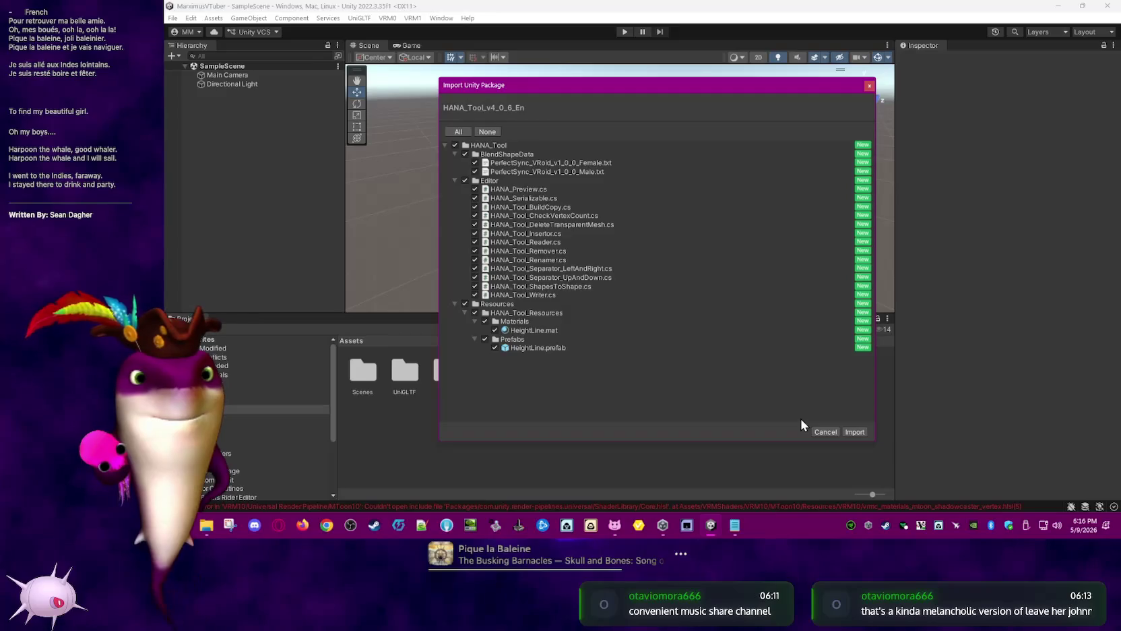
Import the HANA_Tool_v4_0_6_En package, then select HANA_Tool_v4_0_6_VRM_En in Explorer
{"action": "left_click", "coordinate": [856, 433]}
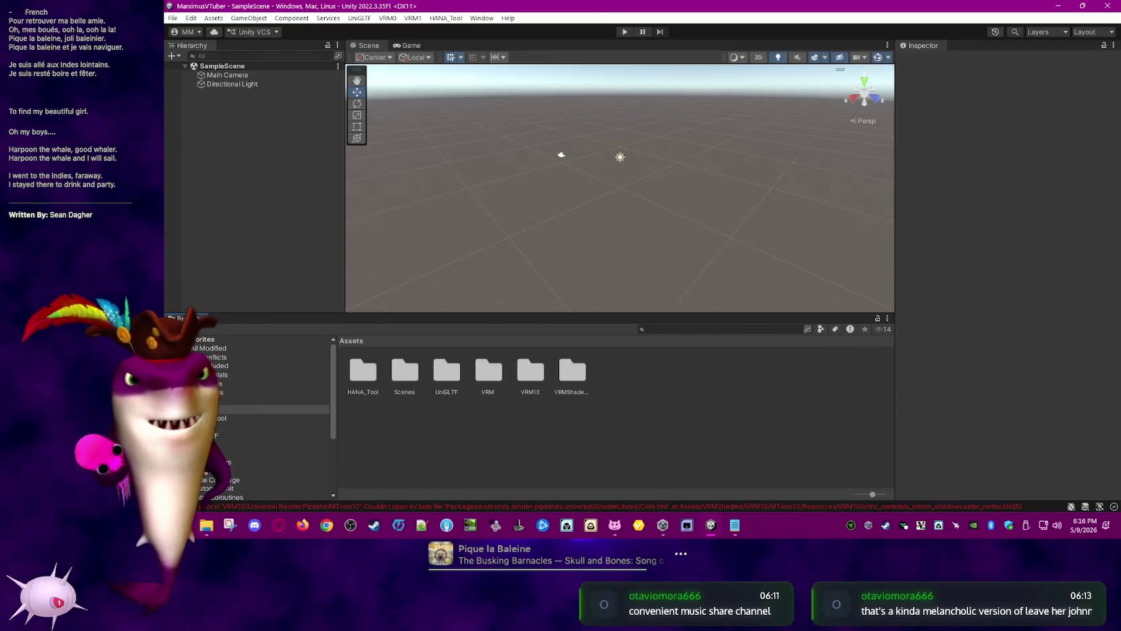
{"action": "key", "text": "alt+Tab"}
{"action": "left_click", "coordinate": [694, 173]}
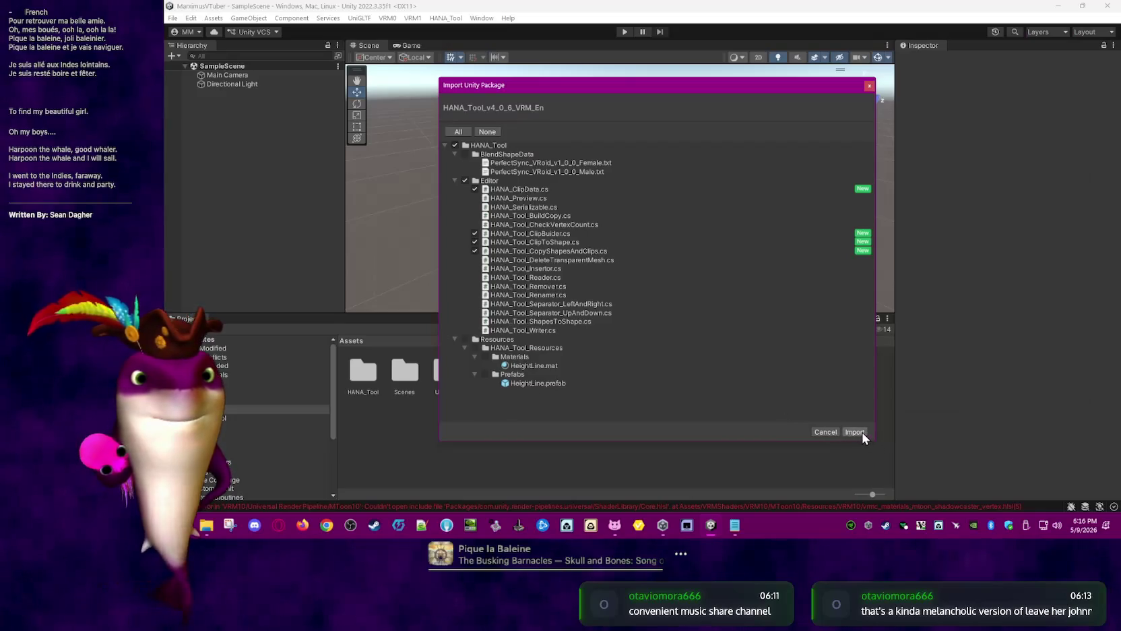
Import the HANA_Tool_v4_0_6_VRM_En package, then close the Unity editor to restart it
{"action": "left_click", "coordinate": [857, 432]}
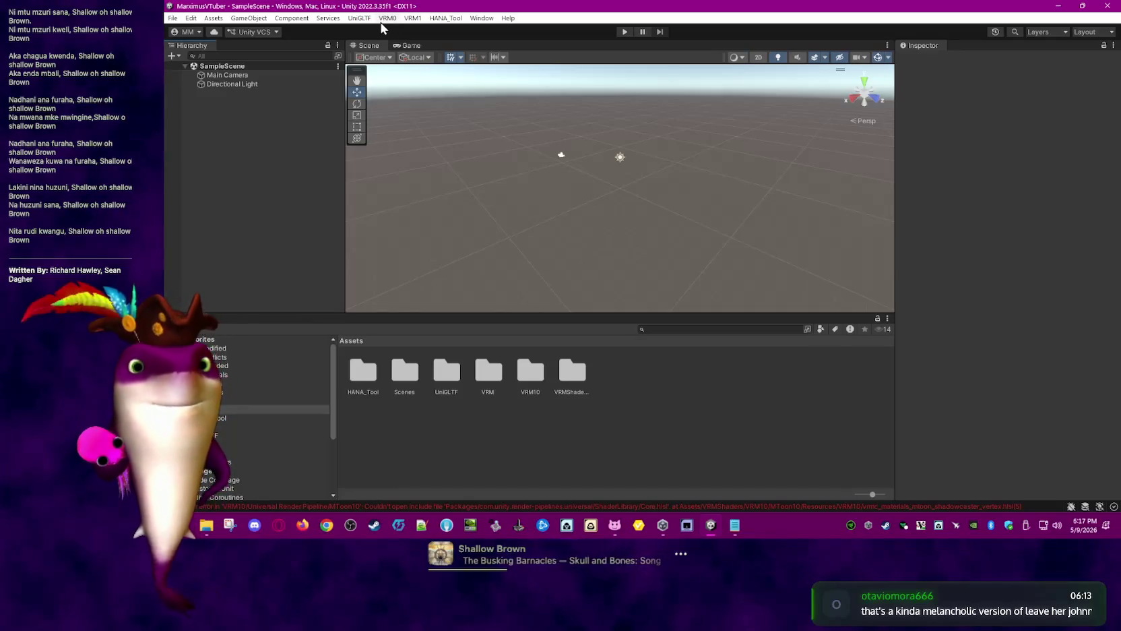
{"action": "left_click", "coordinate": [172, 19]}
{"action": "left_click", "coordinate": [197, 65]}
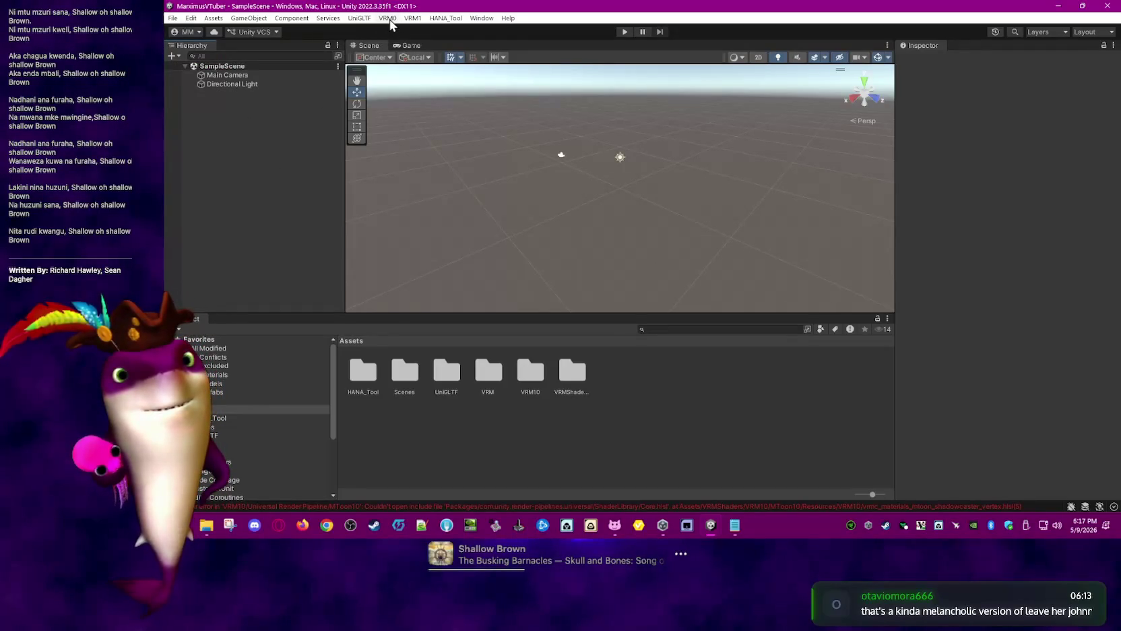
{"action": "left_click", "coordinate": [1108, 6]}
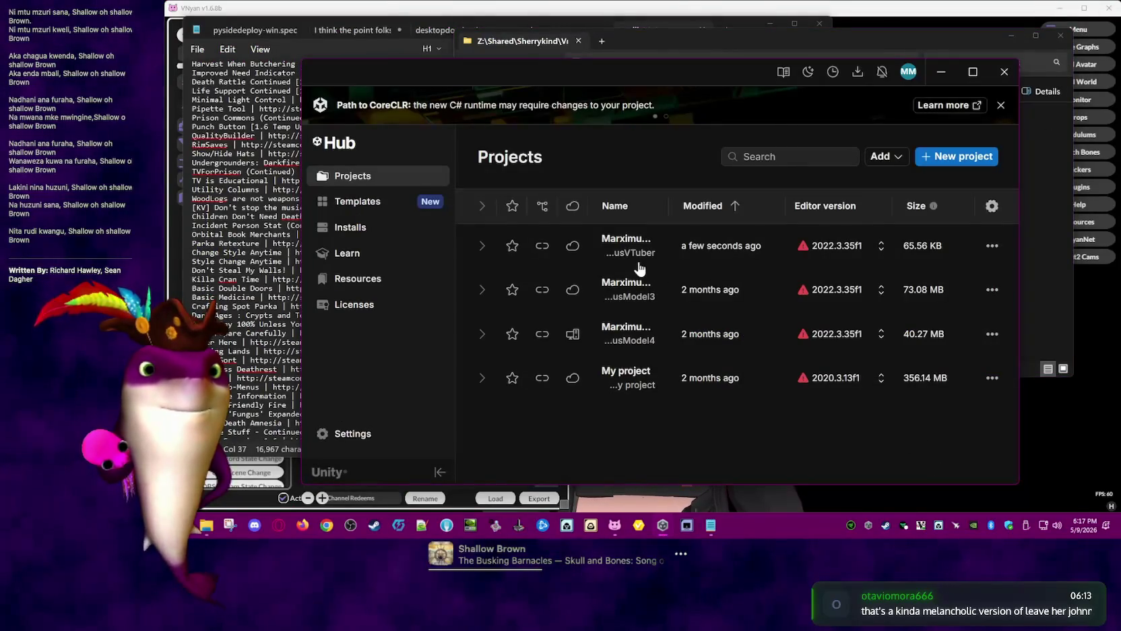
Reopen the MarximusVTuber project from Unity Hub's Projects list
{"action": "left_click", "coordinate": [735, 254]}
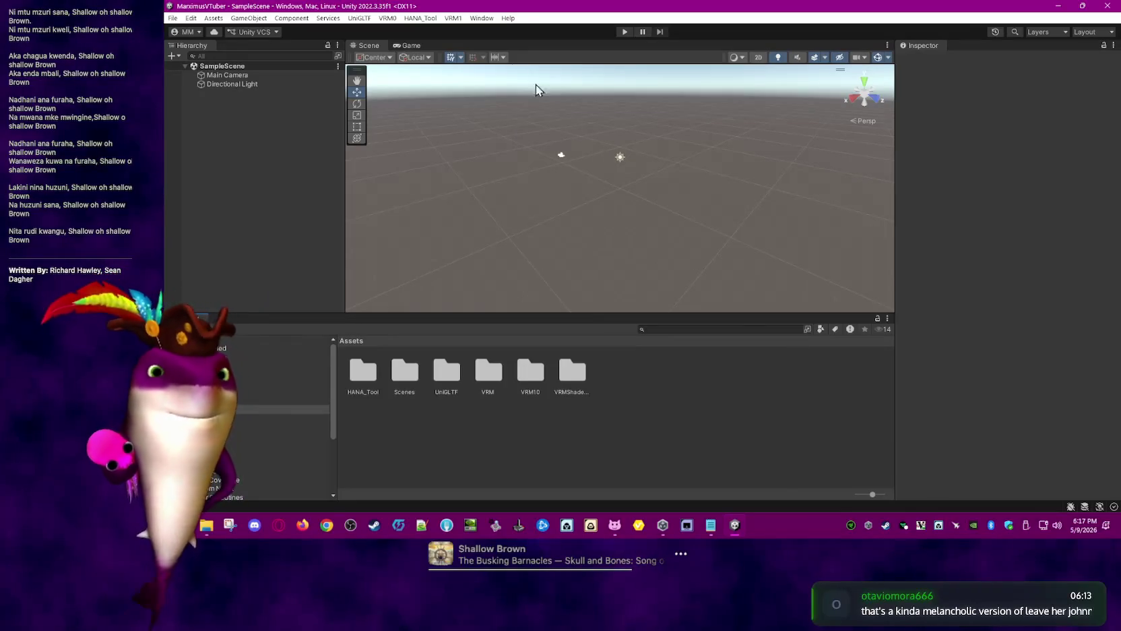
{"action": "left_click", "coordinate": [388, 19]}
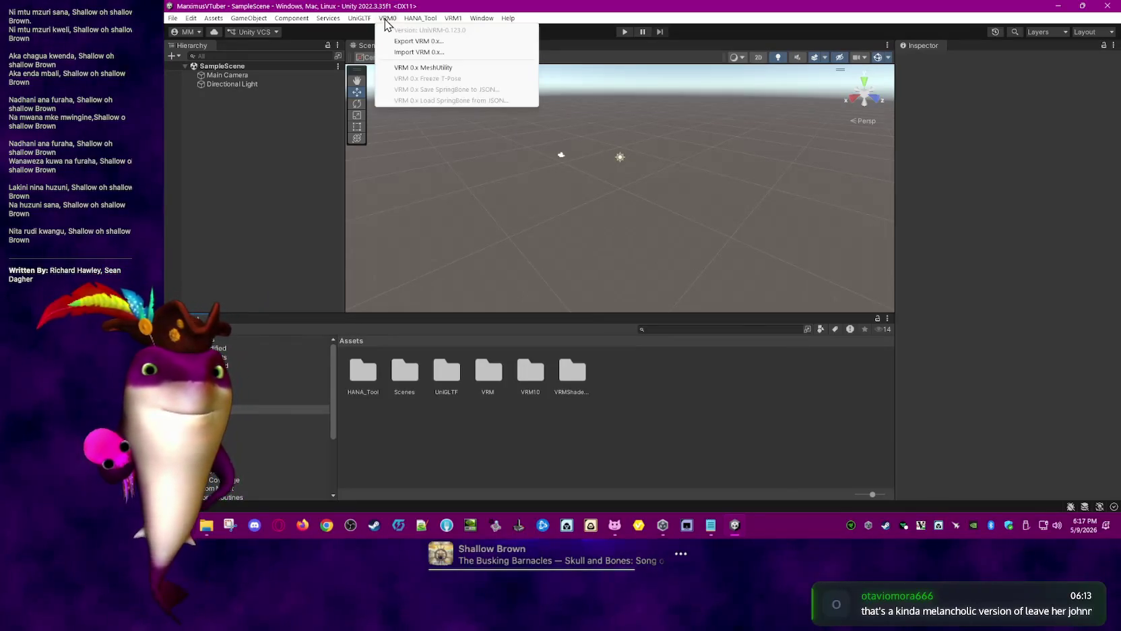
Import MarximusModel5.vrm from the VRoid folder and save it as MarximusModel5.prefab in Assets
{"action": "left_click", "coordinate": [443, 52]}
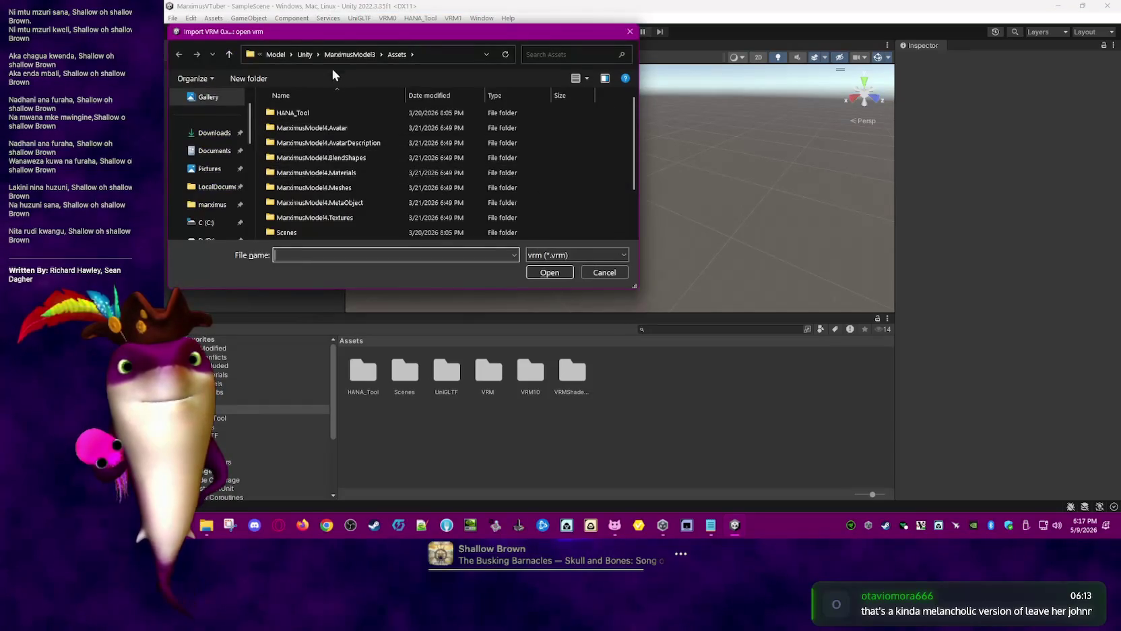
{"action": "left_click", "coordinate": [282, 53]}
{"action": "double_click", "coordinate": [295, 146]}
{"action": "left_click", "coordinate": [366, 173]}
{"action": "double_click", "coordinate": [366, 173]}
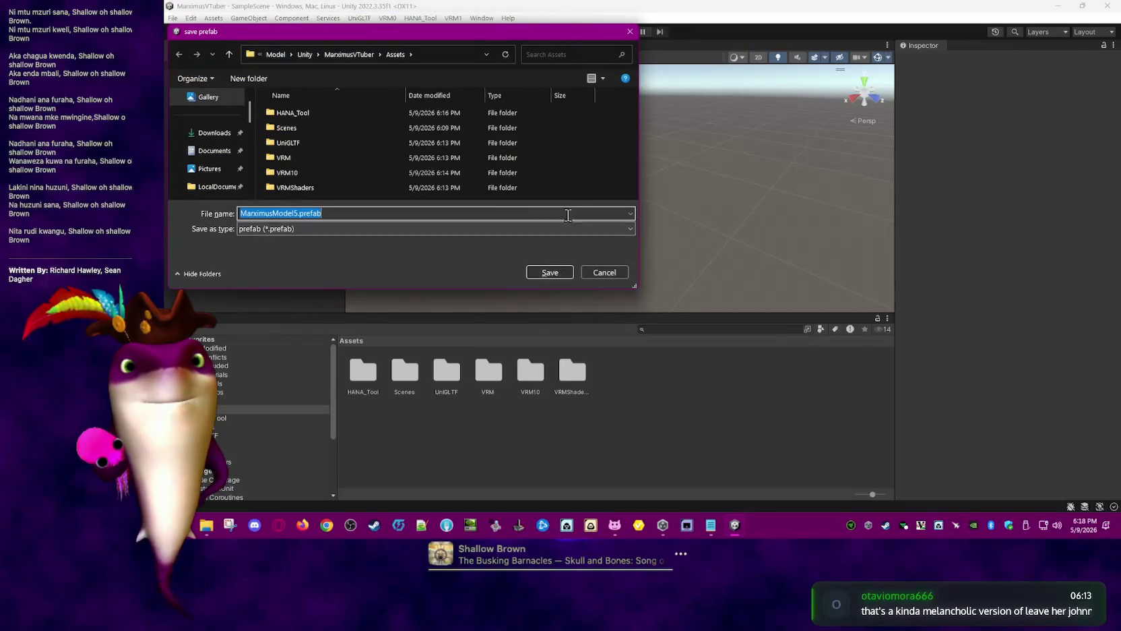
{"action": "left_click", "coordinate": [546, 272]}
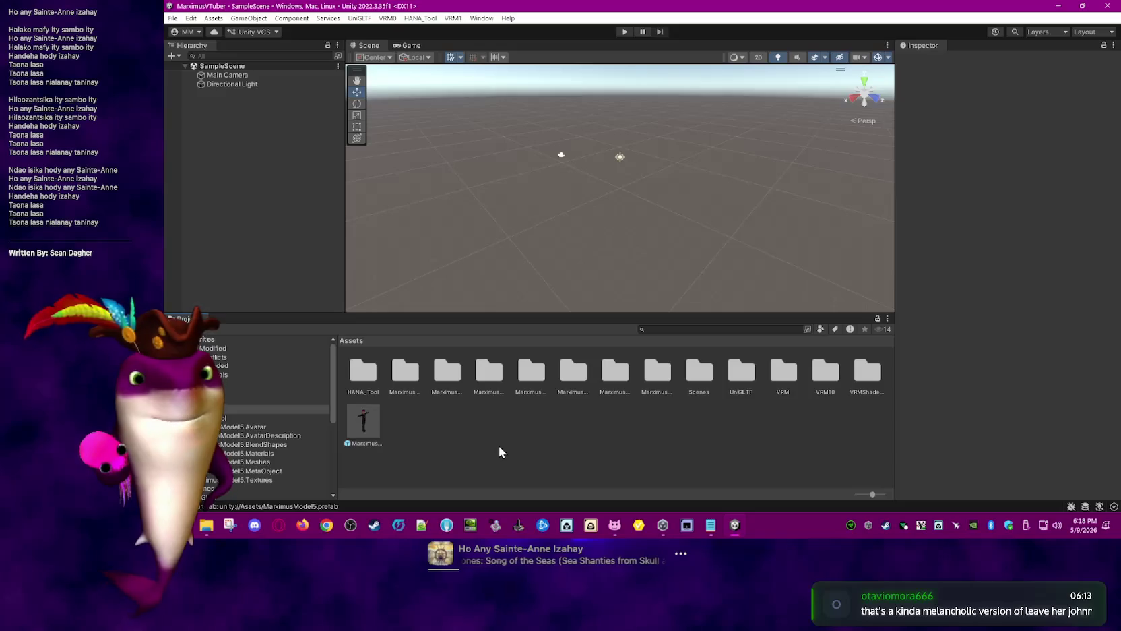
Drag the MarximusModel5 prefab into the SampleScene Hierarchy at position 0, 0, 0
{"action": "left_click", "coordinate": [363, 421]}
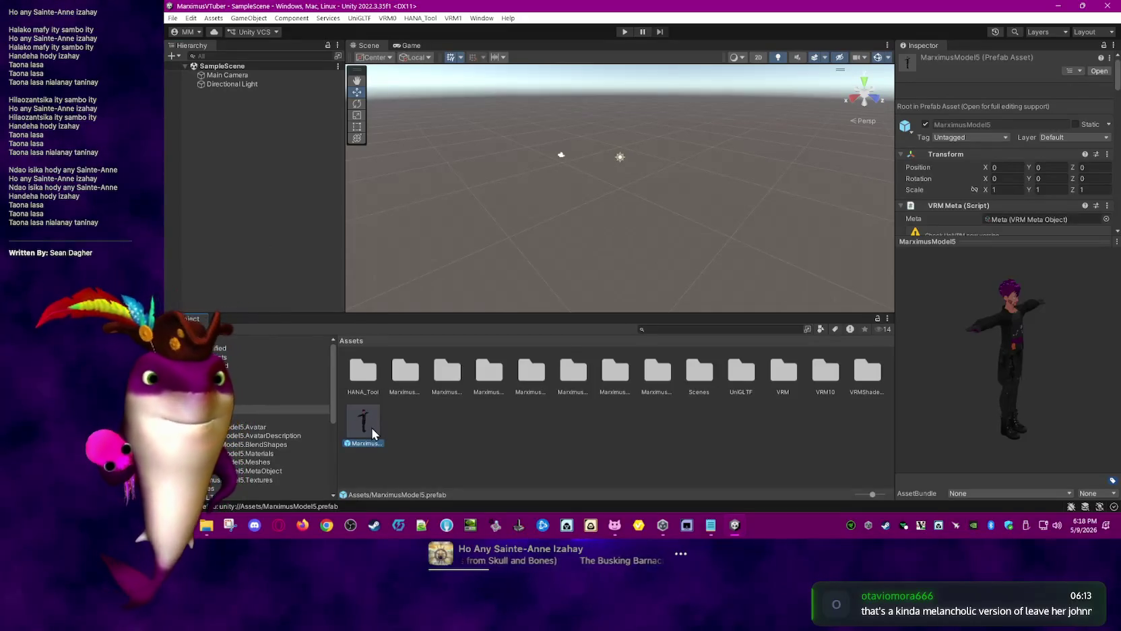
{"action": "mouse_move", "coordinate": [1024, 242]}
{"action": "left_mouse_down"}
{"action": "mouse_move", "coordinate": [1027, 364]}
{"action": "mouse_move", "coordinate": [1028, 285]}
{"action": "left_mouse_up"}
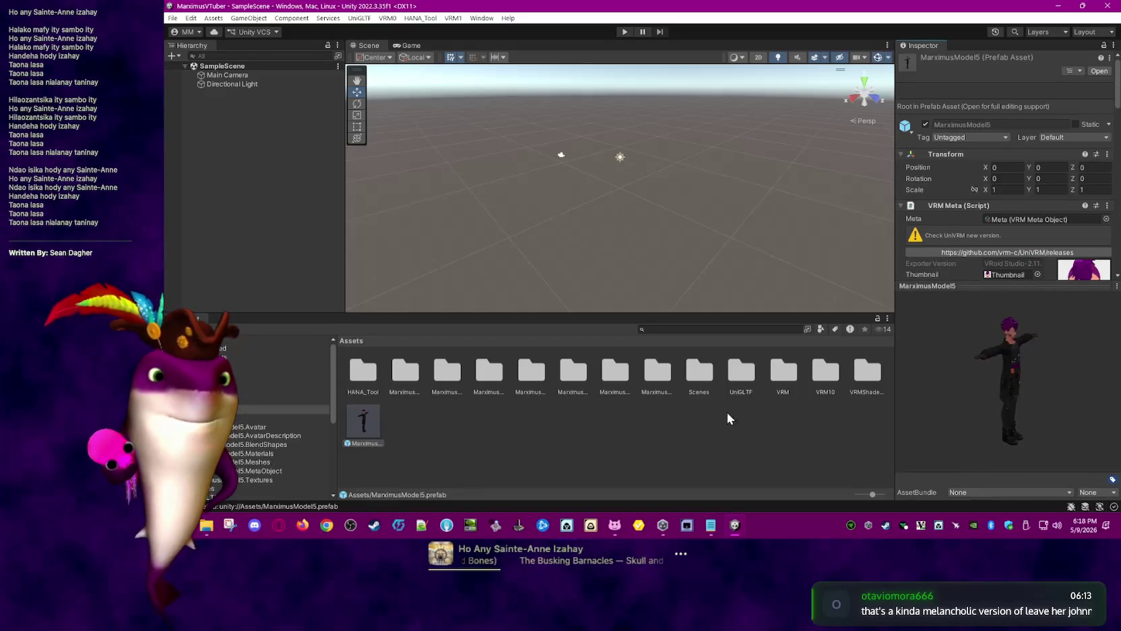
{"action": "left_click", "coordinate": [750, 427]}
{"action": "left_click", "coordinate": [363, 422]}
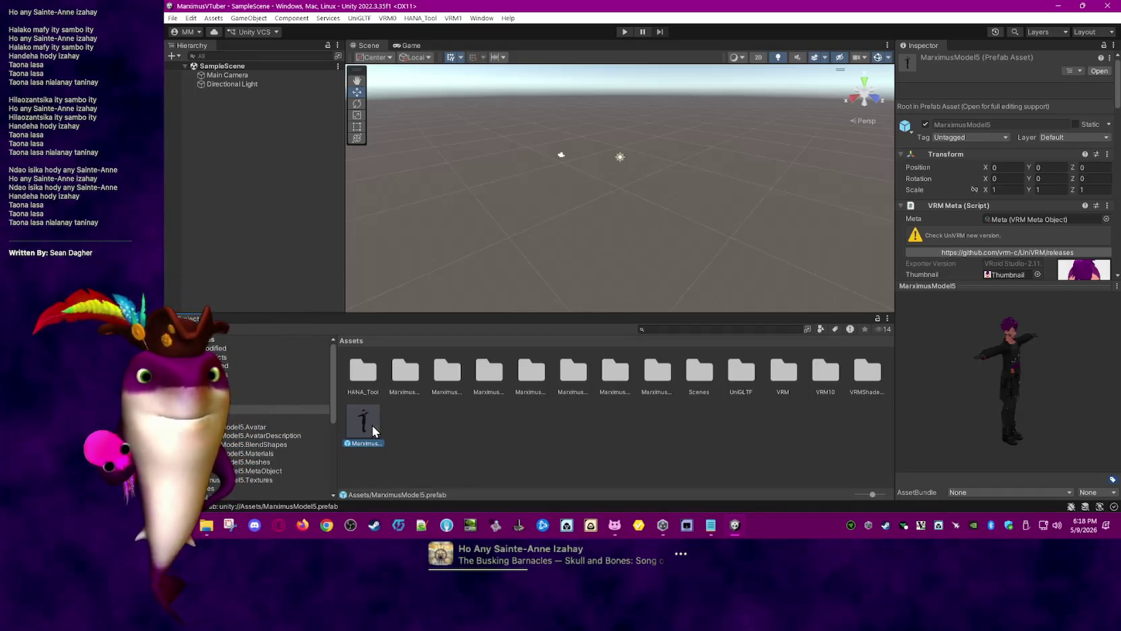
{"action": "left_click_drag", "start_coordinate": [372, 425], "coordinate": [249, 177]}
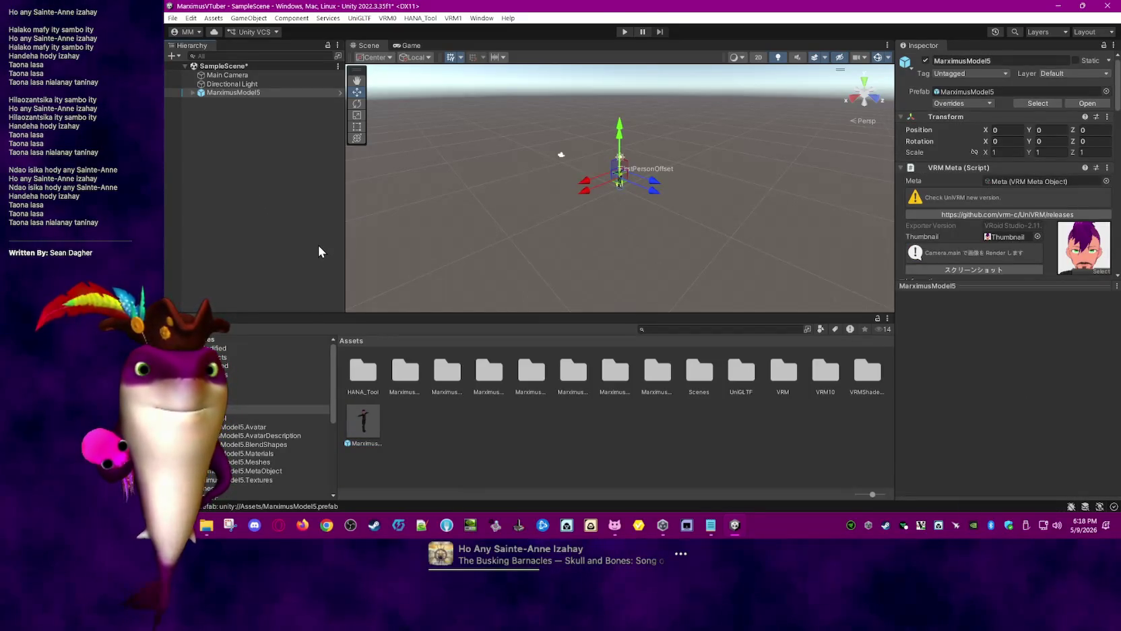
{"action": "left_click", "coordinate": [419, 19]}
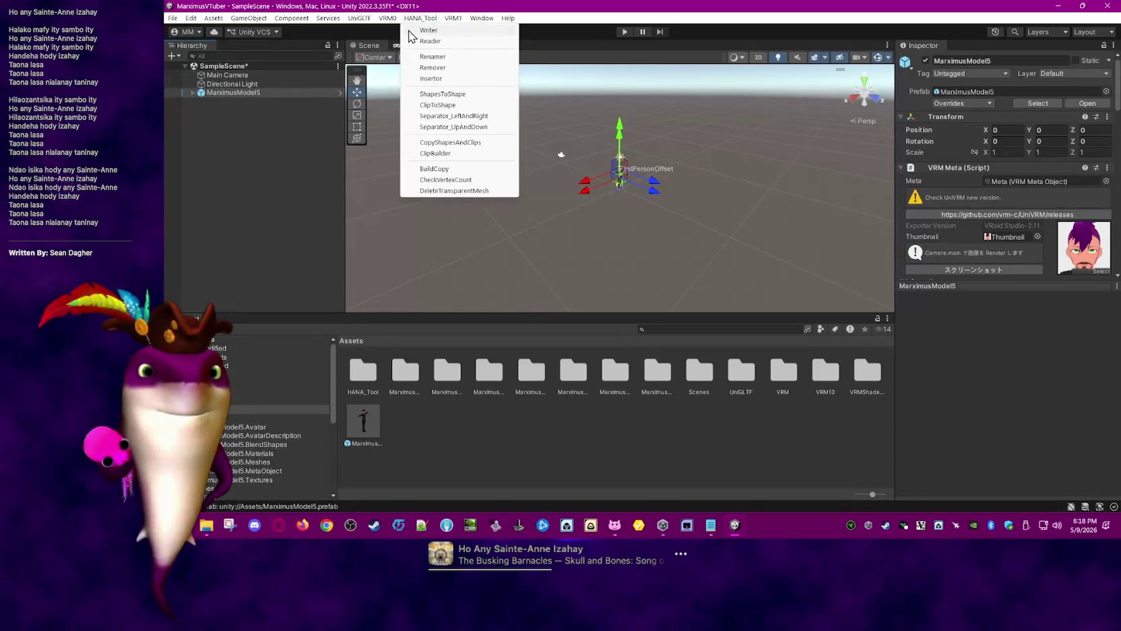
Read the PerfectSync_VRoid_v1_0_0_Male blendshapes into the Face mesh with HANA_Tool Reader
{"action": "left_click", "coordinate": [416, 41]}
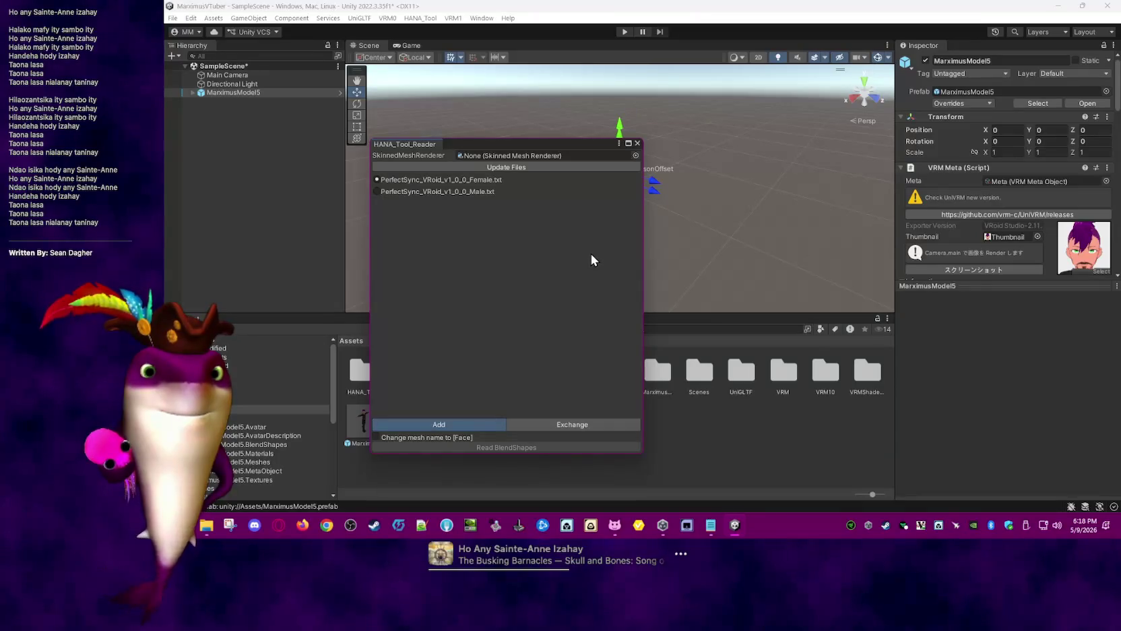
{"action": "left_click", "coordinate": [635, 156]}
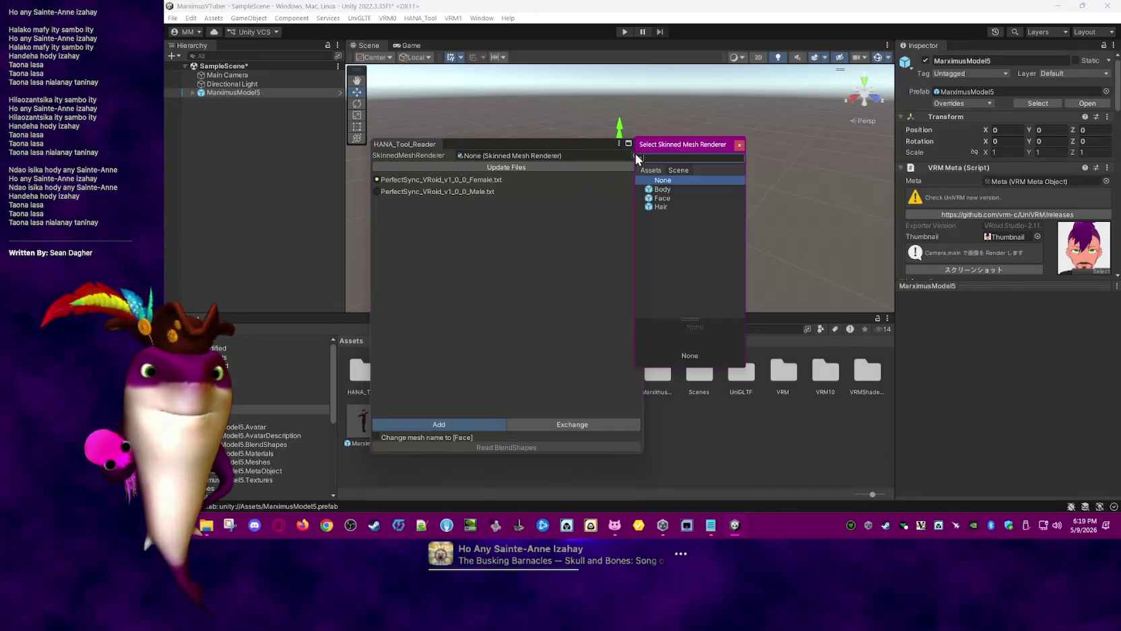
{"action": "left_click", "coordinate": [668, 199]}
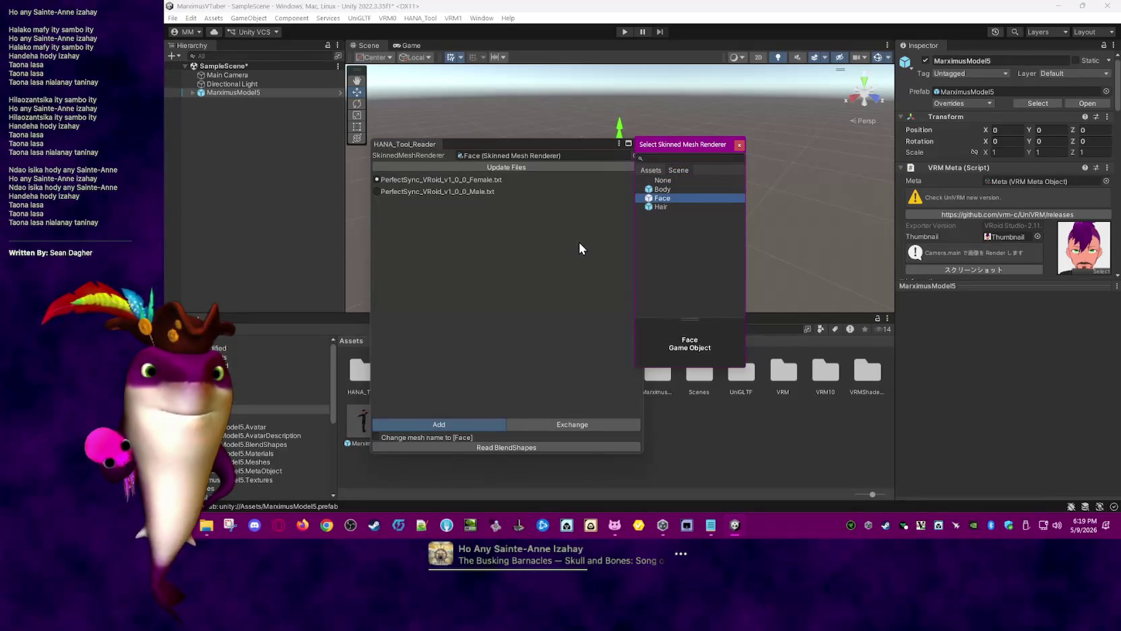
{"action": "double_click", "coordinate": [672, 201]}
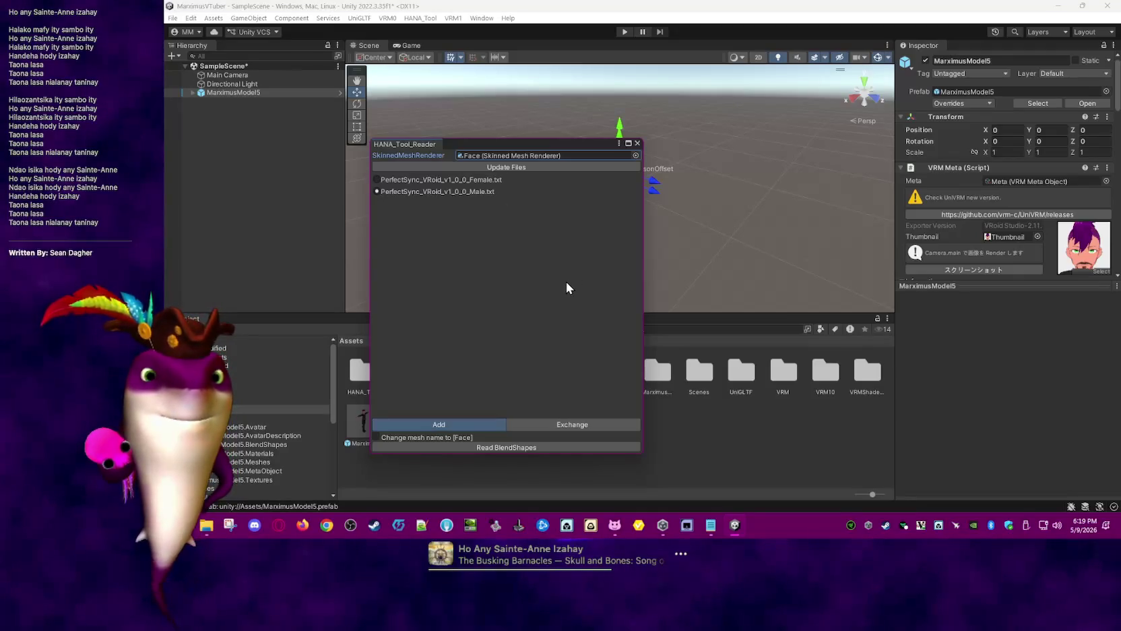
{"action": "left_click", "coordinate": [470, 445]}
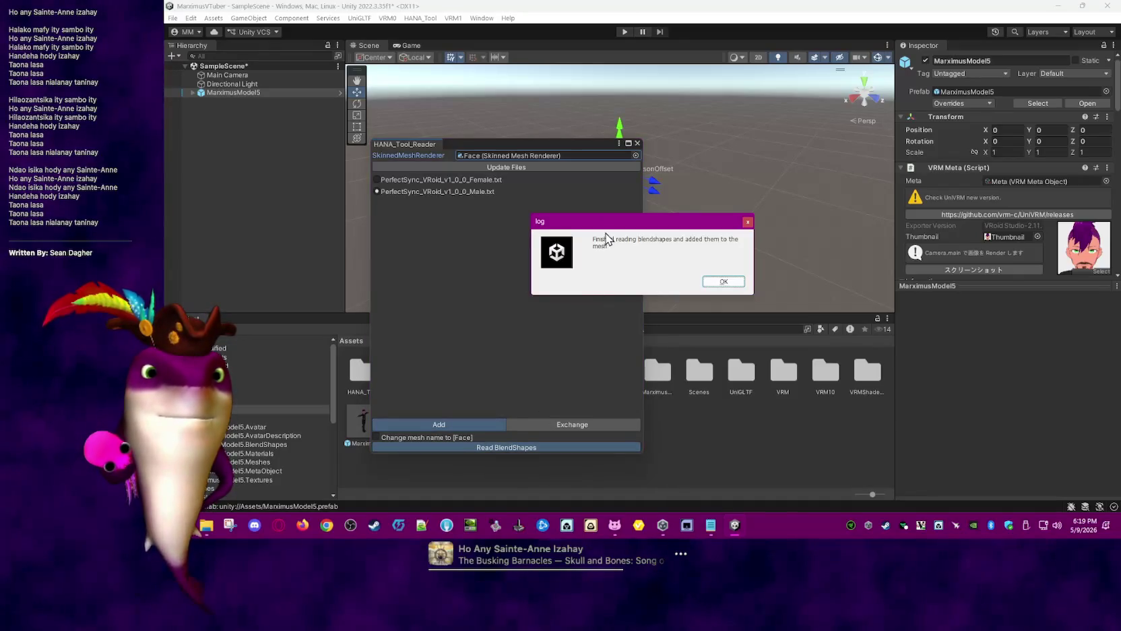
{"action": "left_click", "coordinate": [721, 288]}
{"action": "left_click", "coordinate": [638, 144]}
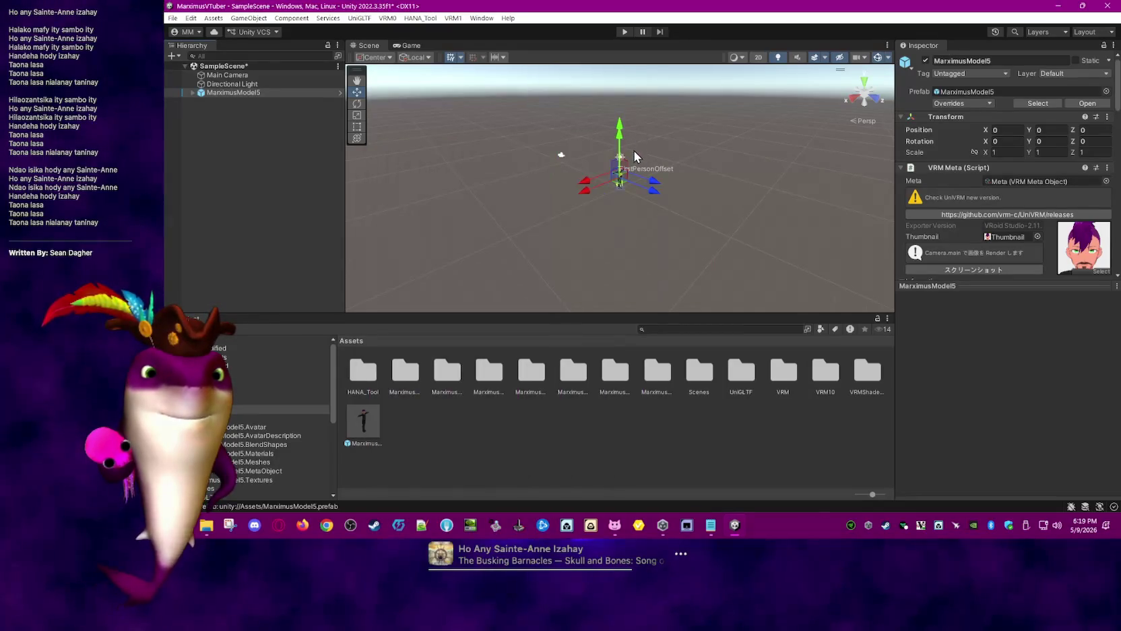
{"action": "left_click", "coordinate": [421, 18]}
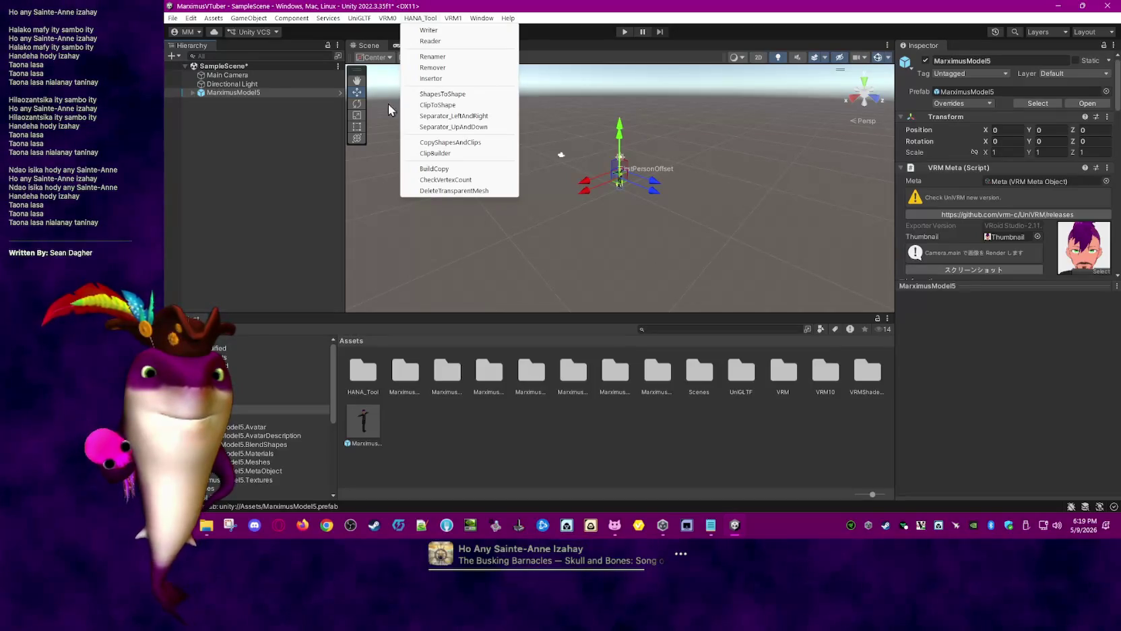
Build VRoid ARKit blendshape clips for MarximusModel5 using HANA_Tool ClipBuilder
{"action": "left_click", "coordinate": [457, 154]}
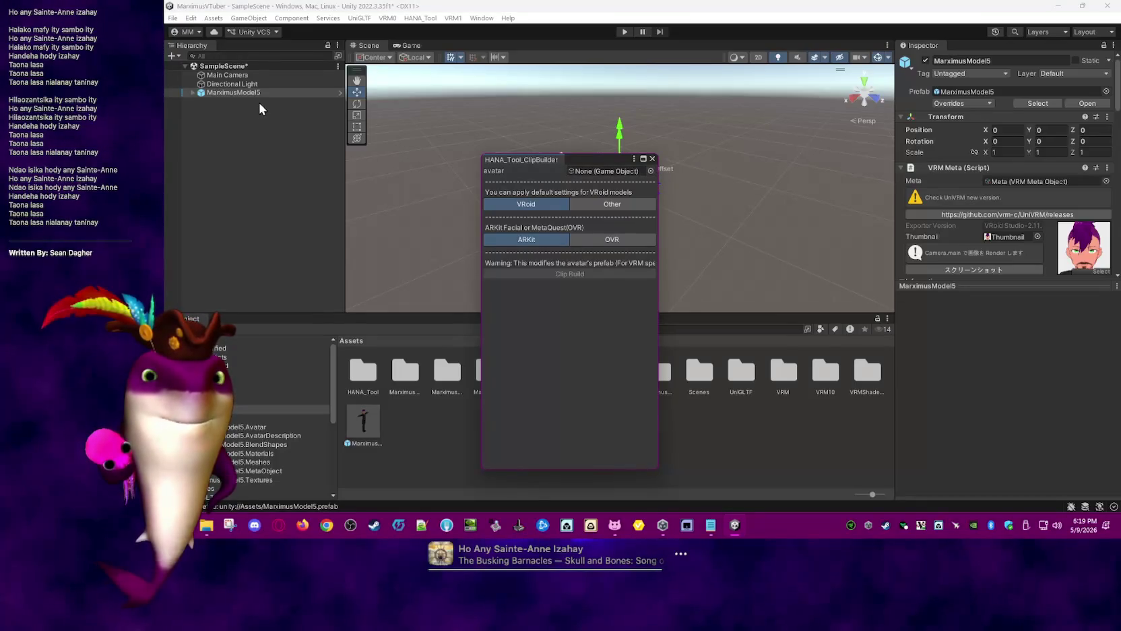
{"action": "left_click_drag", "start_coordinate": [240, 91], "coordinate": [598, 169]}
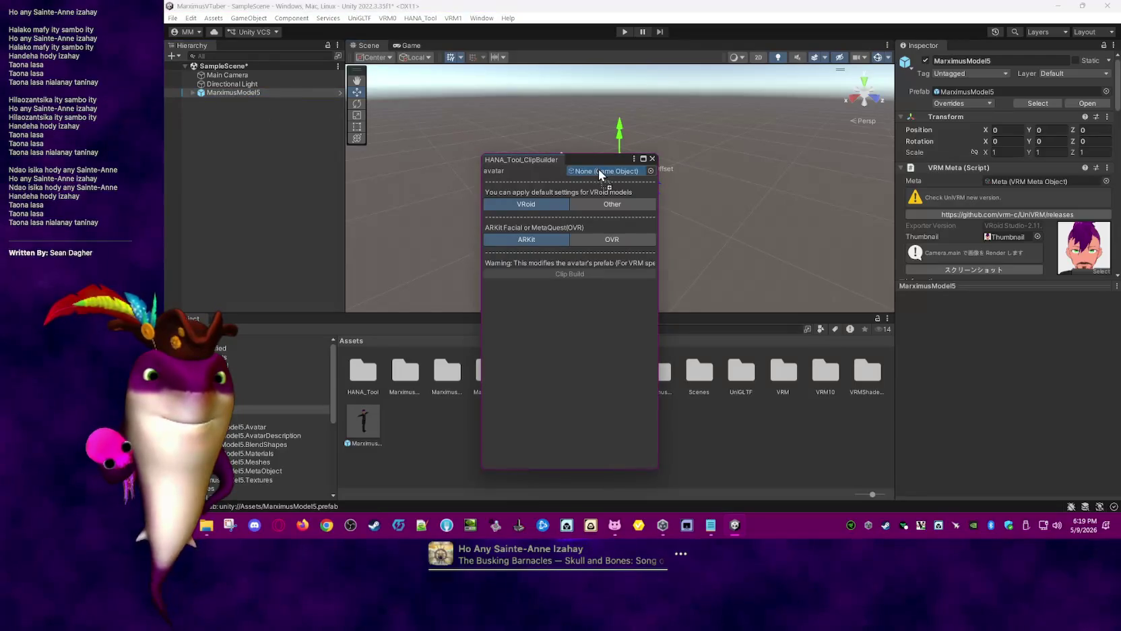
{"action": "left_click", "coordinate": [570, 272]}
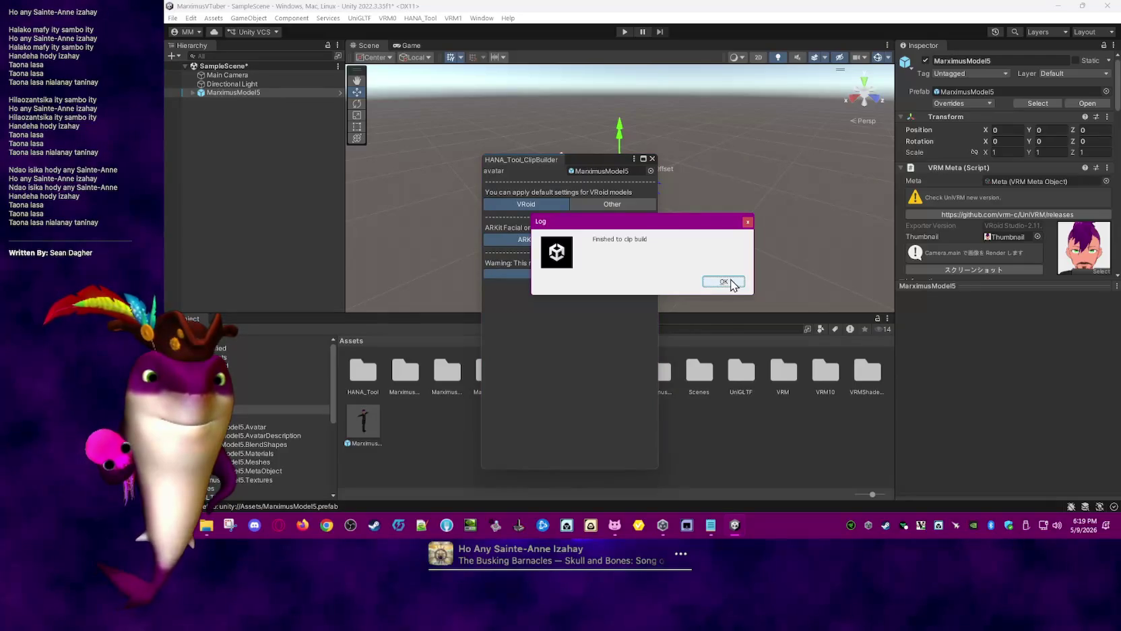
{"action": "left_click", "coordinate": [724, 282]}
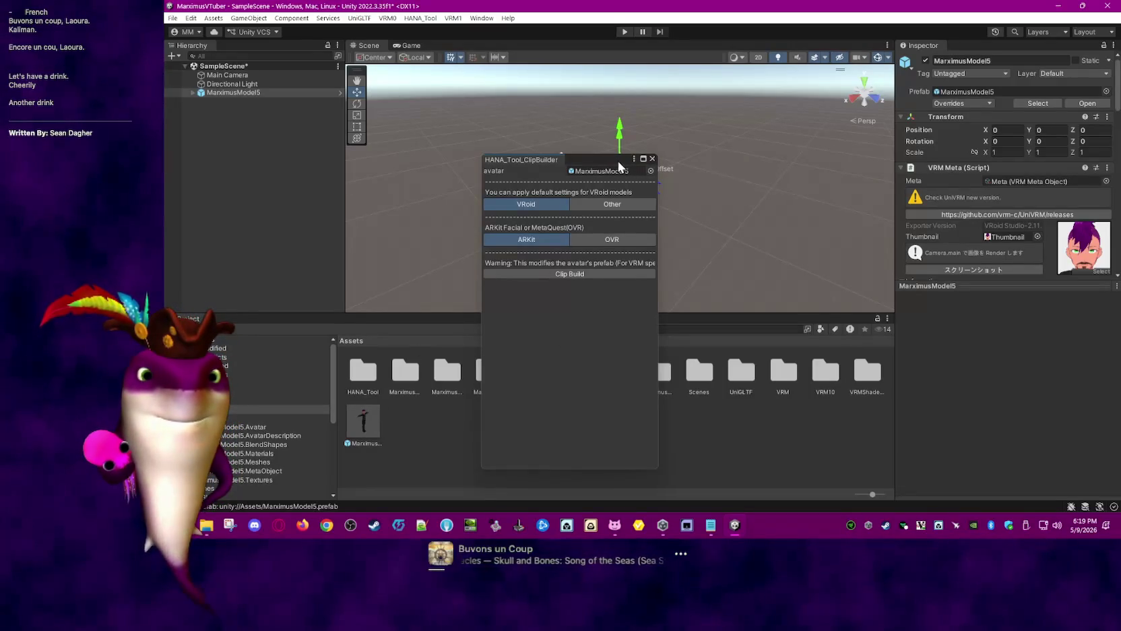
{"action": "left_click", "coordinate": [653, 158]}
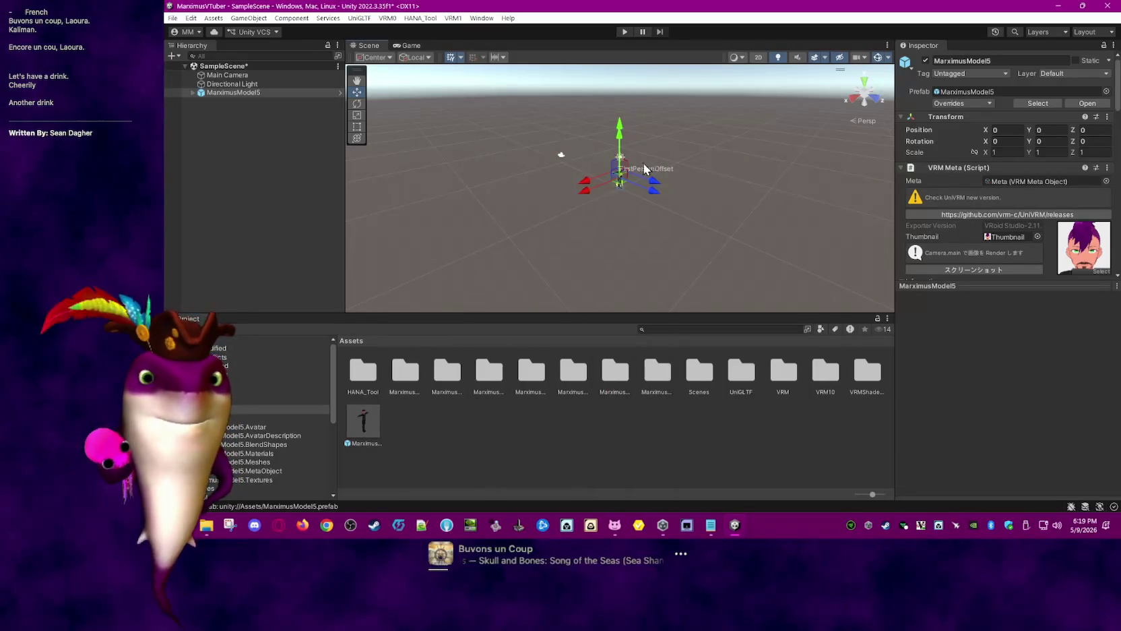
Open the MarximusModel5 BlendShape asset from the MarximusModel5.BlendShapes folder
{"action": "scroll", "coordinate": [271, 403], "scroll_direction": "down", "scroll_amount": 3}
{"action": "left_click", "coordinate": [287, 411]}
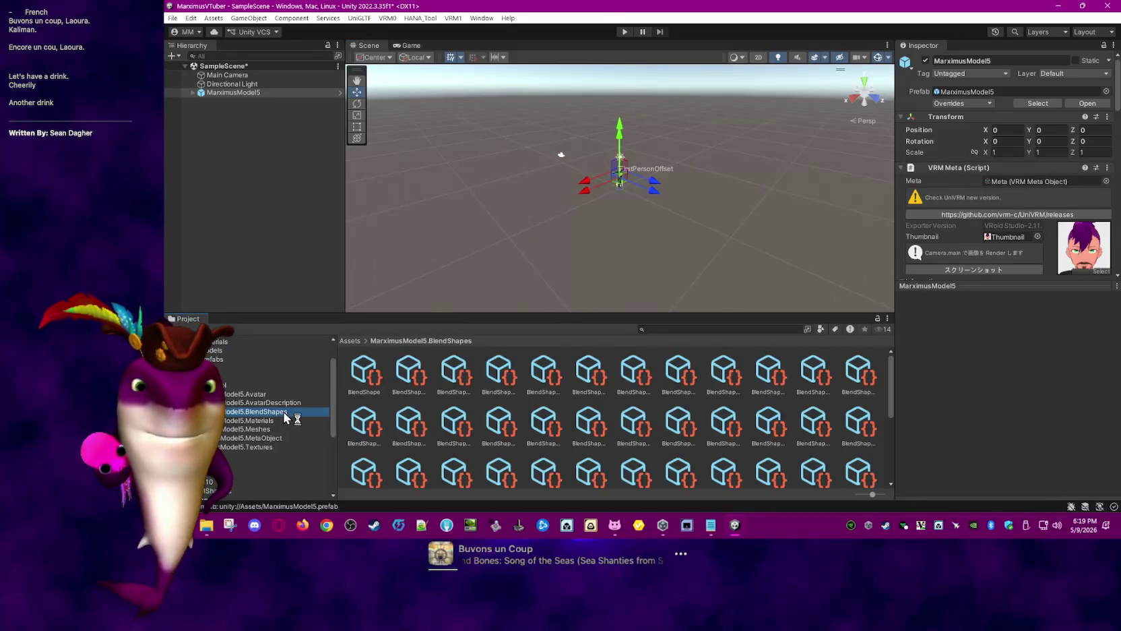
{"action": "left_click", "coordinate": [365, 375]}
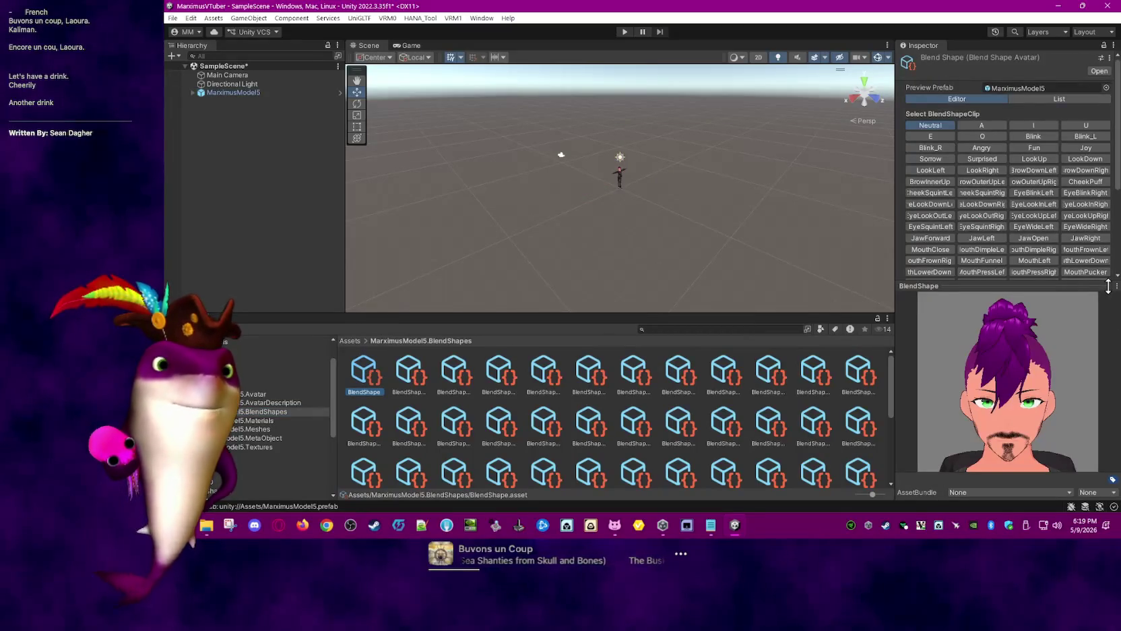
{"action": "scroll", "coordinate": [1011, 191], "scroll_direction": "down", "scroll_amount": 1}
{"action": "scroll", "coordinate": [1011, 191], "scroll_direction": "down", "scroll_amount": 1}
{"action": "scroll", "coordinate": [1012, 191], "scroll_direction": "down", "scroll_amount": 1}
{"action": "scroll", "coordinate": [1010, 191], "scroll_direction": "down", "scroll_amount": 1}
{"action": "scroll", "coordinate": [998, 128], "scroll_direction": "up", "scroll_amount": 5}
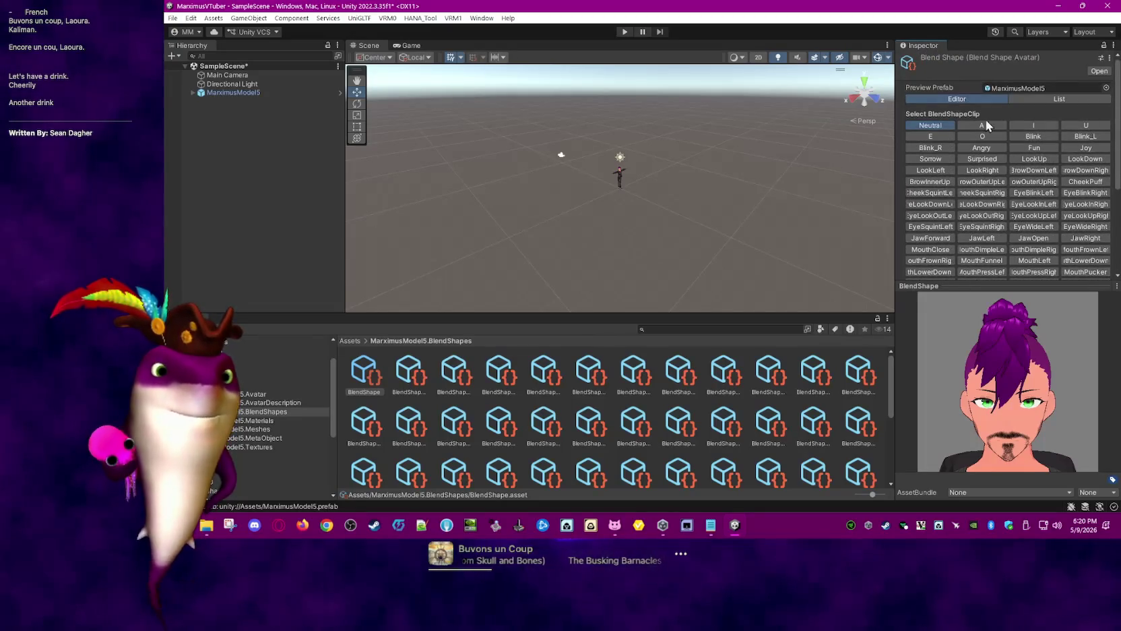
Preview the A and U mouth clips and enlarge the Inspector face preview
{"action": "left_click", "coordinate": [969, 128]}
{"action": "left_click", "coordinate": [1033, 127]}
{"action": "left_click", "coordinate": [1080, 127]}
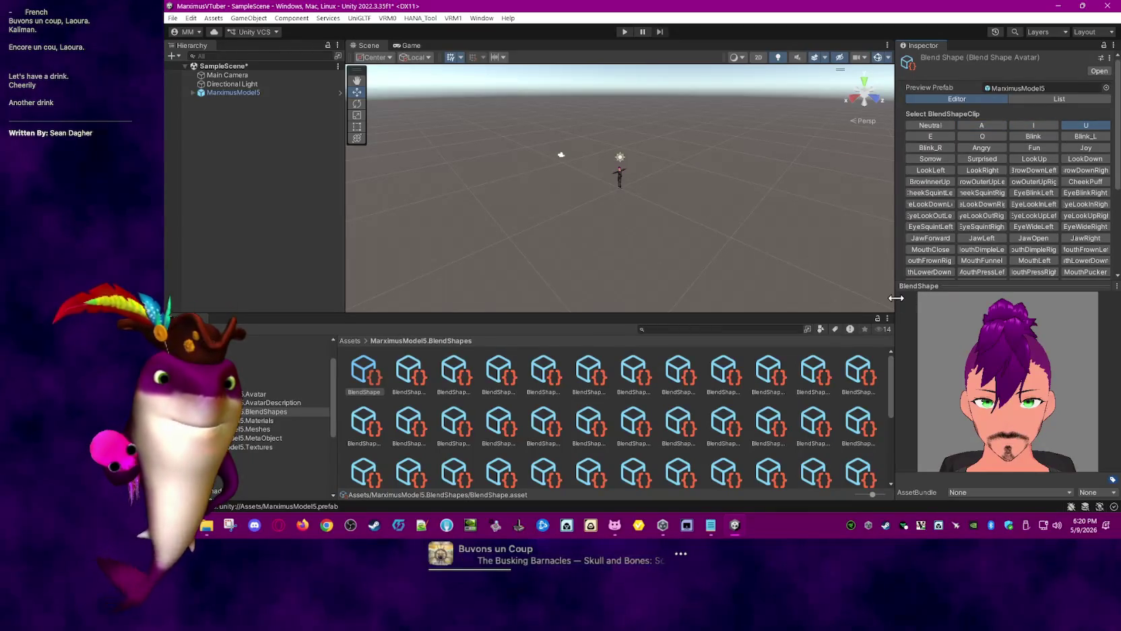
{"action": "left_click_drag", "start_coordinate": [897, 298], "coordinate": [767, 293]}
{"action": "left_click_drag", "start_coordinate": [887, 287], "coordinate": [942, 165]}
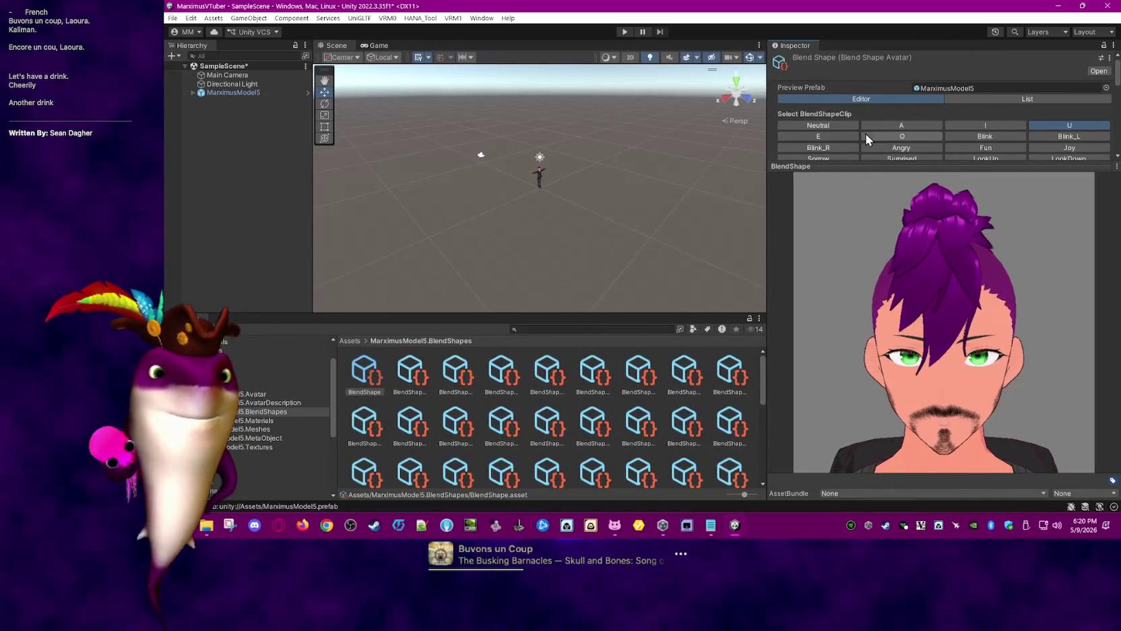
Preview the E, O, Blink, Blink_L and Blink_R clips on the face
{"action": "left_click", "coordinate": [836, 135]}
{"action": "left_click", "coordinate": [905, 135]}
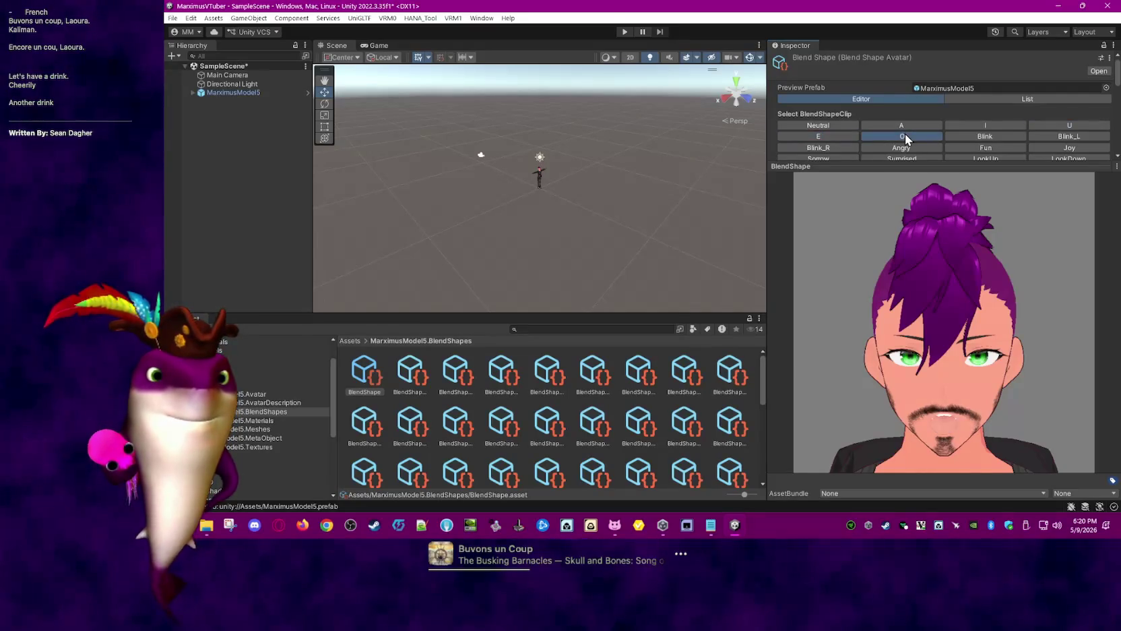
{"action": "left_click", "coordinate": [983, 137]}
{"action": "left_click", "coordinate": [1061, 138]}
{"action": "scroll", "coordinate": [1075, 135], "scroll_direction": "down", "scroll_amount": 1}
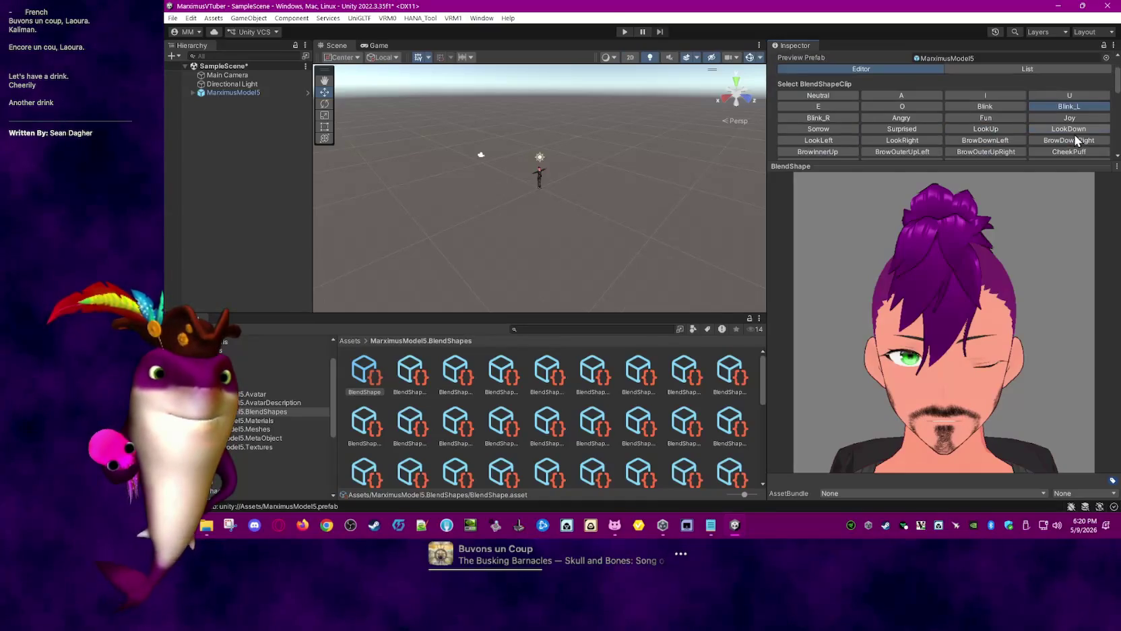
{"action": "left_click", "coordinate": [847, 118]}
Preview the Angry, Fun, Joy, Sorrow, Surprised and LookUp expression clips
{"action": "left_click", "coordinate": [901, 119]}
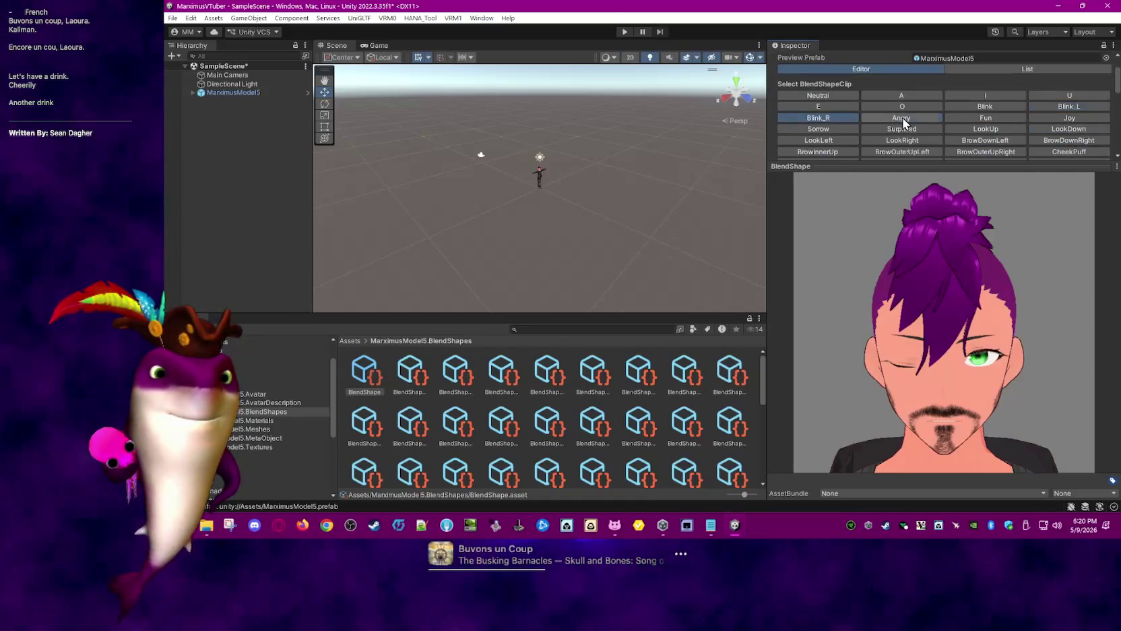
{"action": "left_click", "coordinate": [986, 122]}
{"action": "left_click", "coordinate": [1049, 118]}
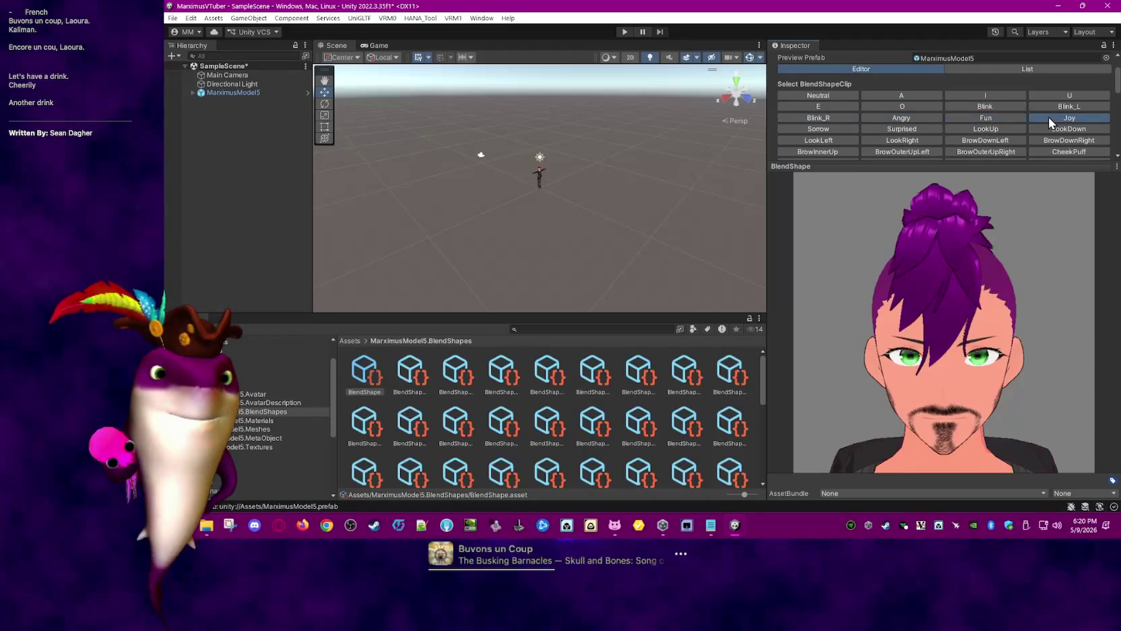
{"action": "left_click", "coordinate": [830, 131]}
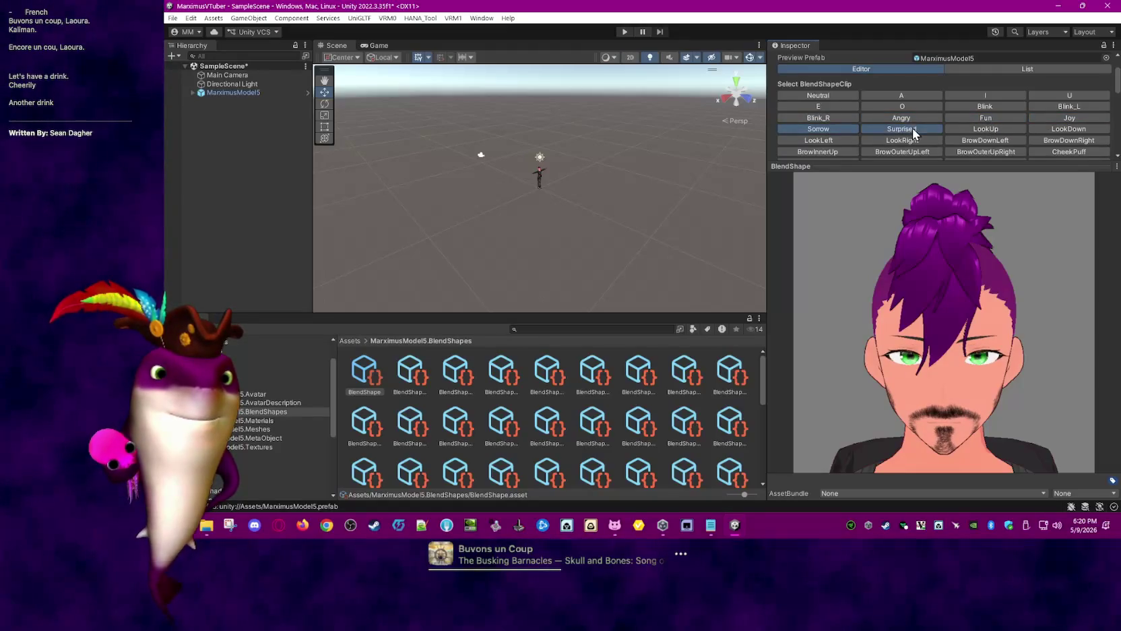
{"action": "left_click", "coordinate": [913, 128]}
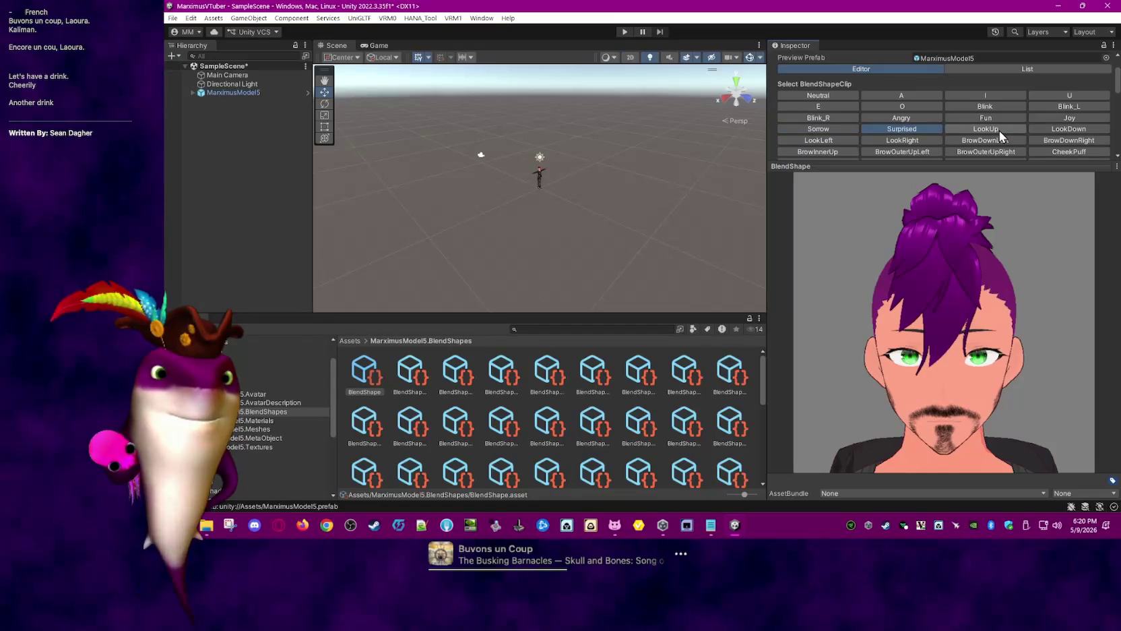
{"action": "left_click", "coordinate": [1000, 131]}
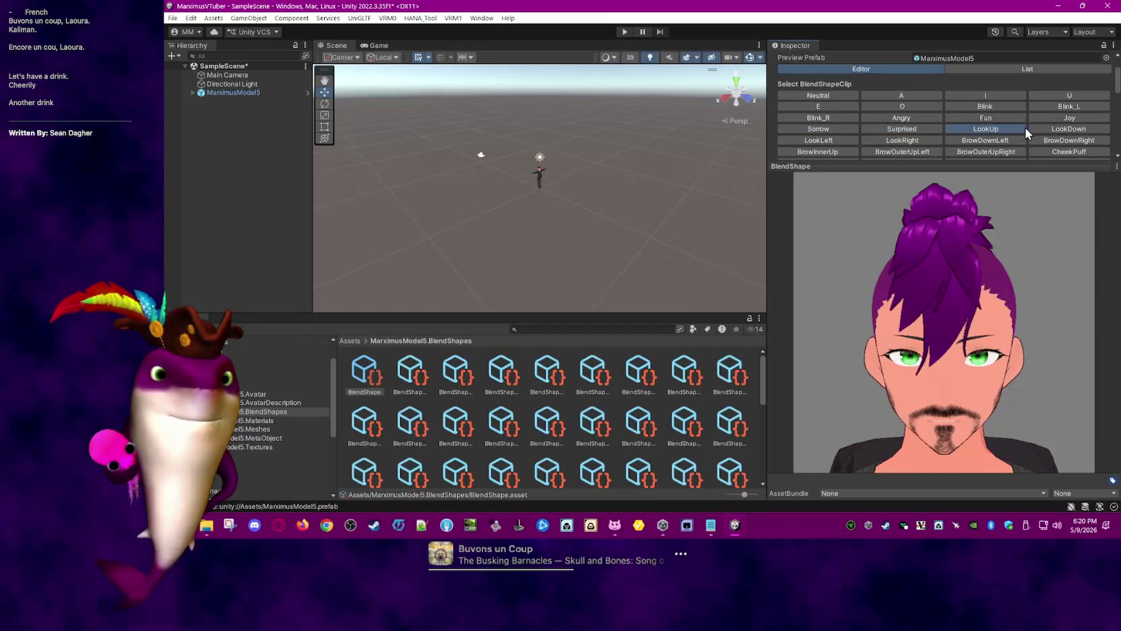
{"action": "left_click", "coordinate": [917, 130]}
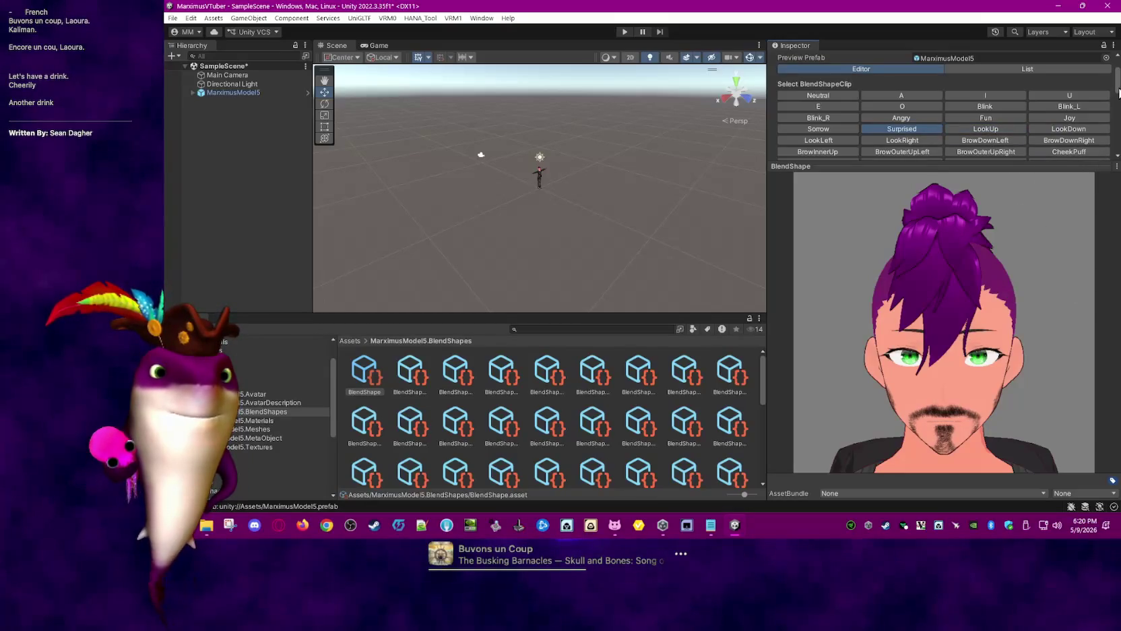
{"action": "left_click", "coordinate": [1000, 132]}
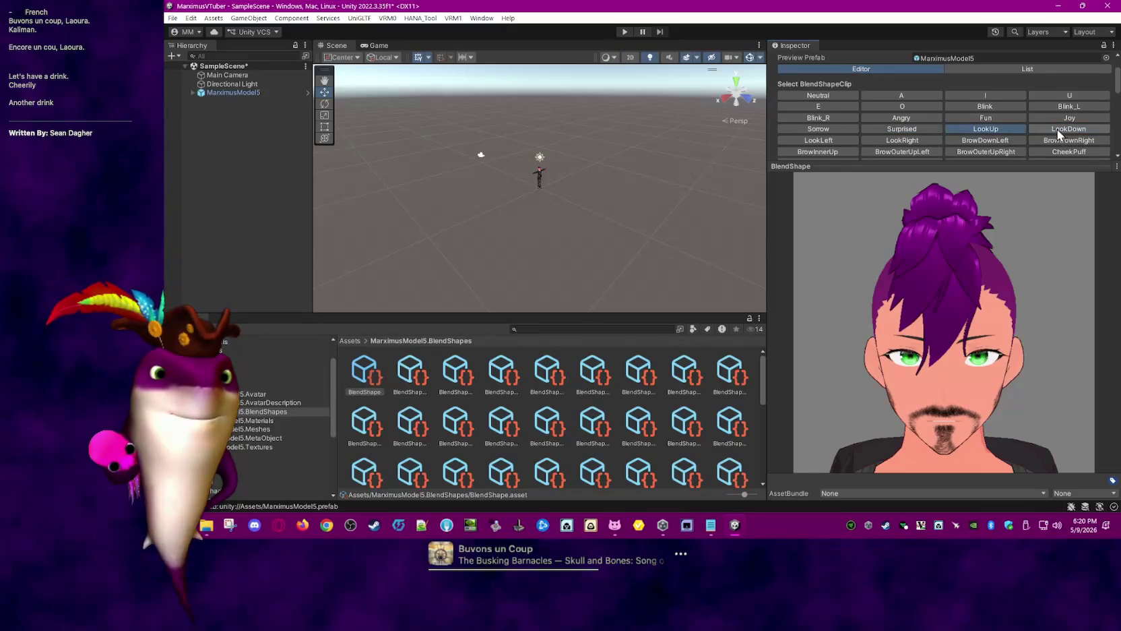
{"action": "left_click", "coordinate": [1006, 130]}
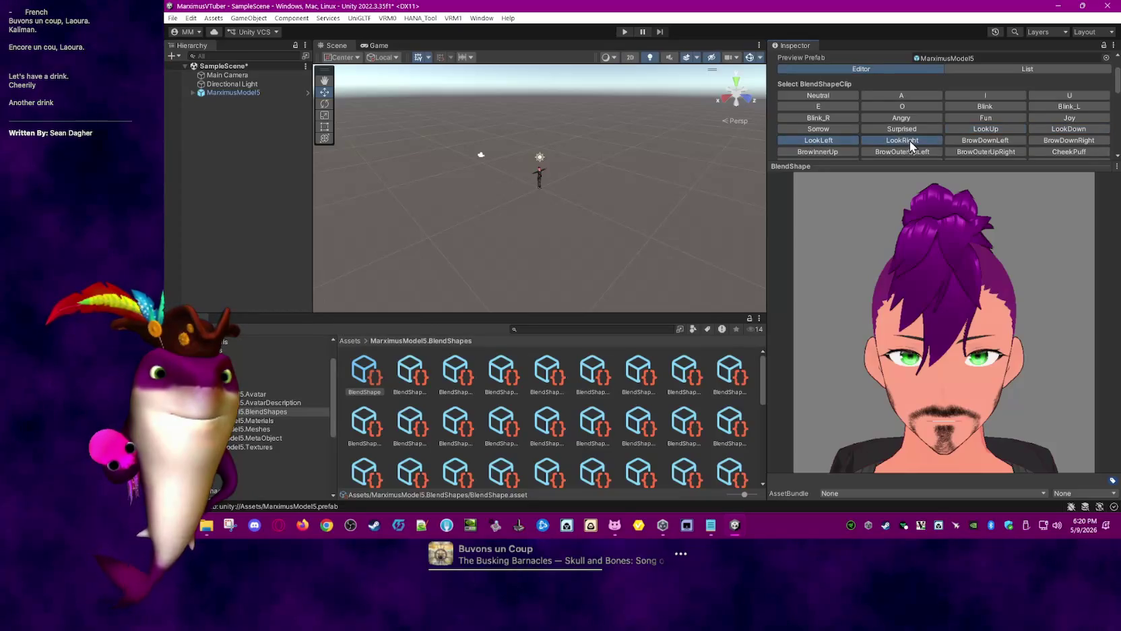
Preview the brow, CheekPuff, CheekSquint and EyeBlink Left/Right ARKit clips
{"action": "left_click", "coordinate": [1058, 143]}
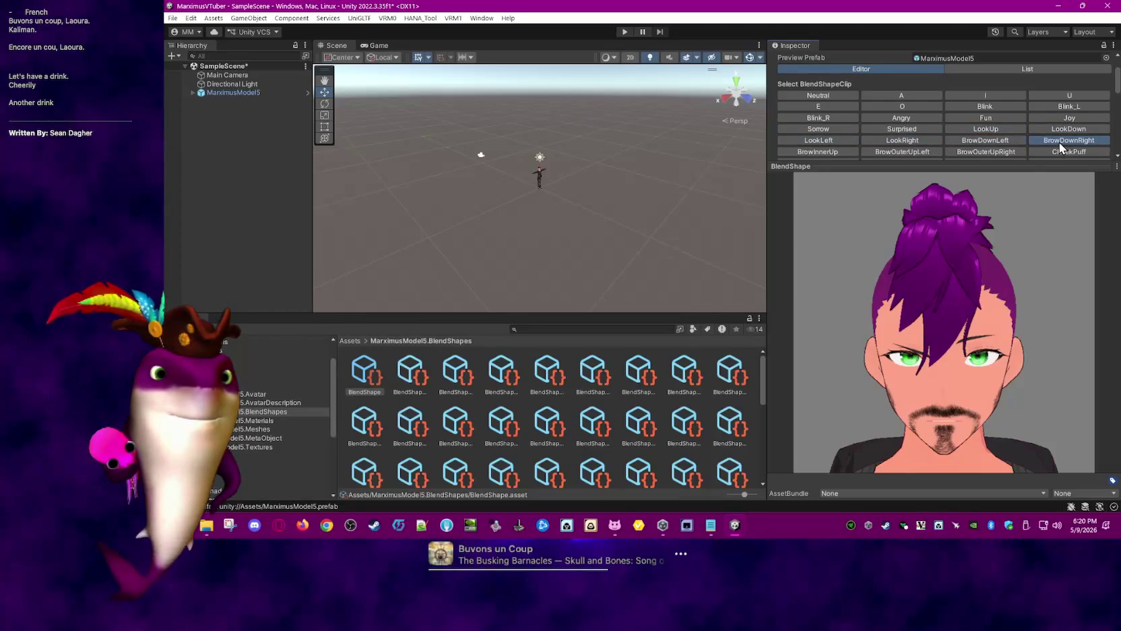
{"action": "scroll", "coordinate": [1059, 142], "scroll_direction": "down", "scroll_amount": 2}
{"action": "left_click", "coordinate": [828, 125]}
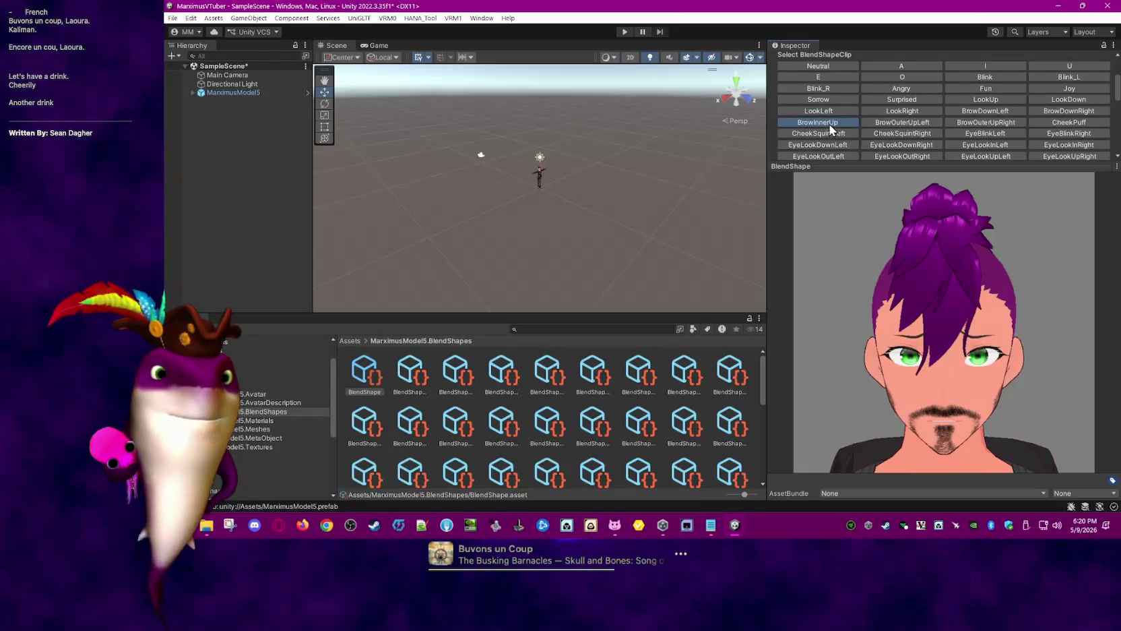
{"action": "left_click", "coordinate": [902, 125]}
{"action": "left_click", "coordinate": [971, 124]}
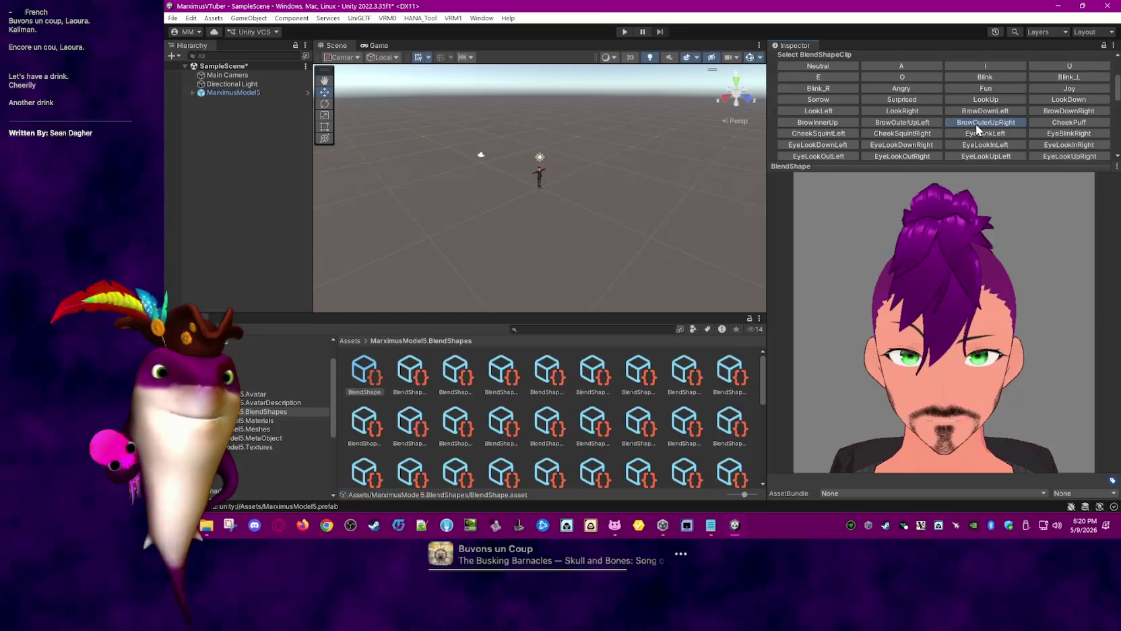
{"action": "left_click", "coordinate": [1068, 124]}
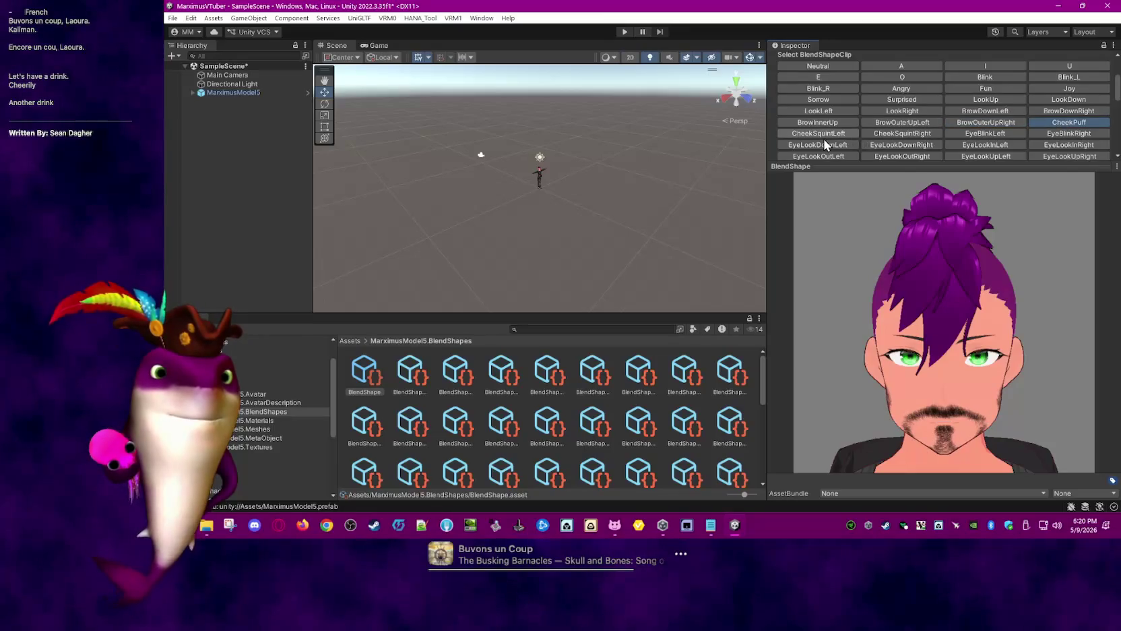
{"action": "left_click", "coordinate": [843, 134]}
{"action": "left_click", "coordinate": [886, 134]}
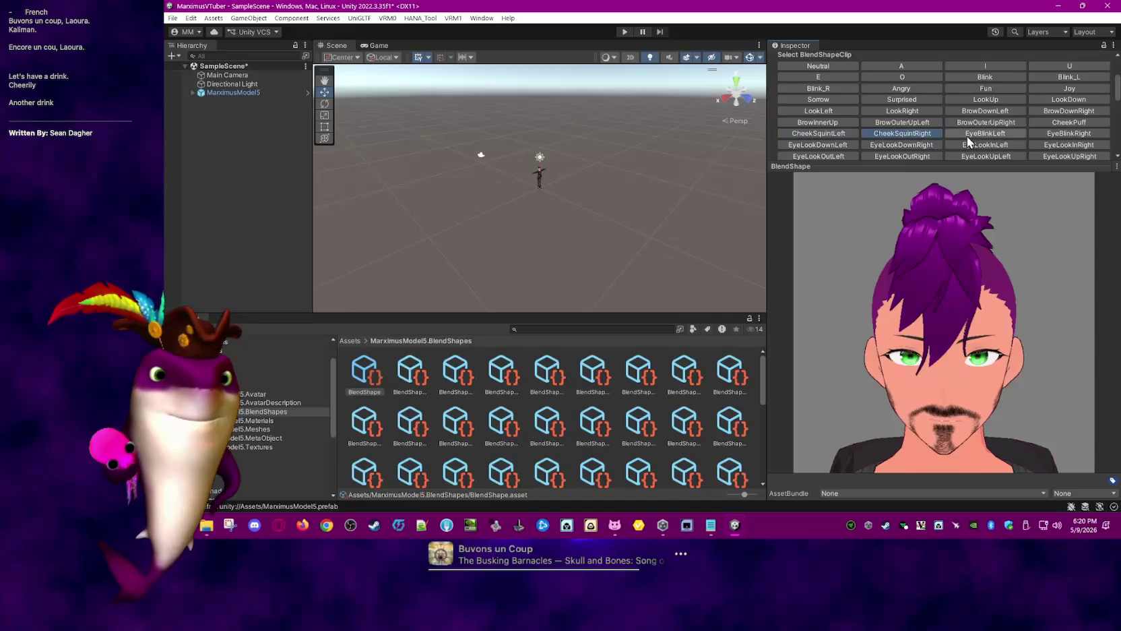
{"action": "left_click", "coordinate": [985, 137]}
{"action": "left_click", "coordinate": [1065, 135]}
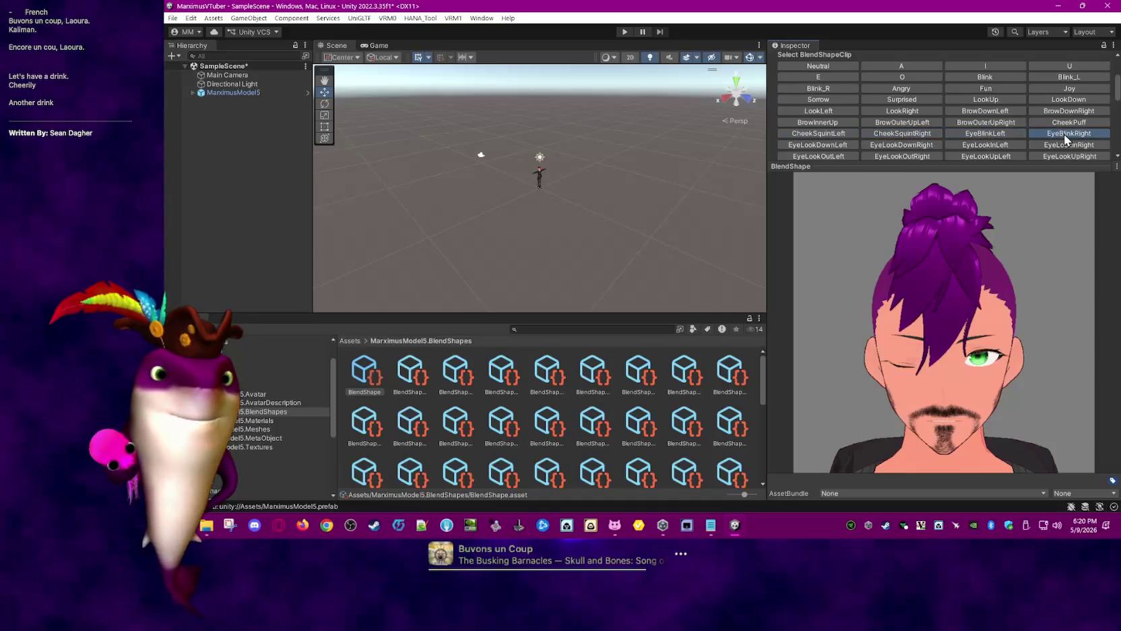
Preview the EyeLookDown, EyeLookIn, EyeLookOut and EyeLookUp eye clips
{"action": "scroll", "coordinate": [903, 125], "scroll_direction": "down", "scroll_amount": 2}
{"action": "left_click", "coordinate": [831, 119]}
{"action": "left_click", "coordinate": [908, 119]}
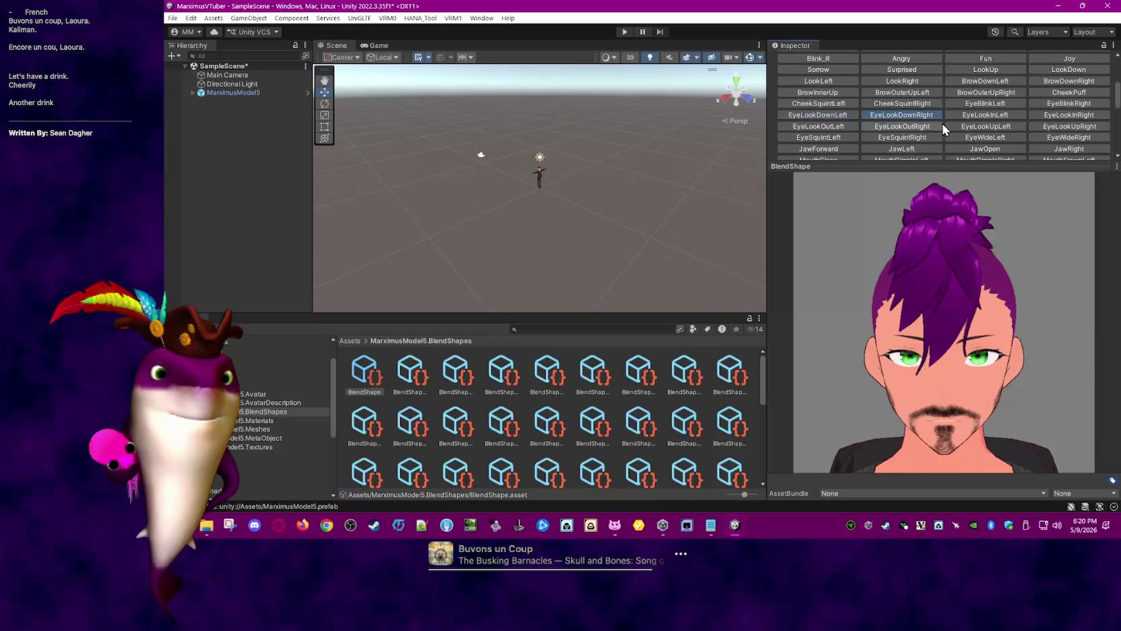
{"action": "left_click", "coordinate": [1049, 115]}
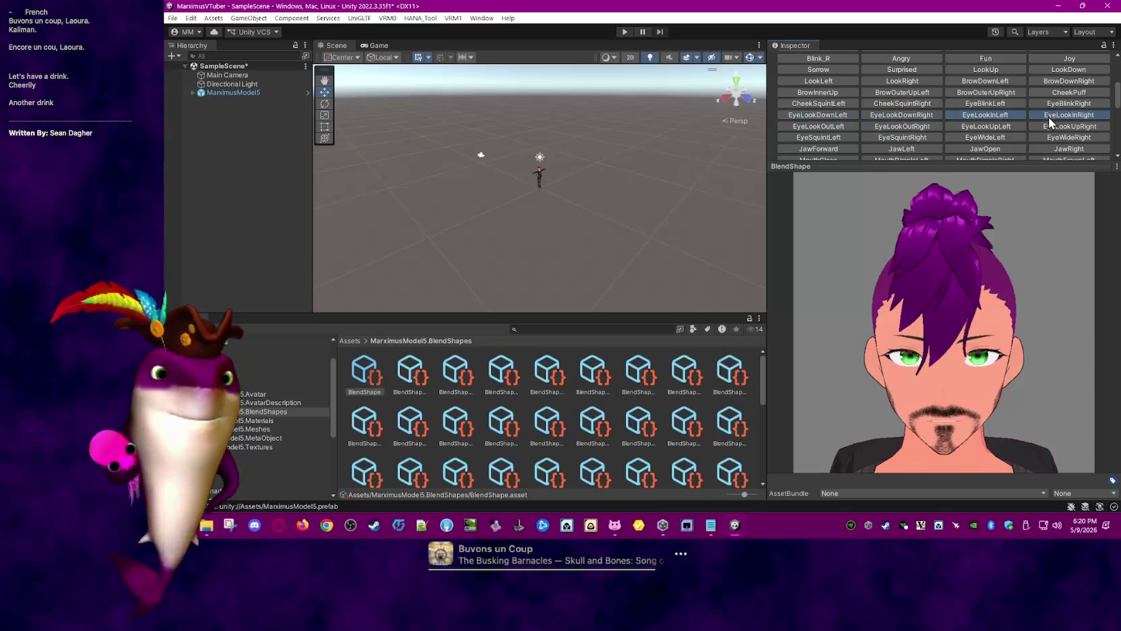
{"action": "left_click", "coordinate": [845, 128]}
{"action": "left_click", "coordinate": [898, 126]}
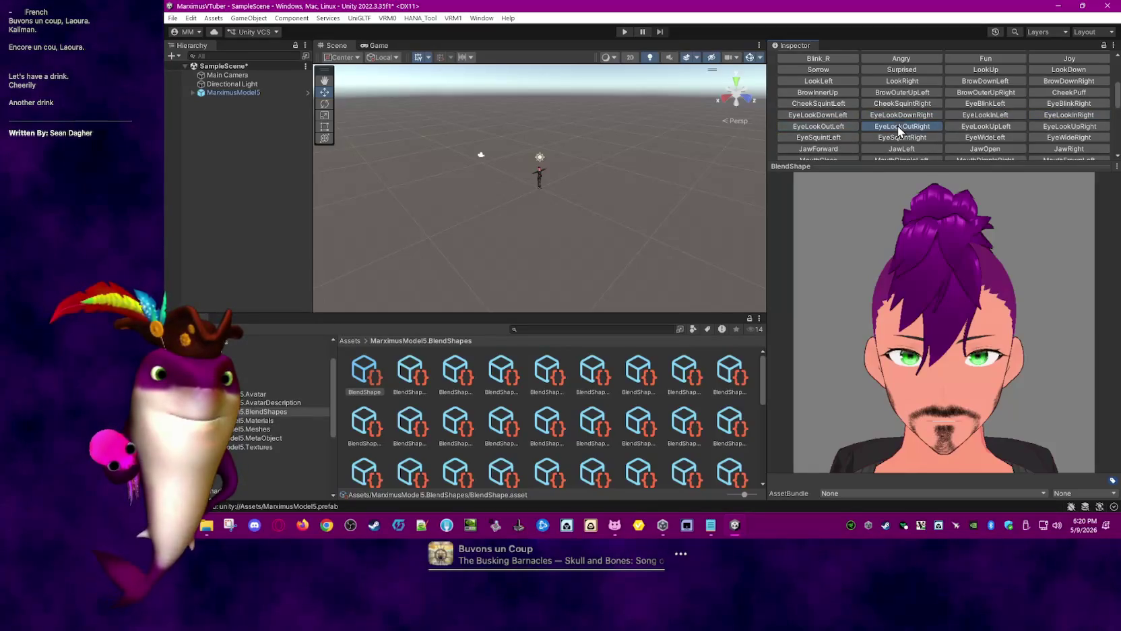
{"action": "left_click", "coordinate": [965, 127]}
{"action": "left_click", "coordinate": [1055, 127]}
{"action": "left_click", "coordinate": [843, 147]}
Preview the JawLeft, JawOpen, JawRight and MouthClose clips
{"action": "left_click", "coordinate": [898, 149]}
{"action": "left_click", "coordinate": [966, 151]}
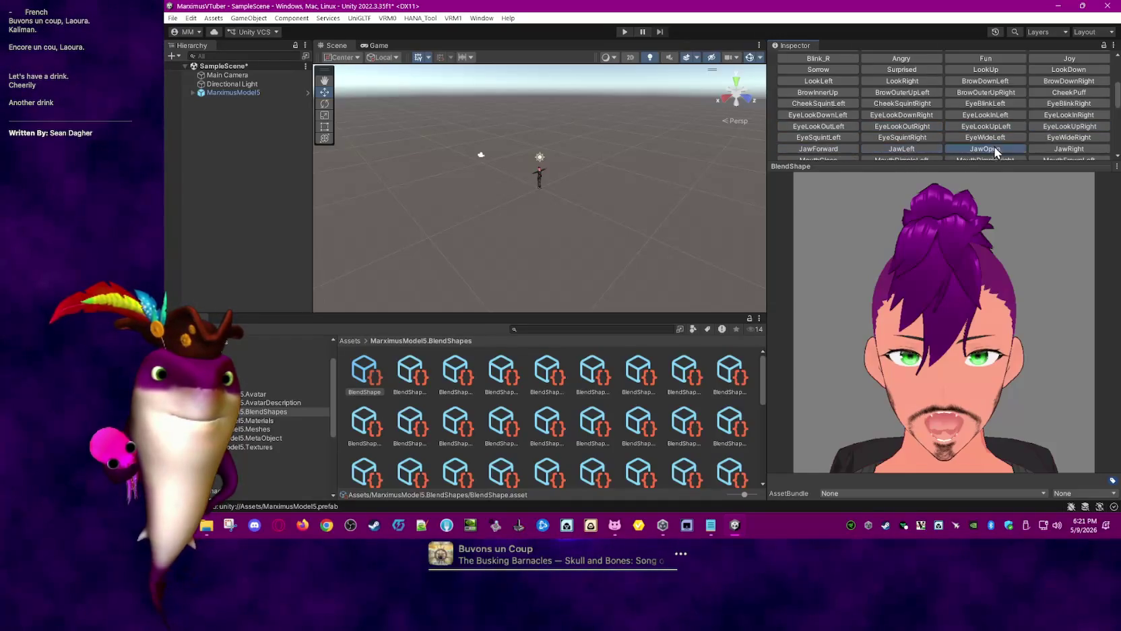
{"action": "left_click", "coordinate": [1056, 148]}
{"action": "scroll", "coordinate": [993, 120], "scroll_direction": "down", "scroll_amount": 2}
{"action": "left_click", "coordinate": [1020, 120]}
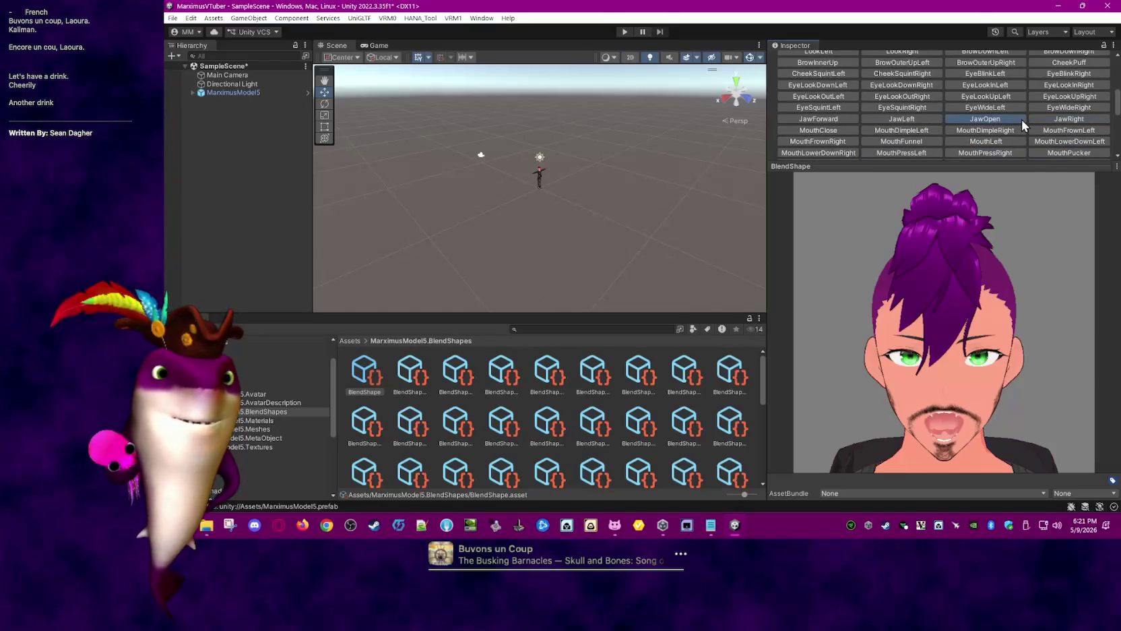
{"action": "scroll", "coordinate": [1021, 119], "scroll_direction": "down", "scroll_amount": 2}
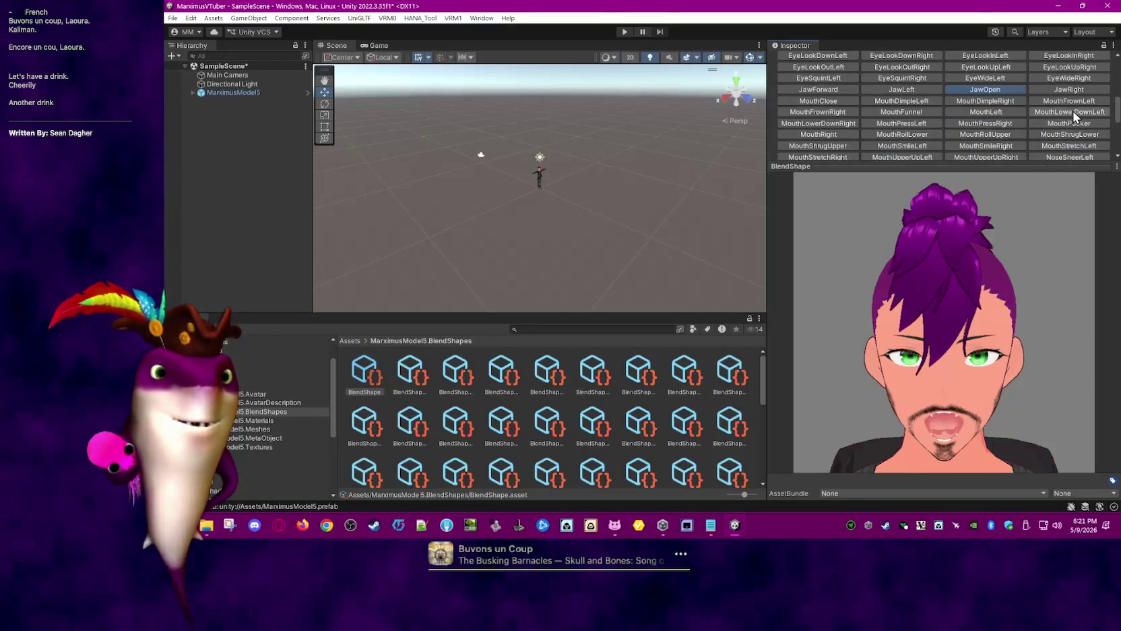
{"action": "left_click", "coordinate": [843, 102]}
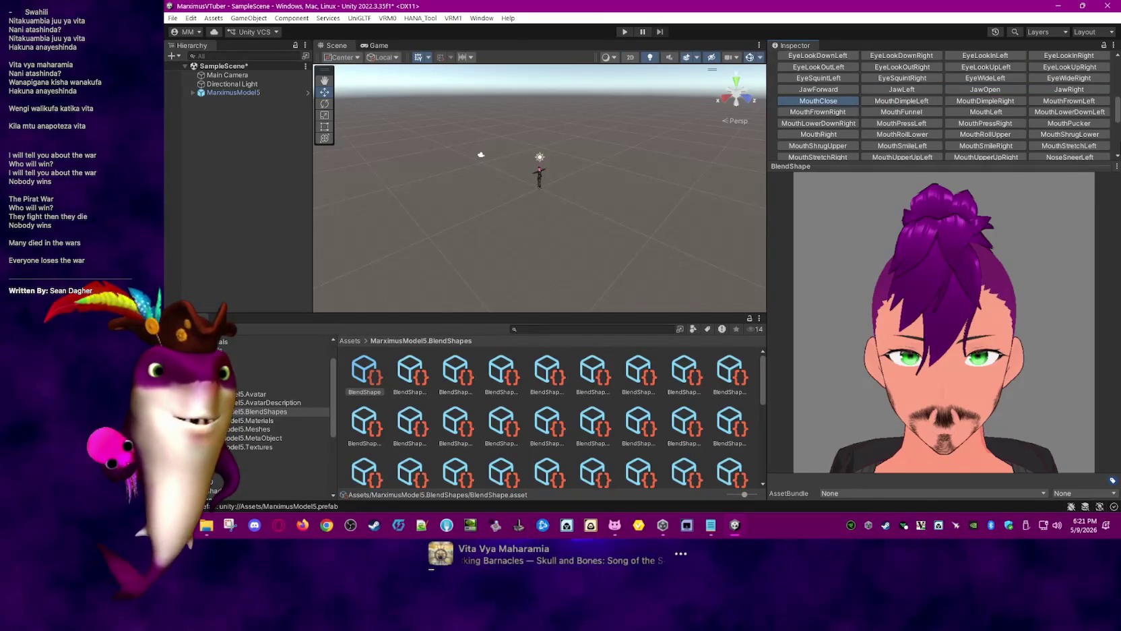
Compare the MouthClose clip with JawOpen and MouthDimpleLeft, then reselect MouthClose
{"action": "mouse_move", "coordinate": [1116, 116]}
{"action": "left_mouse_down"}
{"action": "mouse_move", "coordinate": [1118, 130]}
{"action": "mouse_move", "coordinate": [1117, 111]}
{"action": "left_mouse_up"}
{"action": "left_click", "coordinate": [1016, 105]}
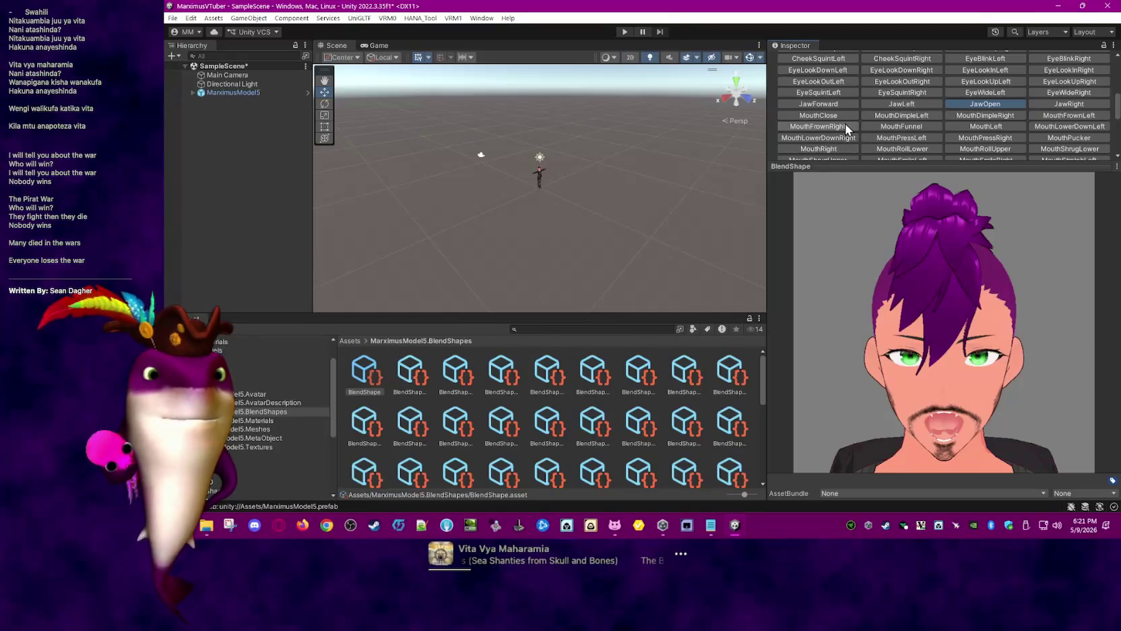
{"action": "left_click", "coordinate": [889, 115]}
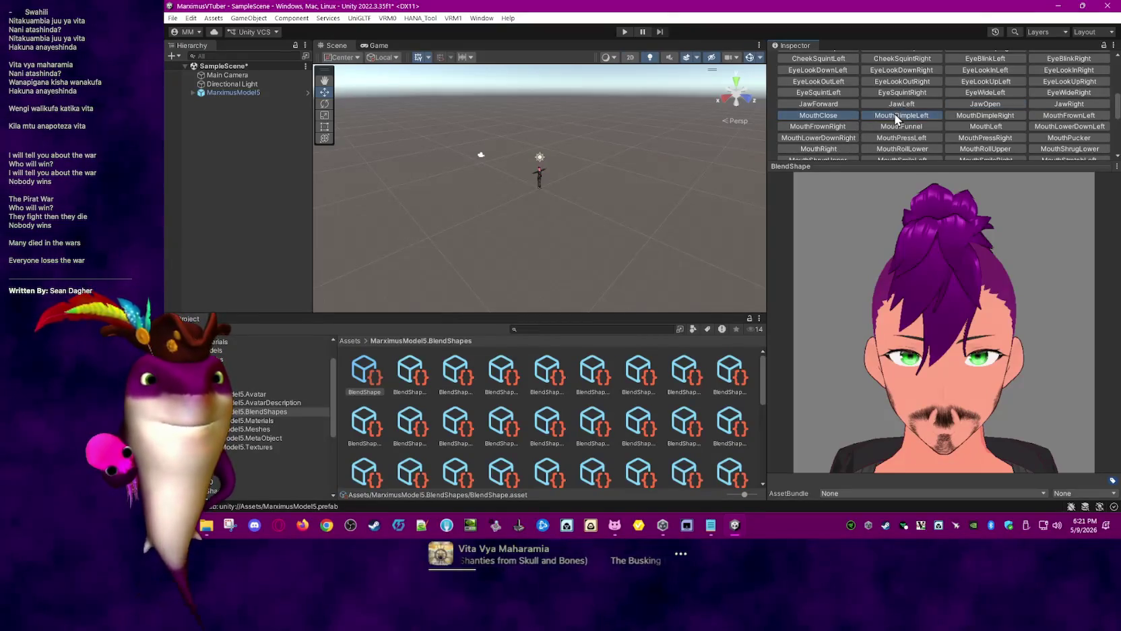
{"action": "left_click", "coordinate": [834, 114]}
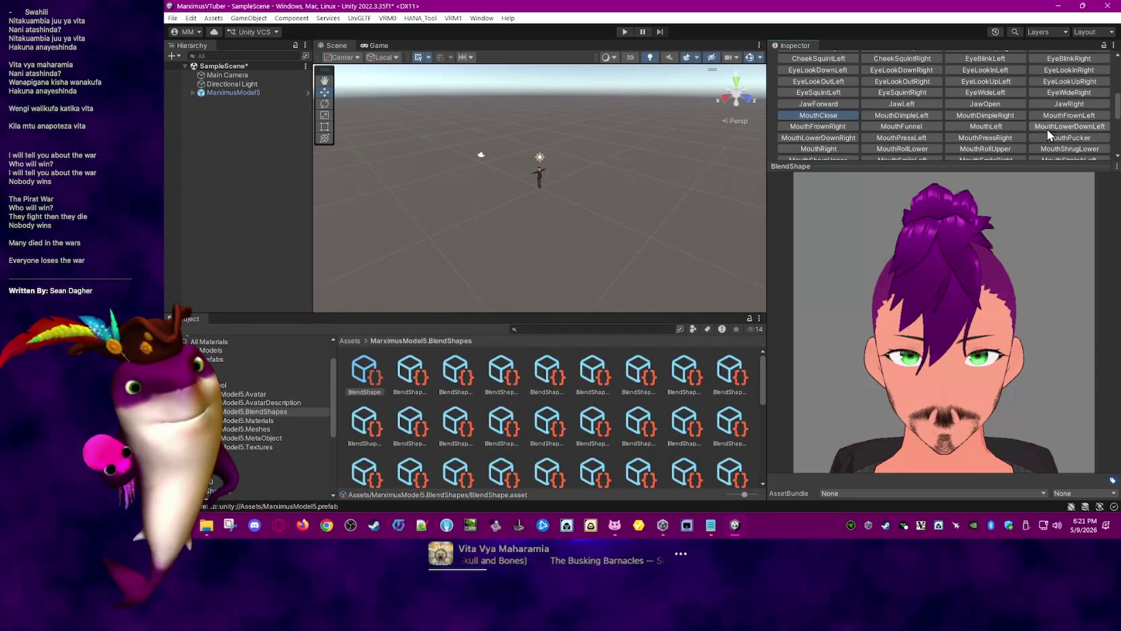
Set the MouthClose clip's mouthClose Face blend shape weight to 10
{"action": "left_click_drag", "start_coordinate": [1113, 114], "coordinate": [1114, 144]}
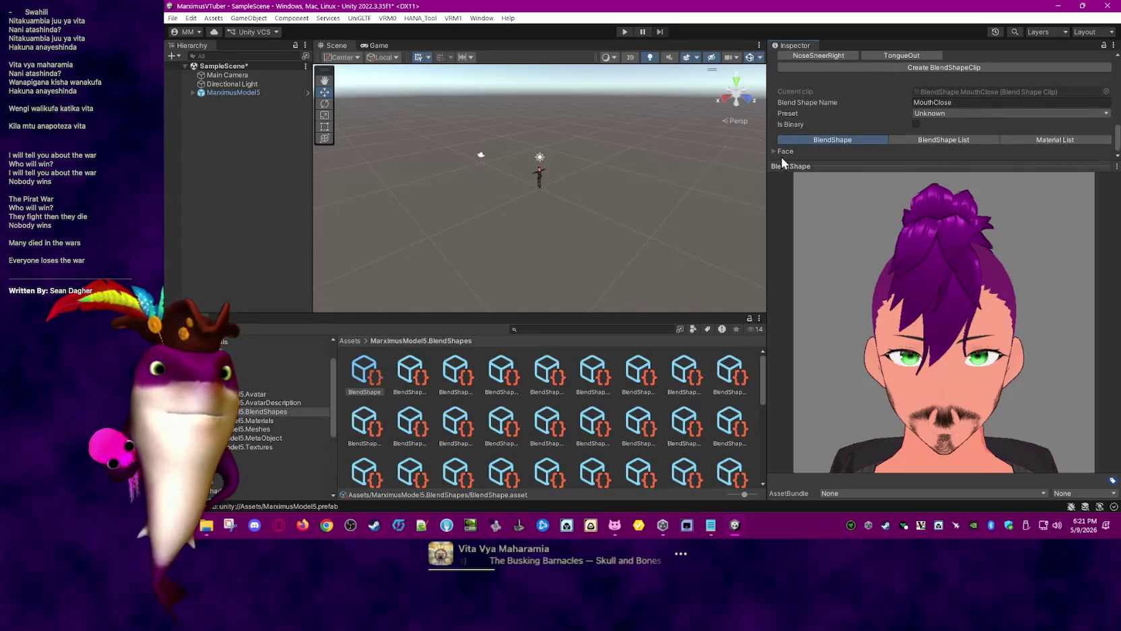
{"action": "mouse_move", "coordinate": [1118, 80]}
{"action": "left_mouse_down"}
{"action": "mouse_move", "coordinate": [1117, 135]}
{"action": "mouse_move", "coordinate": [907, 127]}
{"action": "mouse_move", "coordinate": [931, 131]}
{"action": "left_mouse_up"}
{"action": "left_click", "coordinate": [1079, 115]}
{"action": "left_click", "coordinate": [1101, 115]}
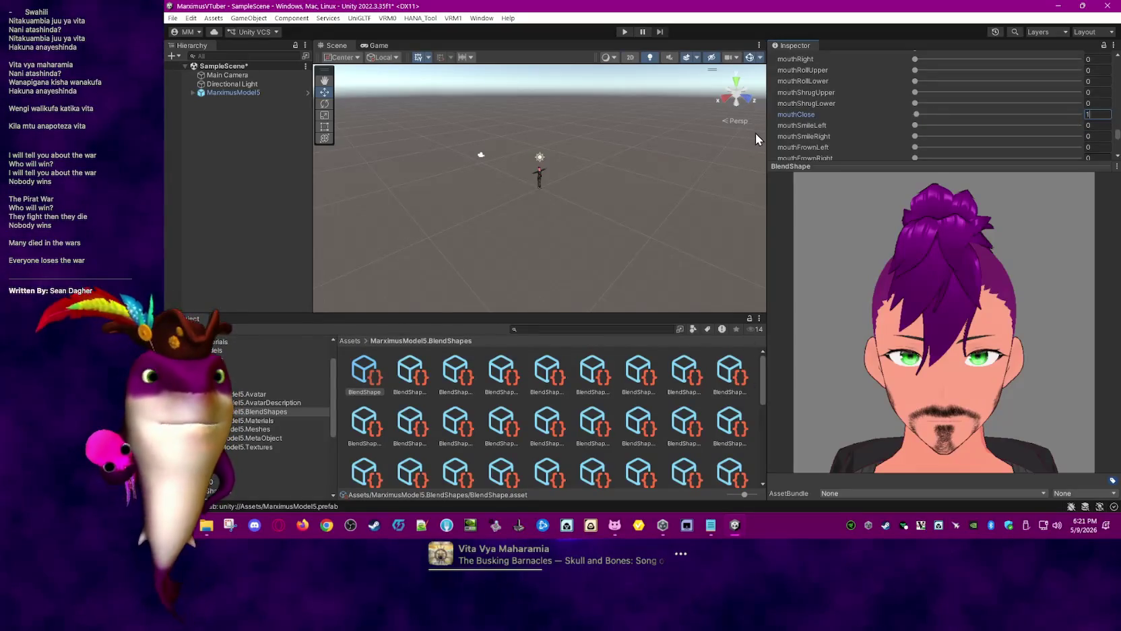
{"action": "type", "text": "10"}
{"action": "left_click_drag", "start_coordinate": [1119, 139], "coordinate": [1118, 88]}
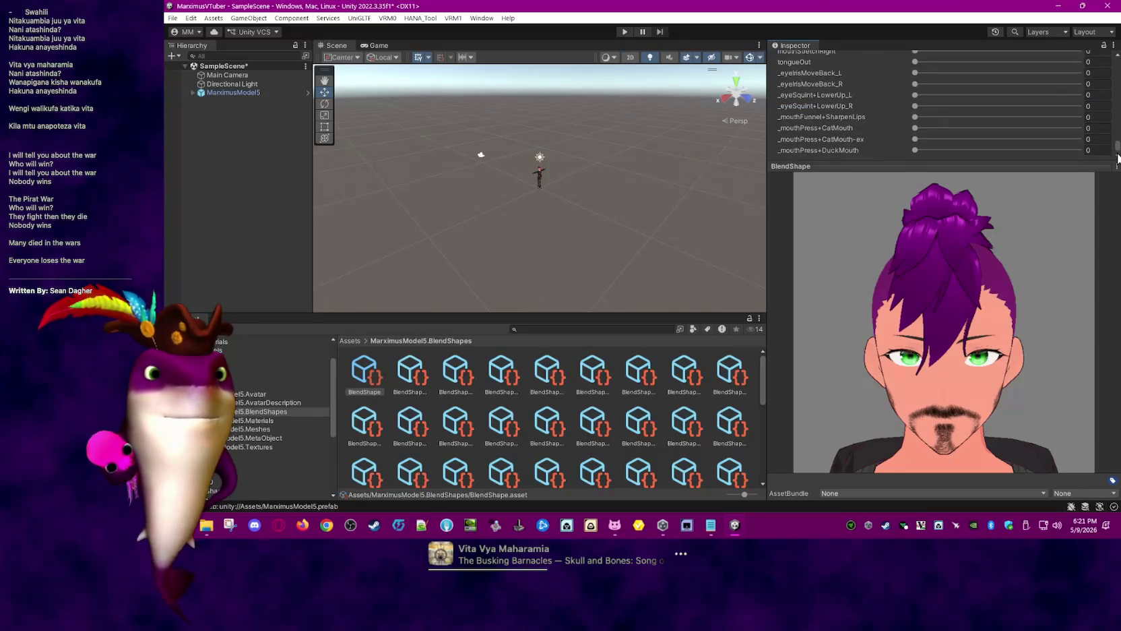
{"action": "scroll", "coordinate": [829, 124], "scroll_direction": "up", "scroll_amount": 2}
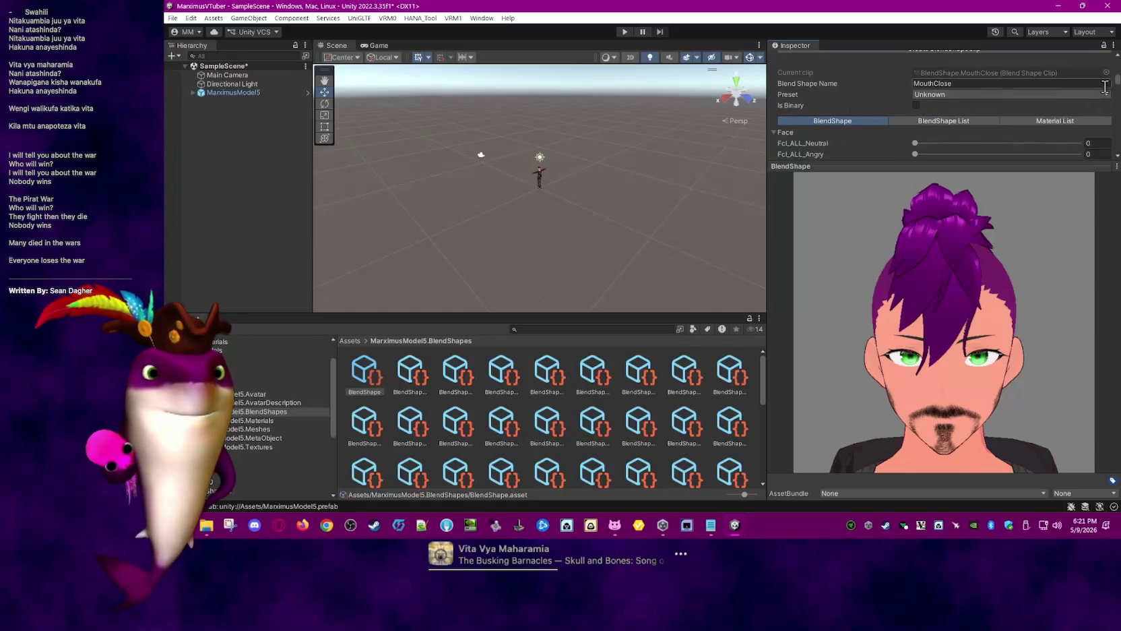
{"action": "scroll", "coordinate": [1075, 88], "scroll_direction": "up", "scroll_amount": 3}
{"action": "scroll", "coordinate": [1074, 88], "scroll_direction": "up", "scroll_amount": 3}
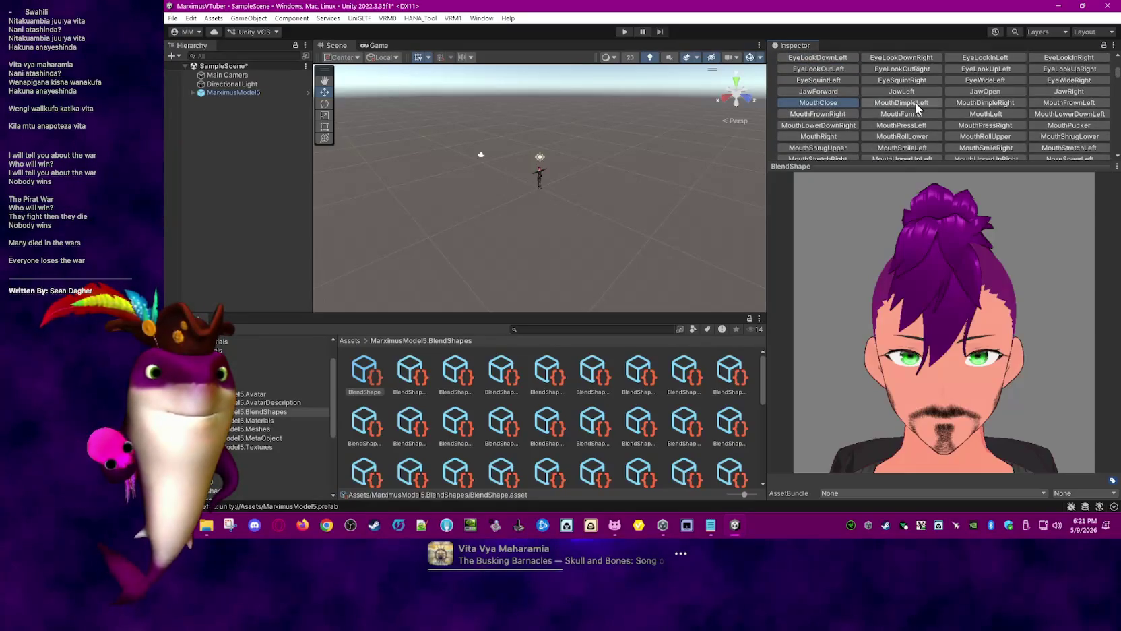